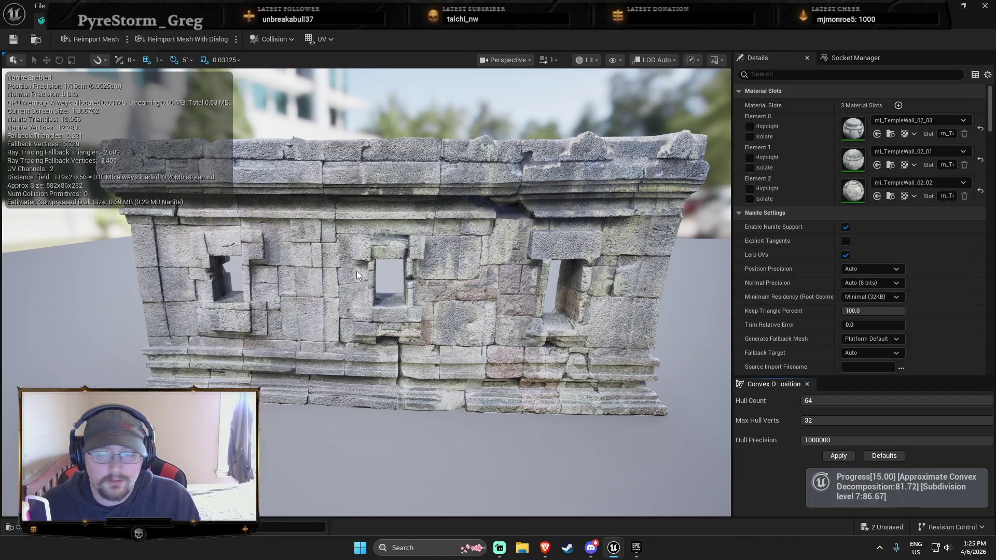
Fly in close to the wall's centre window and delete the stray diagonal collision hull.
scroll(357, 272, "up", 2)
left_click_drag(356, 273, 332, 270)
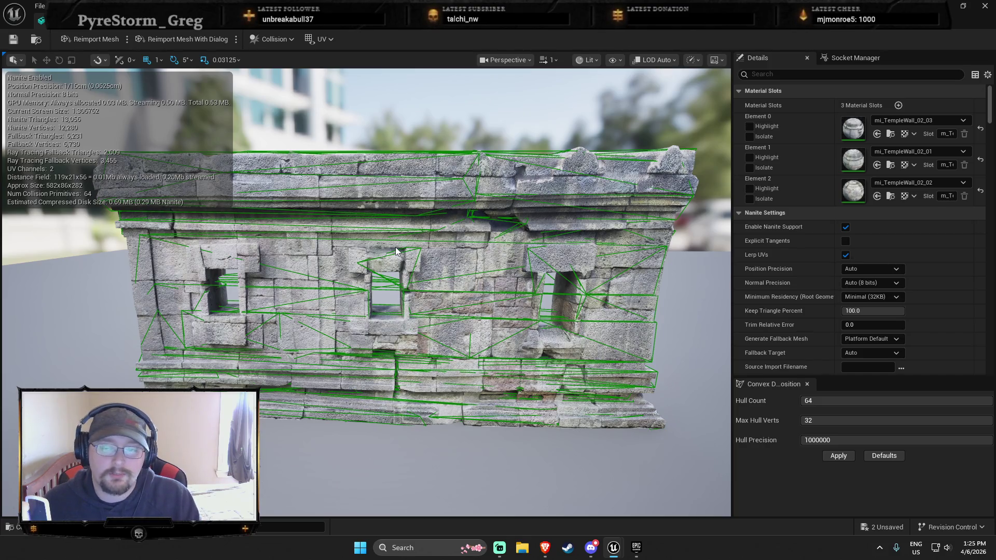
mouse_move(396, 251)
left_mouse_down()
mouse_move(386, 223)
mouse_move(376, 291)
left_mouse_up()
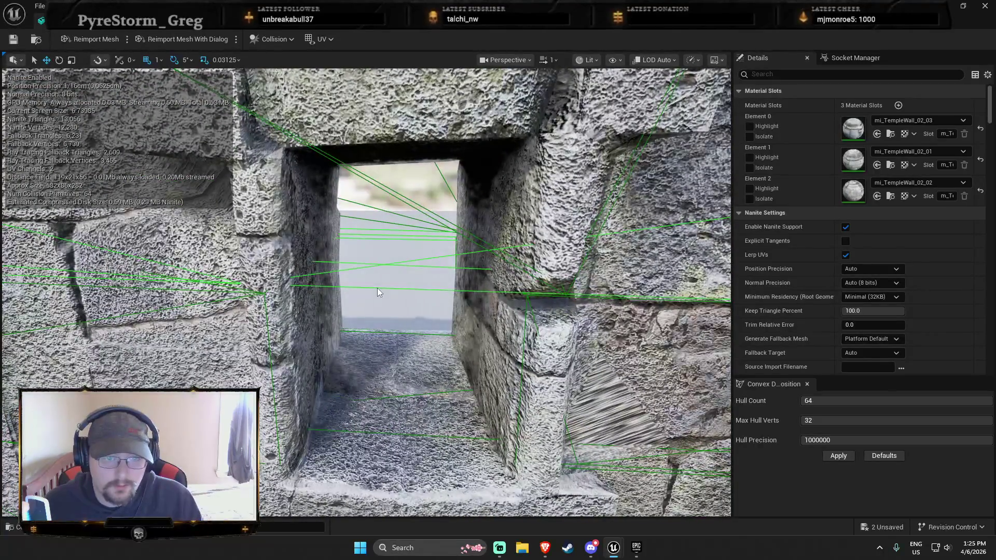
left_click_drag(397, 328, 427, 238)
left_click(428, 238)
key("Delete")
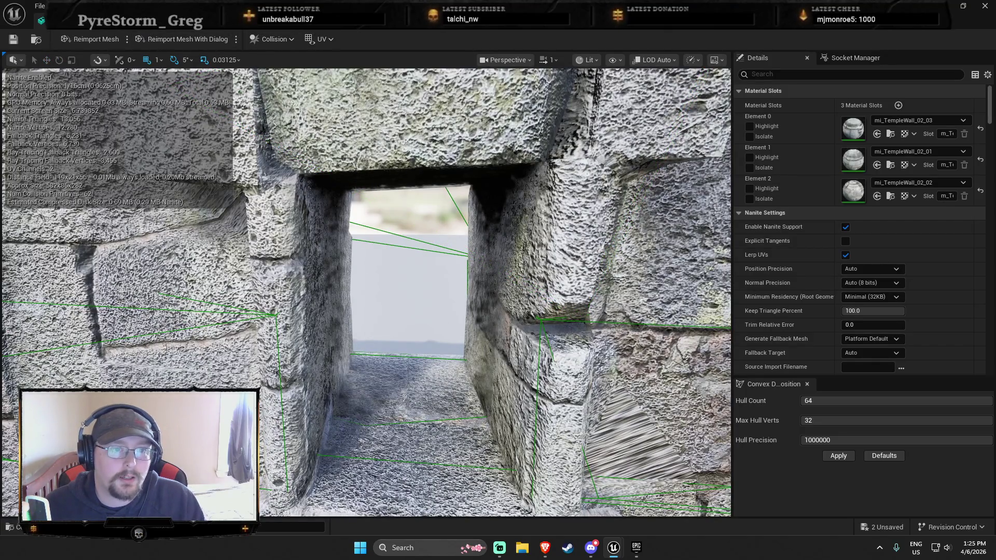
Inspect the stone window opening up close, then bring the Discord voice call to the front.
left_click(274, 38)
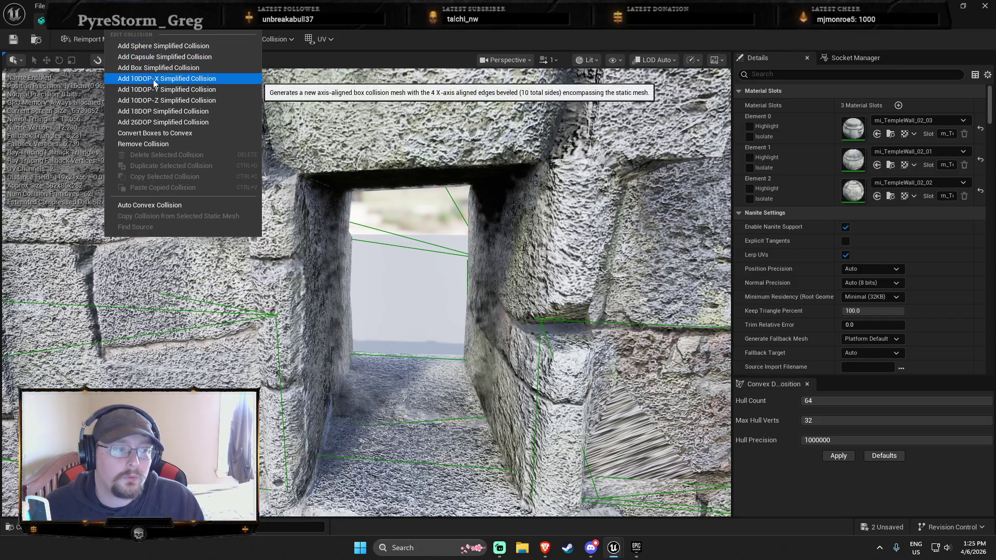
mouse_move(364, 336)
left_mouse_down()
mouse_move(361, 269)
mouse_move(374, 328)
left_mouse_up()
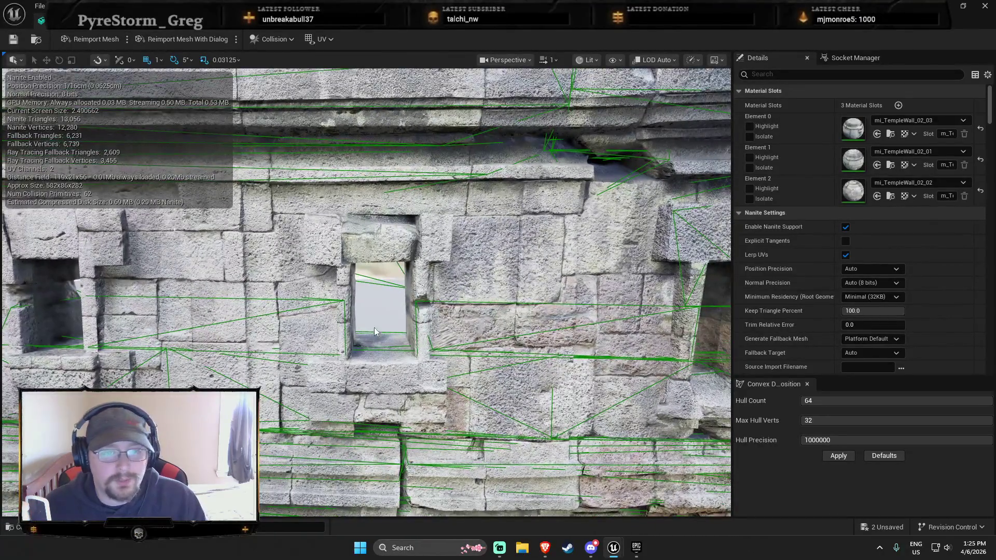
mouse_move(379, 292)
left_mouse_down()
mouse_move(380, 249)
mouse_move(383, 280)
mouse_move(322, 198)
left_mouse_up()
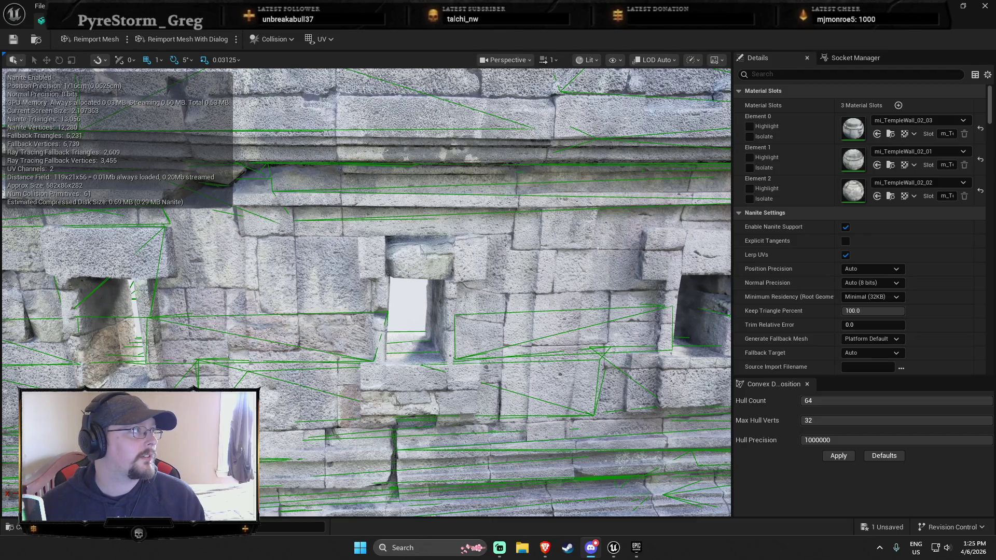
left_click(591, 547)
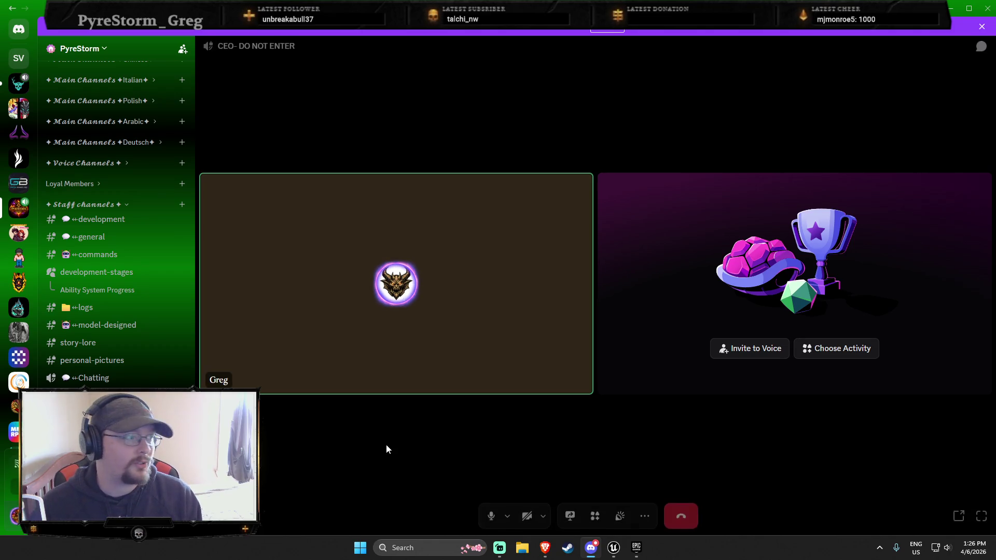
Show the Discord voice call full screen, then leave full screen.
left_click(981, 514)
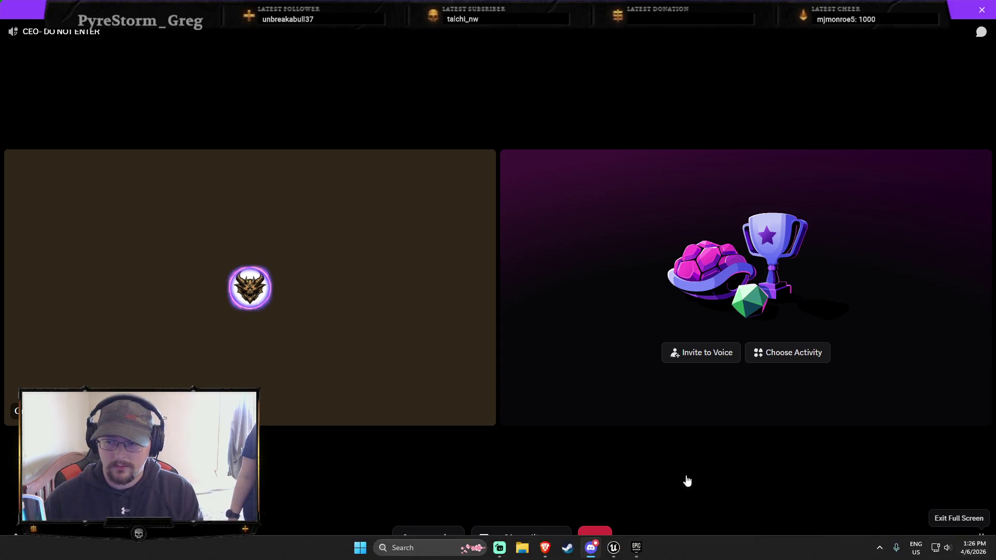
key("Escape")
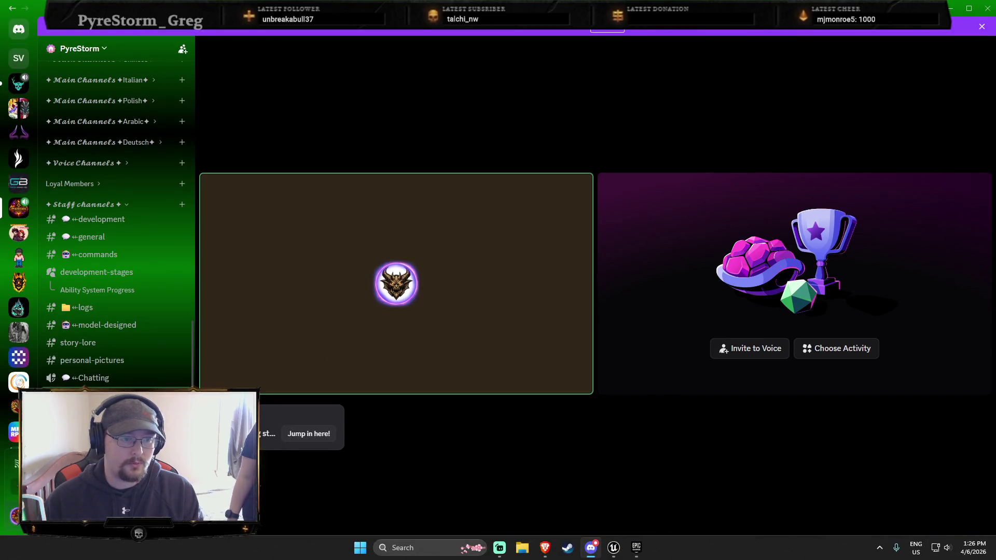
scroll(116, 311, "down", 1)
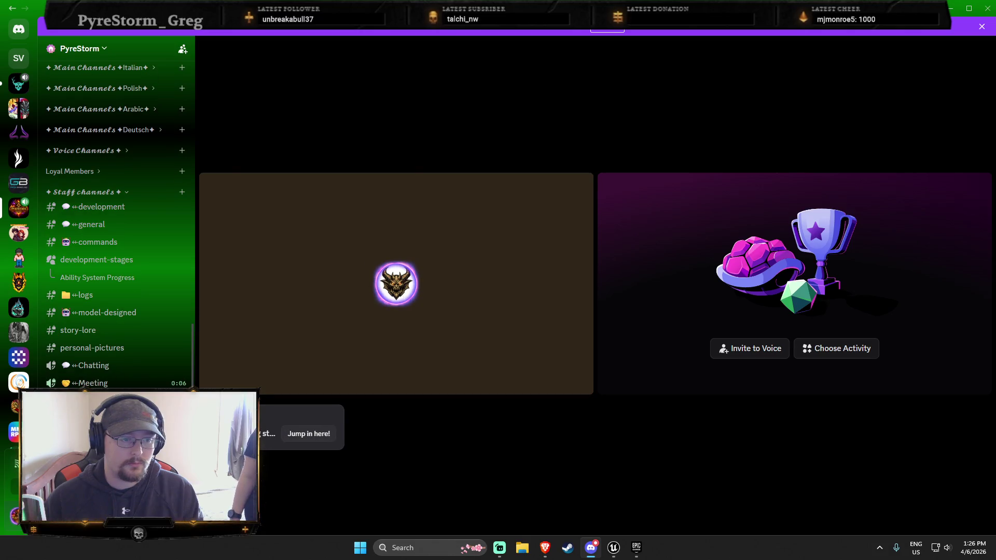
Join the Meeting voice channel, focus on the camera feed, and minimize Discord.
left_click(308, 433)
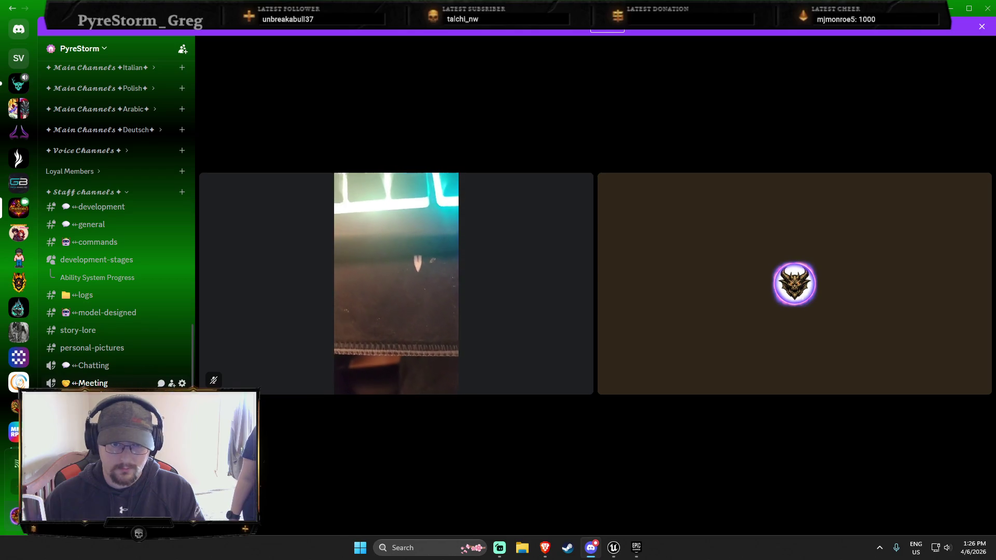
left_click(352, 350)
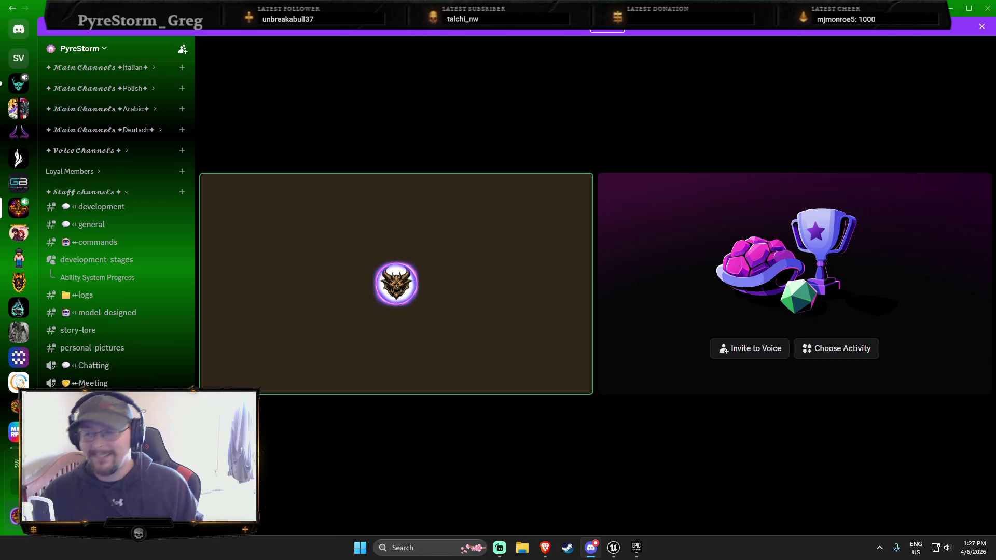
mouse_move(346, 363)
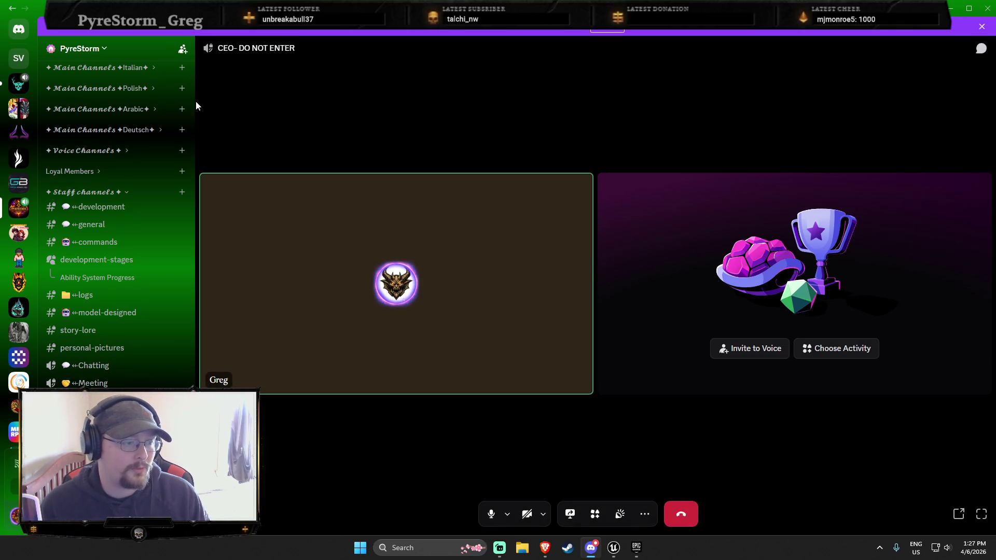
left_click(987, 8)
mouse_move(456, 231)
left_mouse_down()
mouse_move(415, 231)
mouse_move(493, 231)
mouse_move(455, 231)
left_mouse_up()
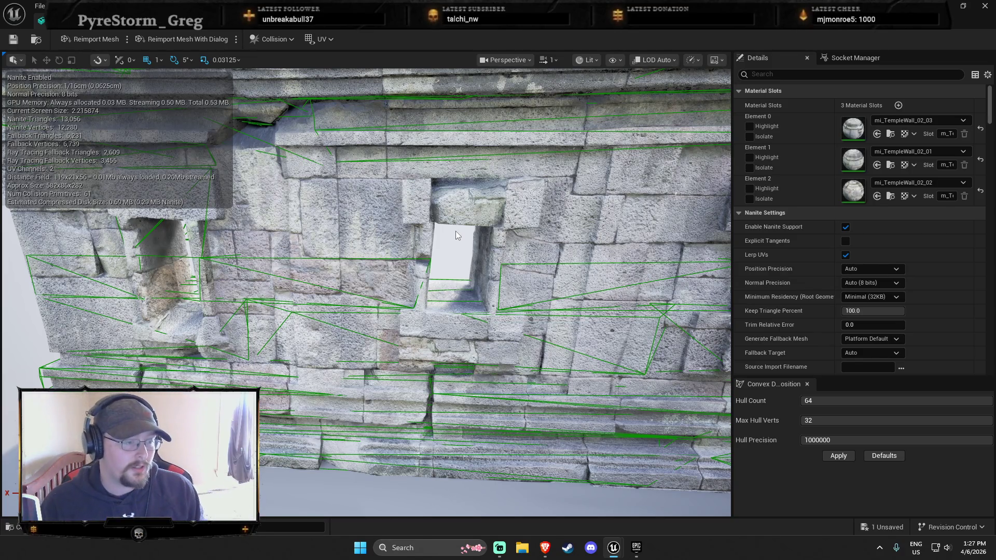
Reveal sm_TempleWall_02_02 in the Content Browser's TempleWall_02 folder.
key("alt+Tab")
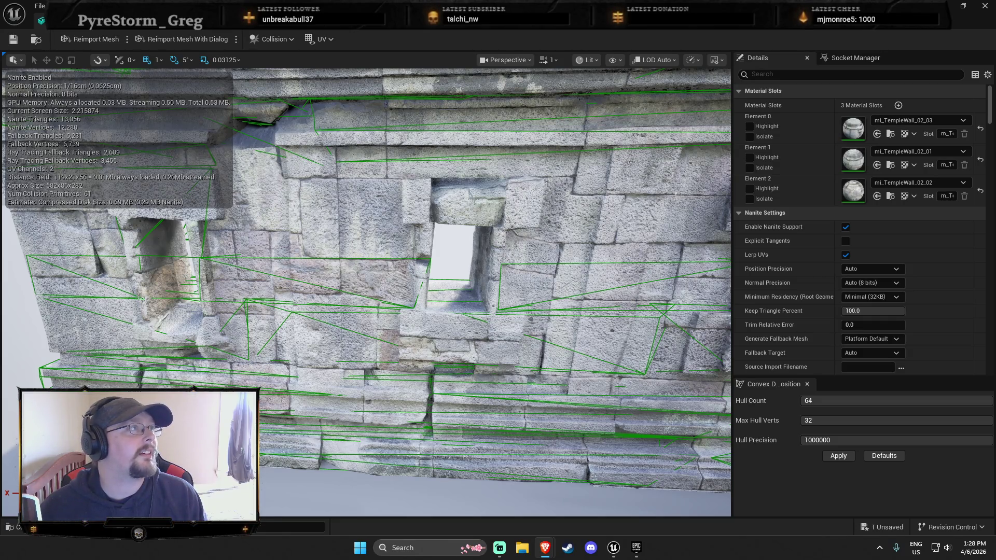
key("alt+Tab")
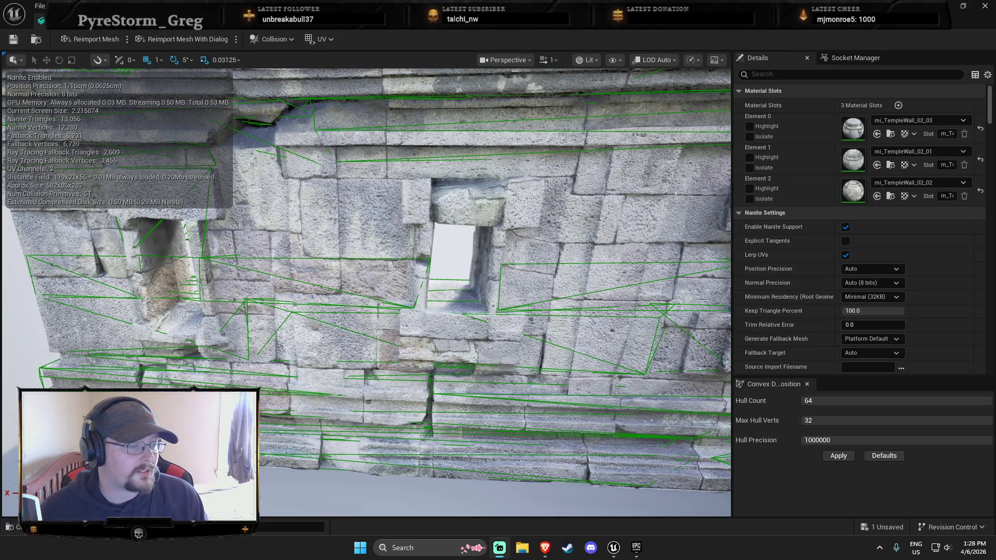
key("alt+Tab")
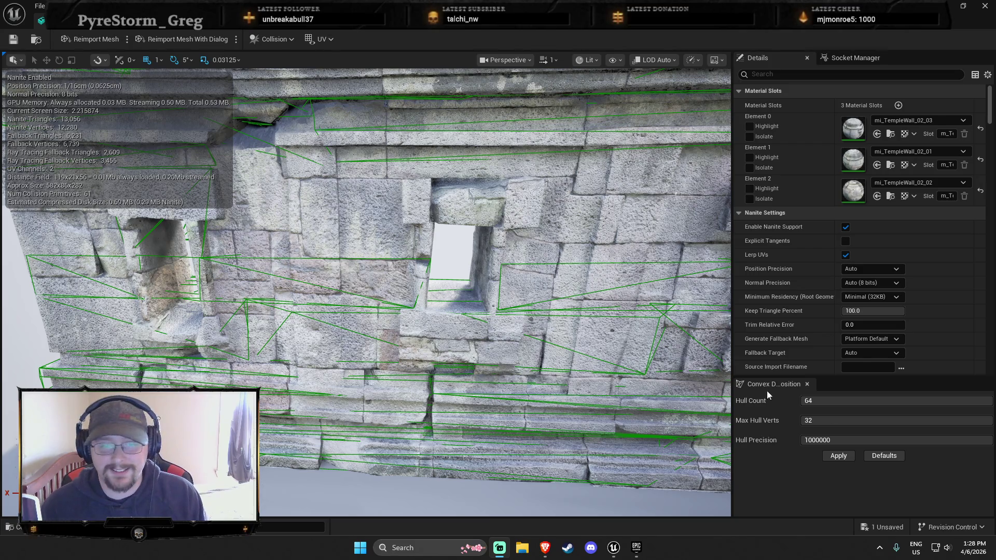
left_click_drag(461, 276, 363, 218)
left_click(36, 40)
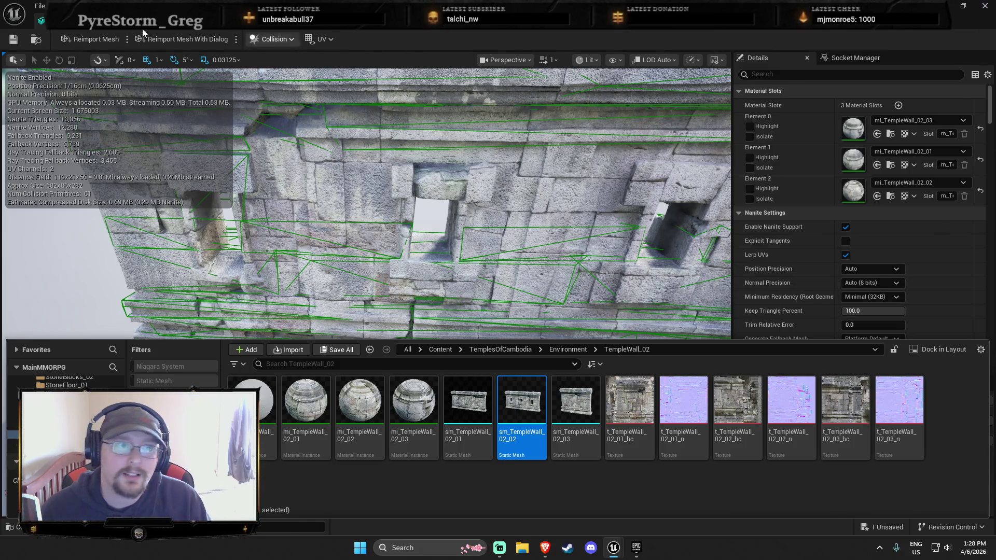
Back in the level, play-test from the placed wall with Play From Here, then stop.
left_click(41, 20)
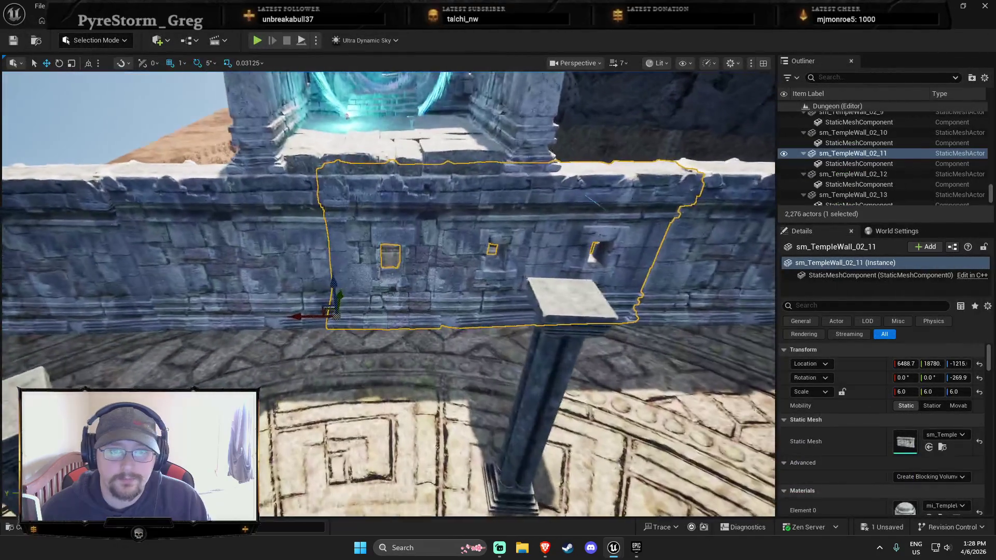
right_click(393, 170)
left_click(439, 527)
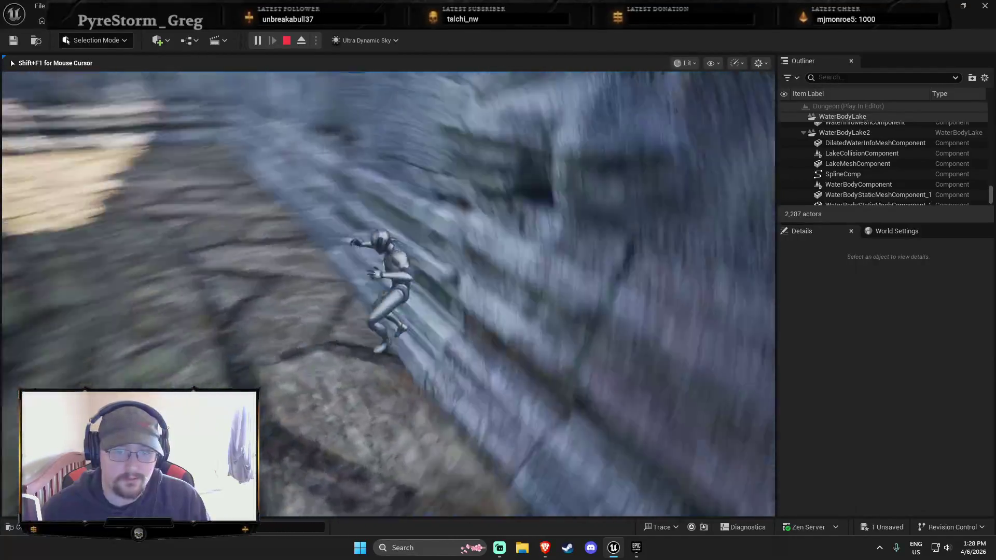
key("Escape")
Select and frame the wall sm_TempleWall_02_11, then open its static mesh for editing.
left_click(386, 352)
key("f")
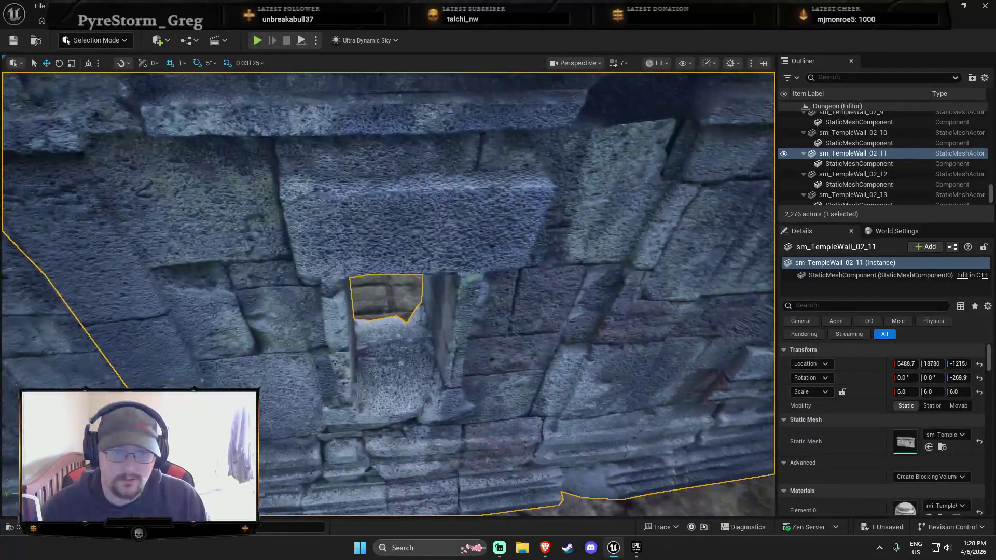
right_click(420, 437)
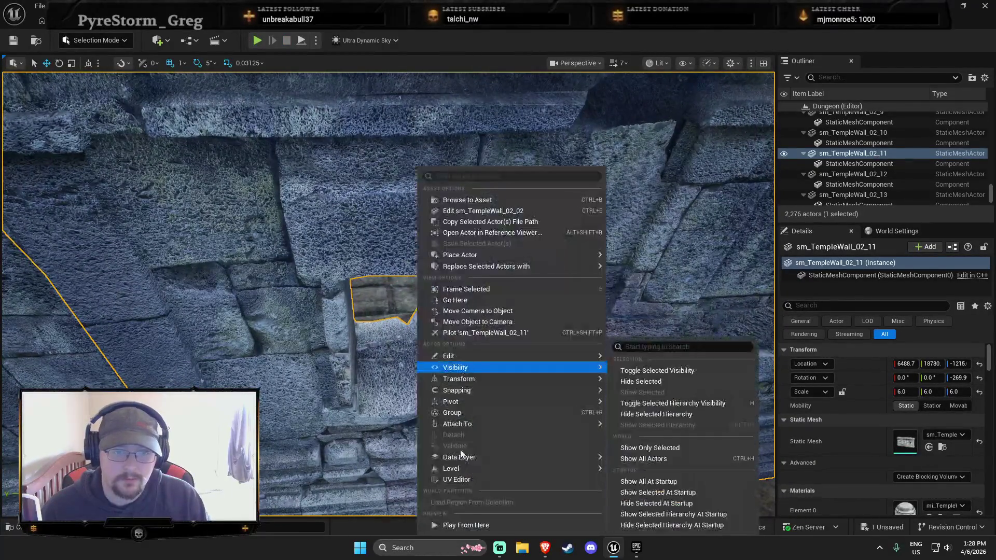
mouse_move(477, 462)
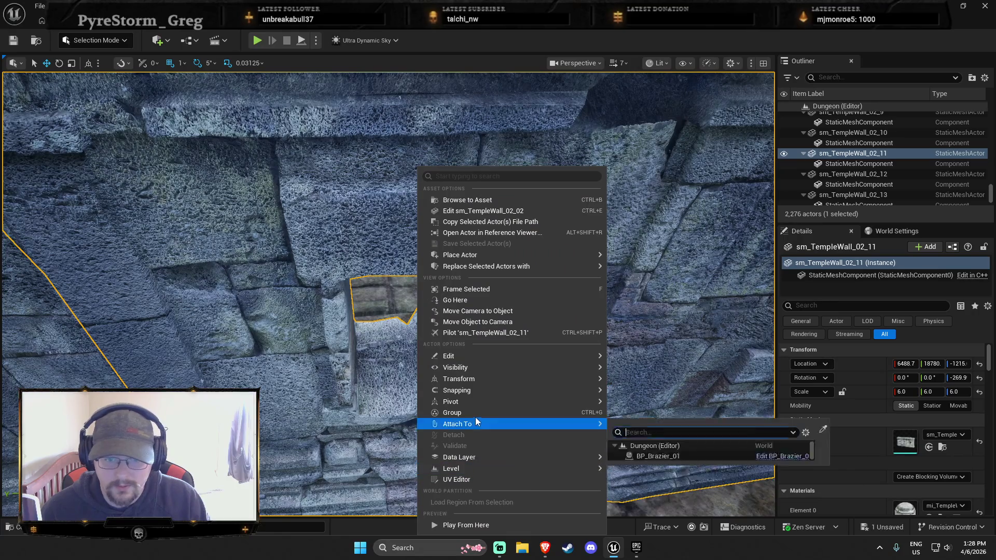
mouse_move(487, 366)
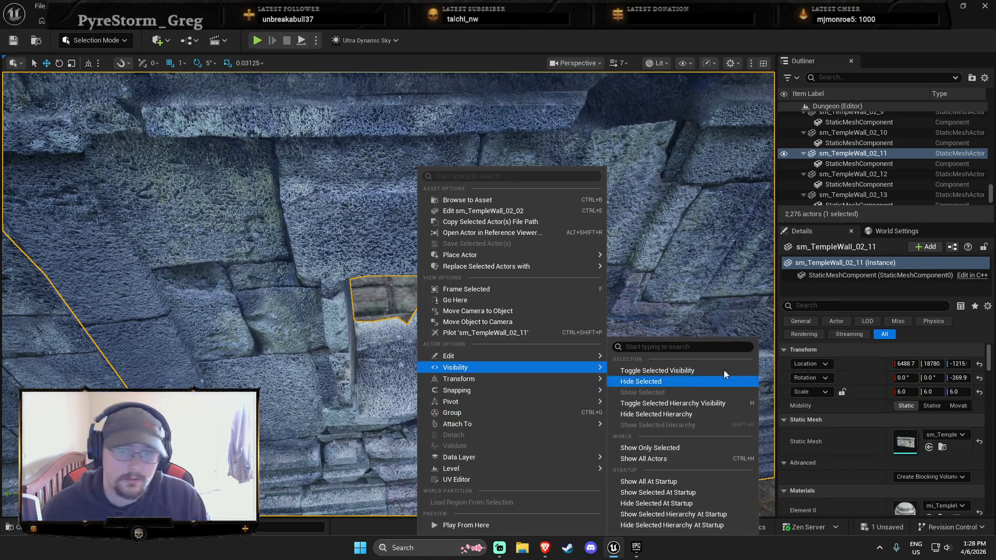
mouse_move(562, 359)
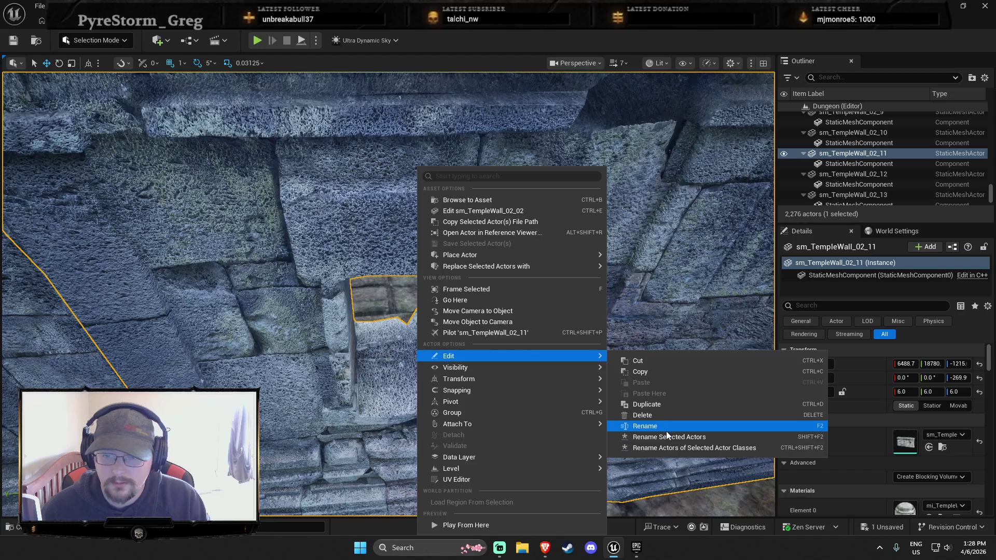
left_click(473, 210)
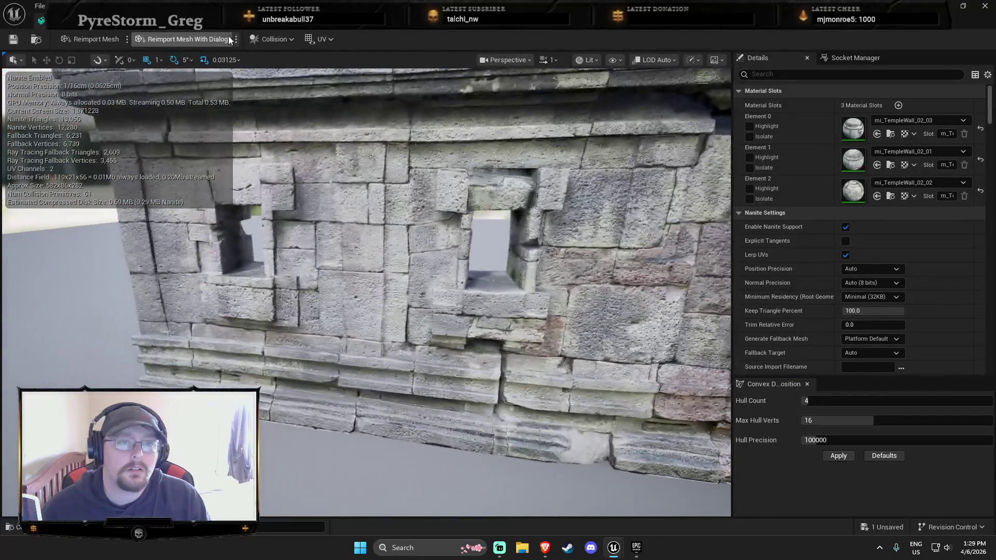
Convert the wall's box collision shapes to convex hulls.
left_click(266, 39)
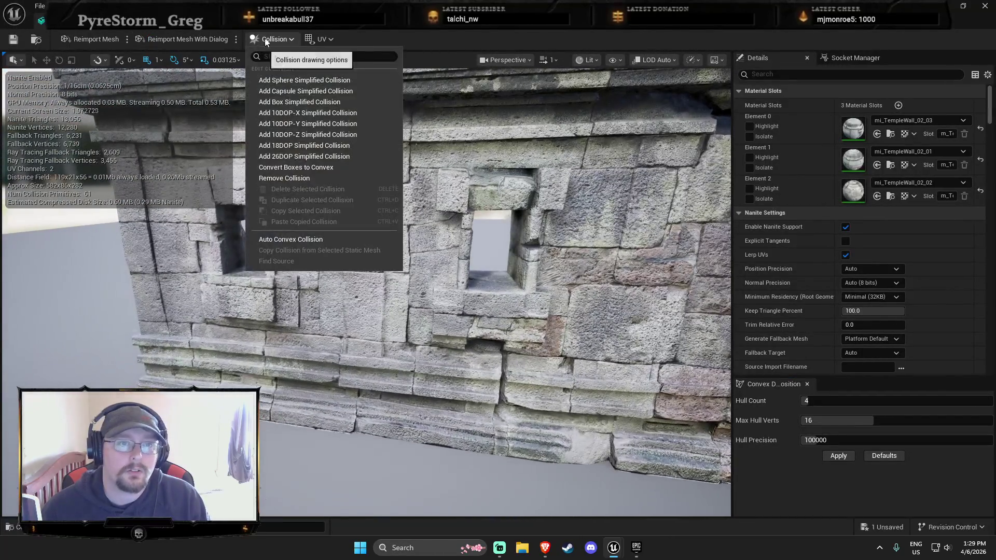
left_click(288, 166)
left_click(524, 291)
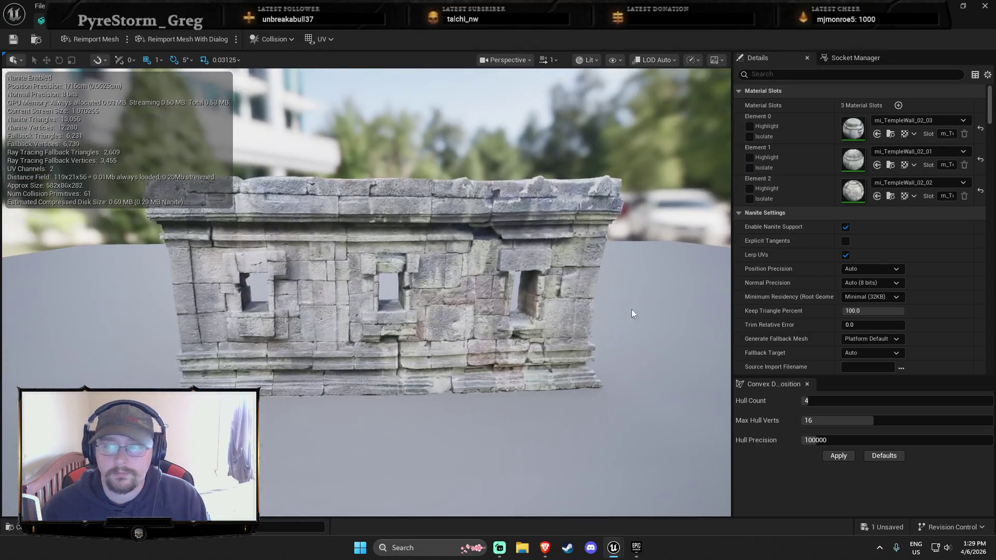
Enable explicit tangents and Recompute Normals, then apply convex decomposition with Hull Count 4.
left_click(846, 241)
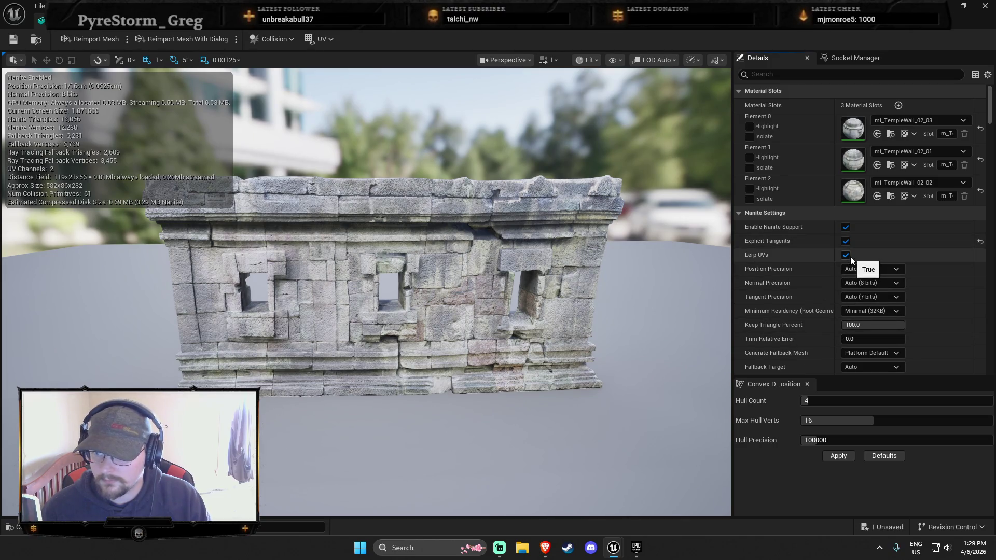
mouse_move(767, 256)
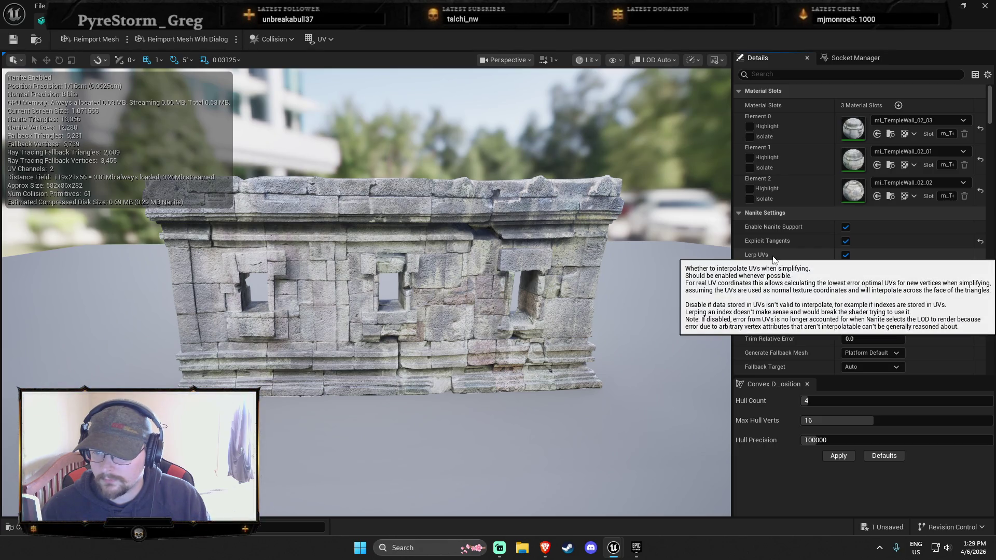
scroll(778, 254, "down", 3)
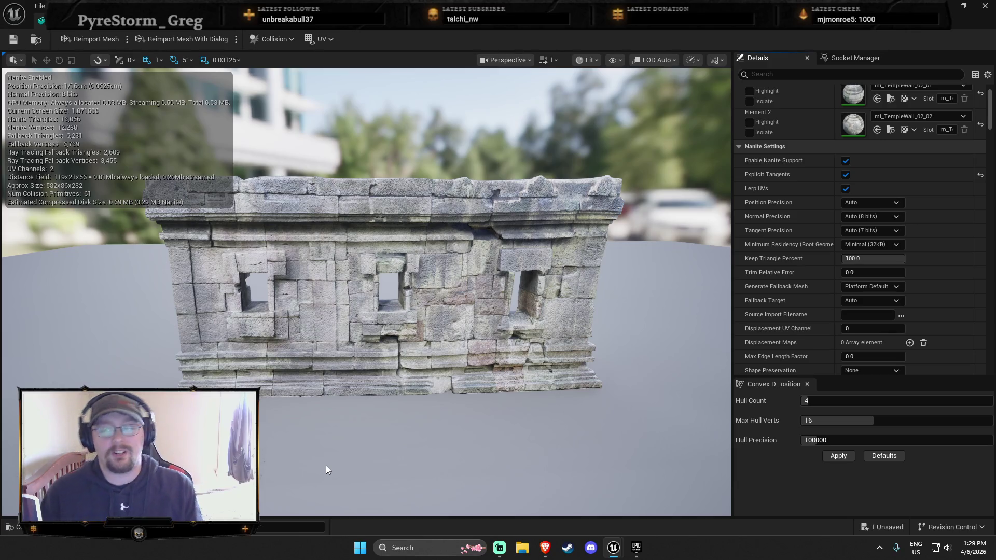
scroll(877, 346, "down", 2)
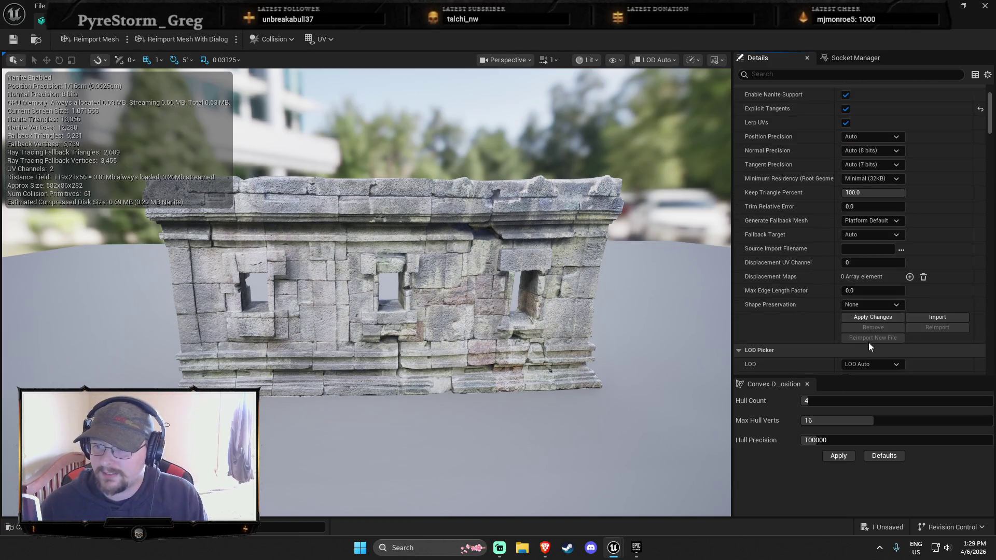
left_click(865, 319)
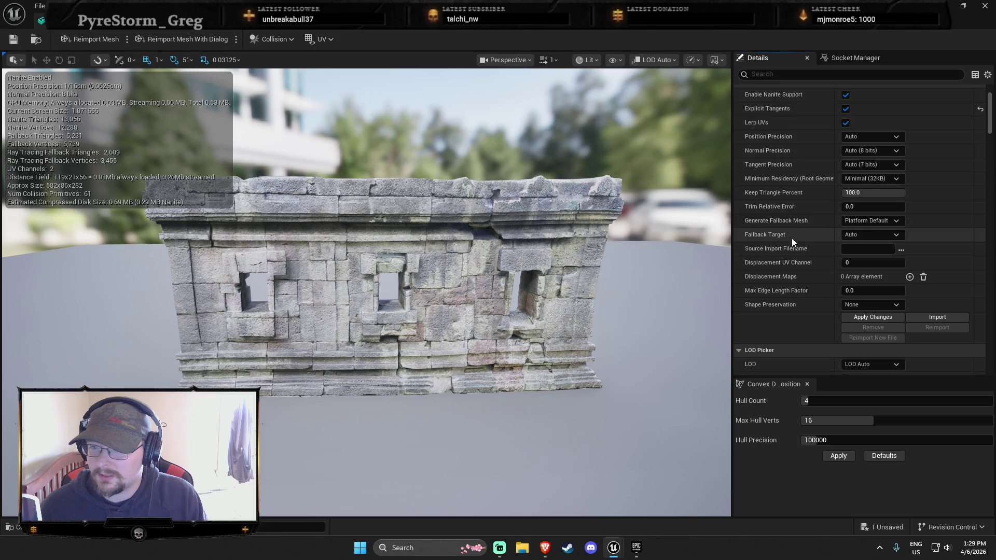
scroll(863, 303, "down", 3)
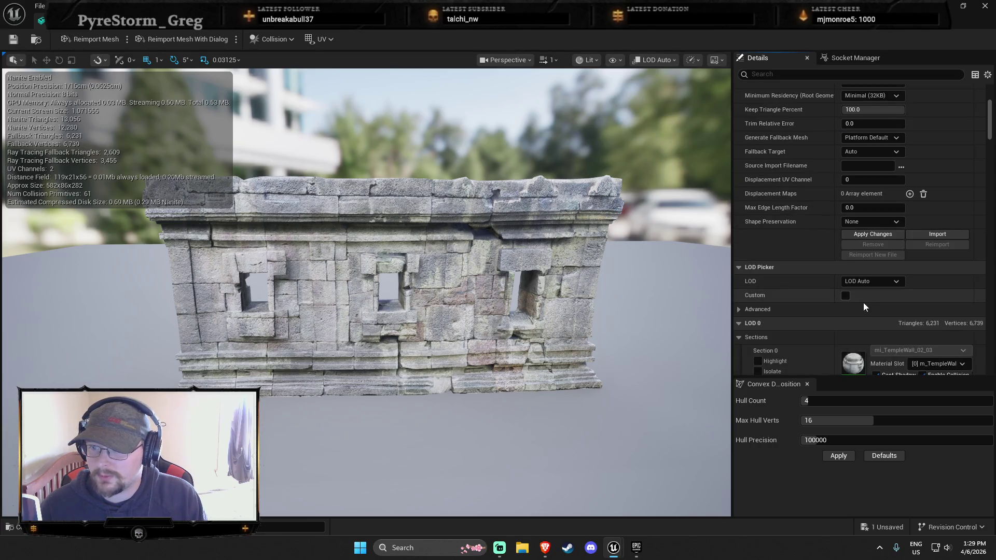
scroll(923, 273, "down", 3)
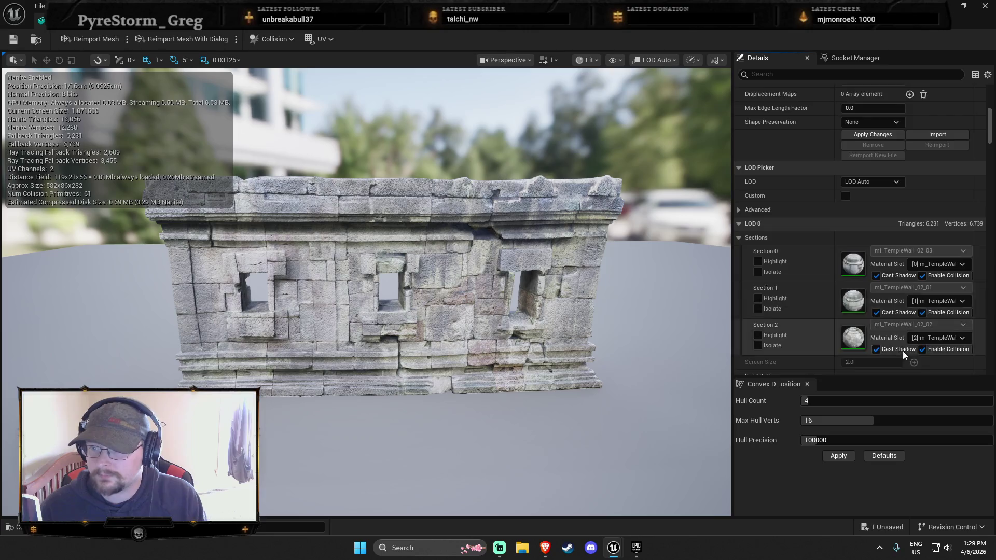
scroll(903, 351, "down", 4)
left_click(846, 258)
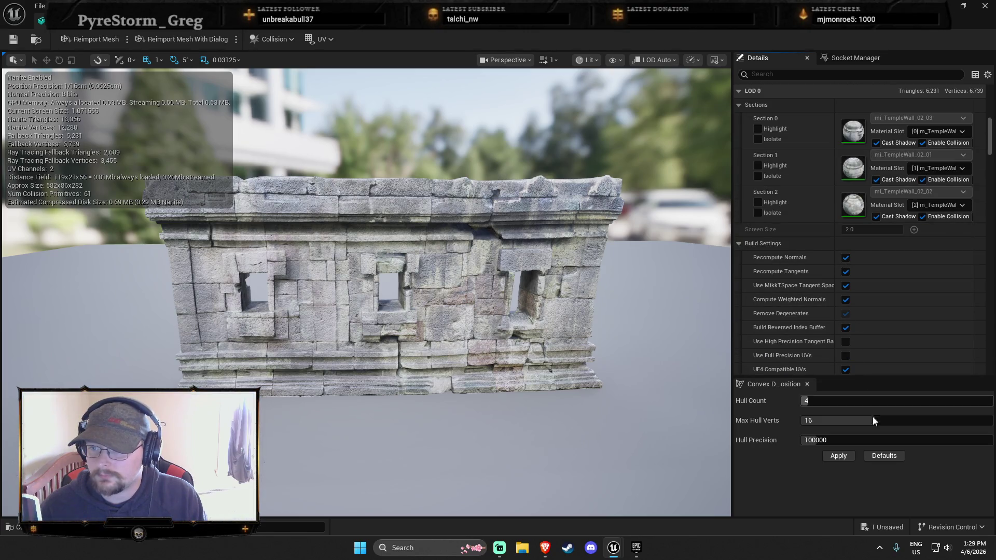
left_click(839, 456)
scroll(826, 367, "down", 3)
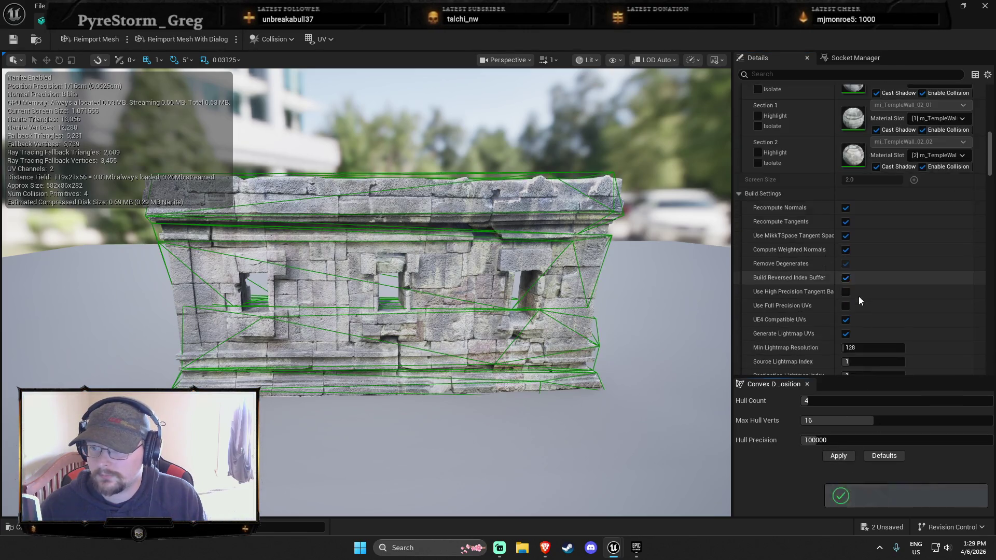
Delete a collision hull near the wall window, then undo the deletion.
scroll(859, 297, "down", 2)
scroll(407, 285, "up", 5)
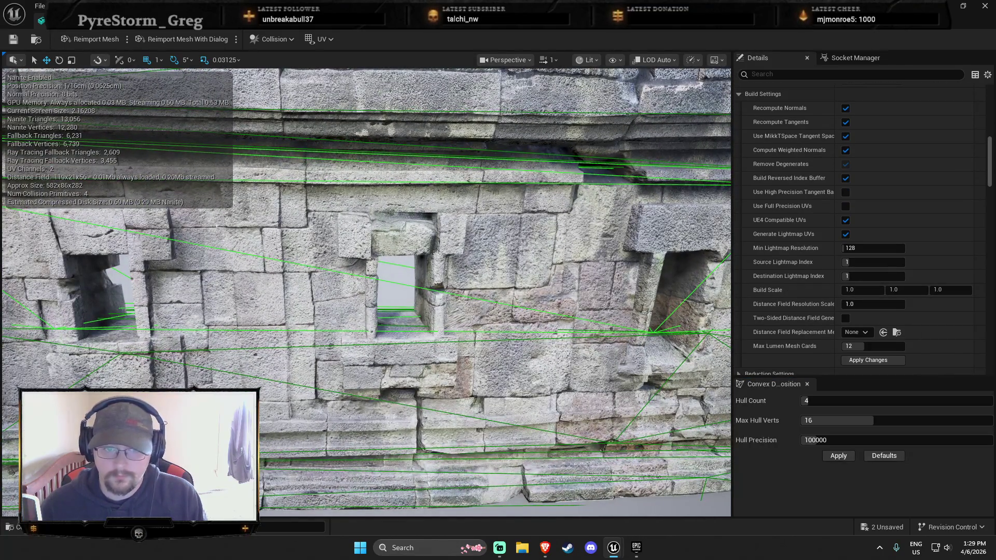
mouse_move(401, 323)
left_mouse_down()
mouse_move(400, 260)
mouse_move(400, 311)
mouse_move(420, 337)
mouse_move(384, 322)
mouse_move(472, 182)
left_mouse_up()
left_click(334, 176)
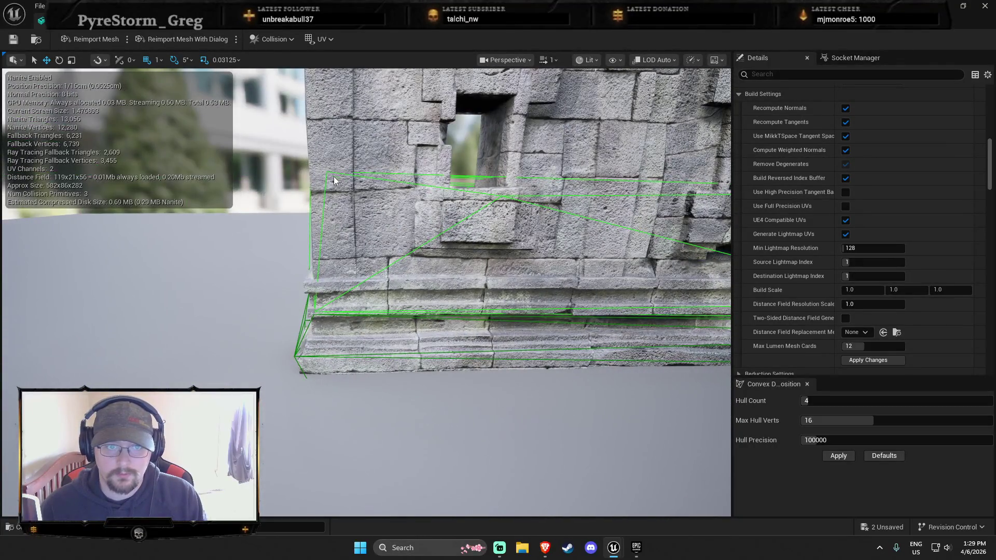
left_click_drag(329, 174, 332, 171)
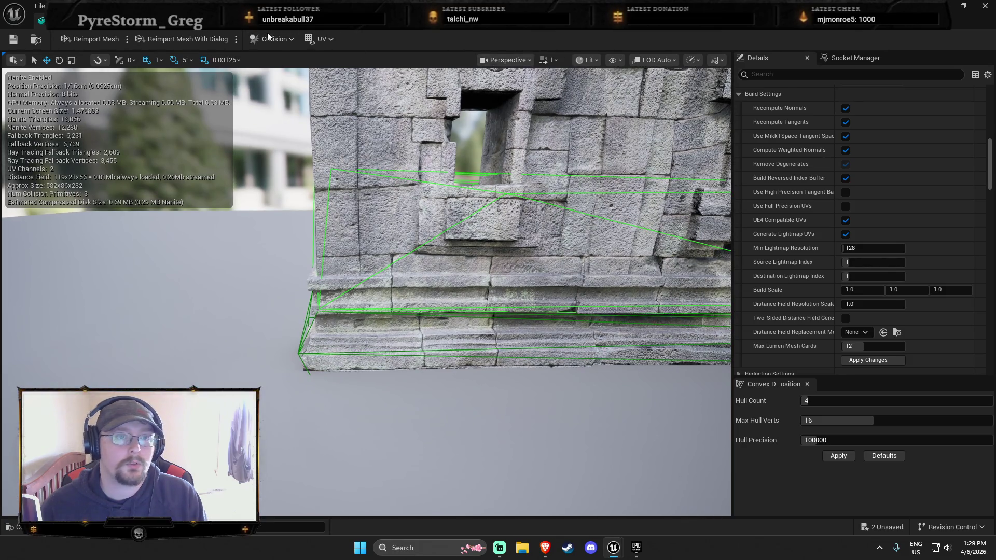
left_click(297, 40)
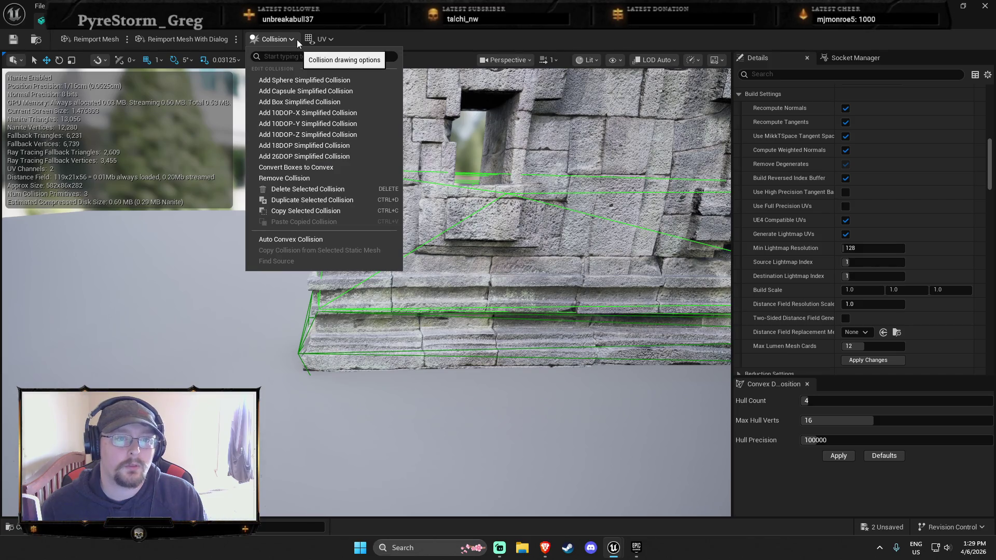
left_click(298, 190)
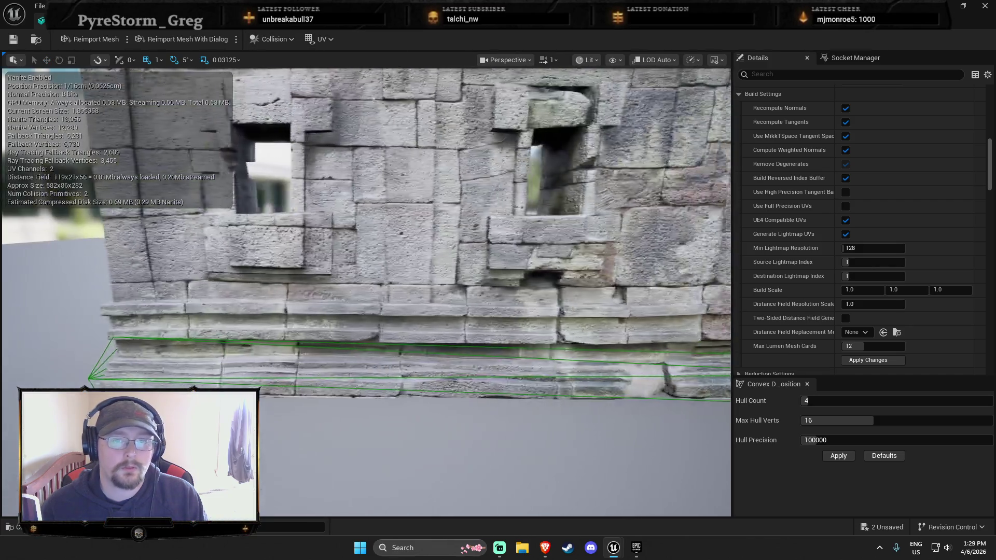
scroll(366, 233, "up", 3)
key("ctrl+z")
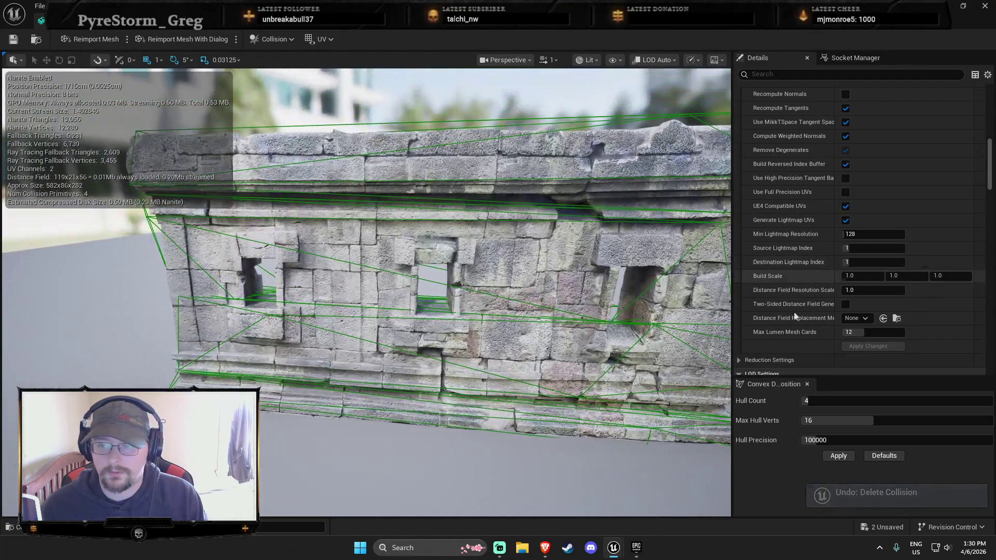
Rebuild collision with Reduction Termination Any, Hull Count 64 and Max Hull Verts 32.
left_click(742, 358)
scroll(789, 302, "down", 4)
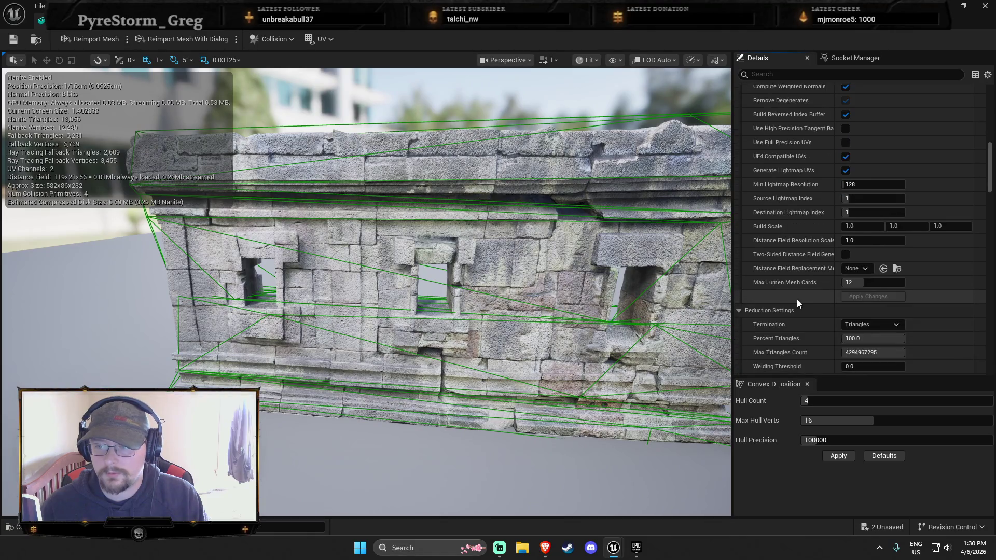
left_click(895, 291)
left_click(880, 323)
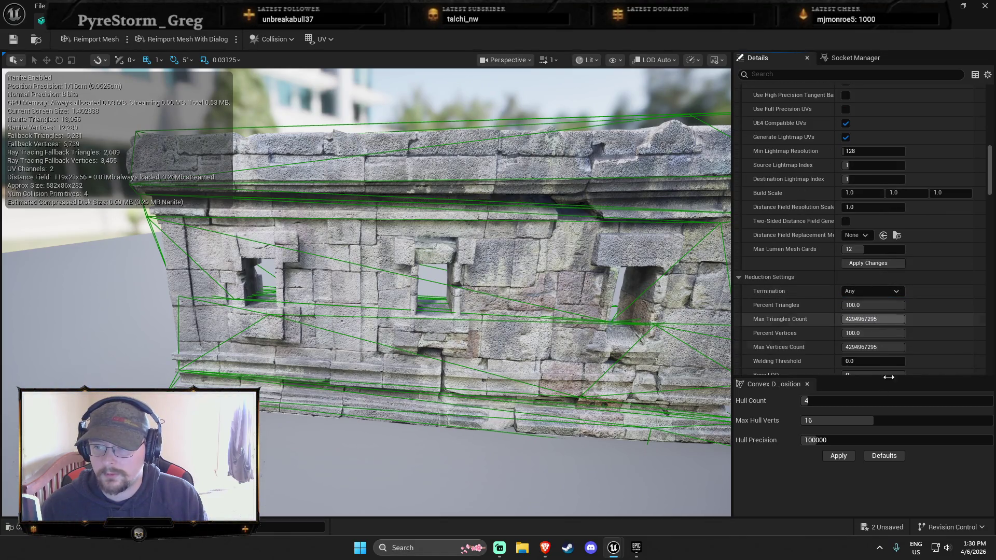
left_click(840, 460)
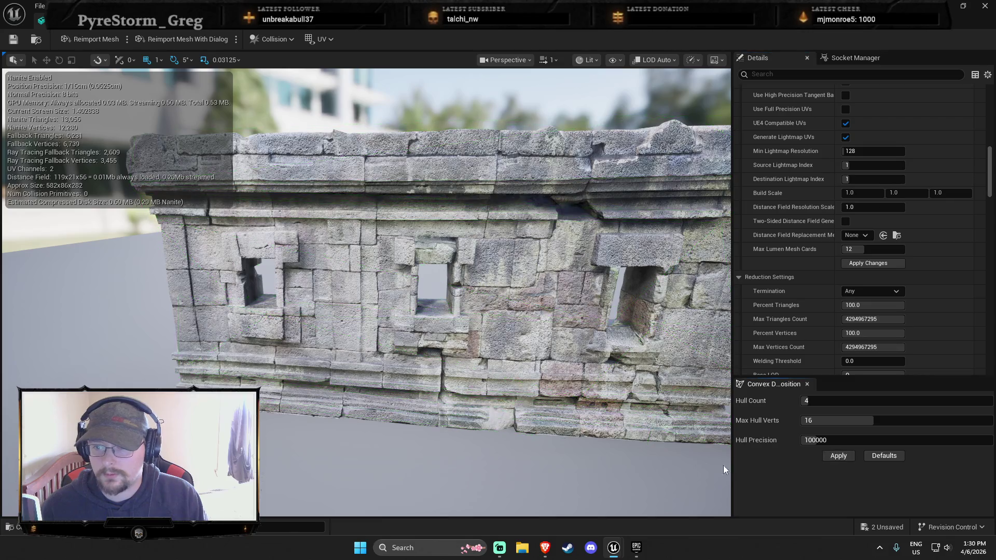
key("Tab")
type("32")
key("Return")
left_click(838, 456)
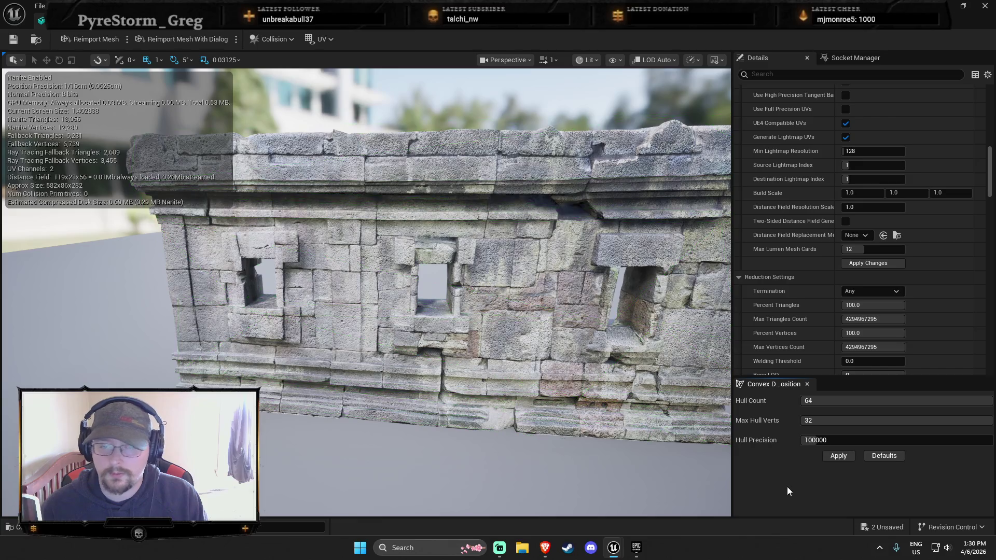
Inspect the rebuilt hulls around the wall's windows, then save the mesh.
scroll(556, 403, "up", 5)
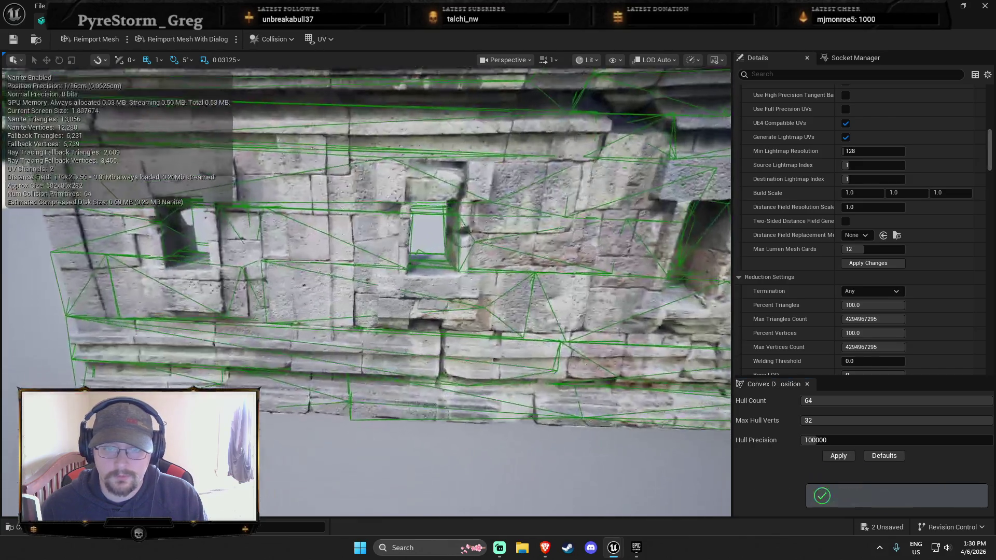
scroll(556, 403, "up", 10)
scroll(556, 404, "down", 4)
scroll(366, 291, "up", 4)
scroll(366, 290, "down", 6)
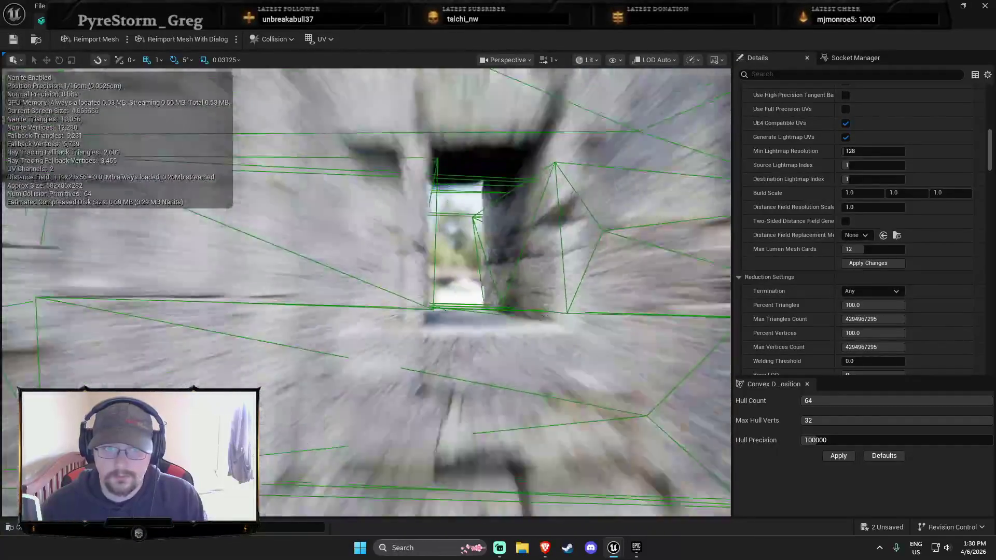
mouse_move(366, 290)
left_mouse_down()
mouse_move(394, 290)
mouse_move(314, 291)
mouse_move(311, 267)
left_mouse_up()
left_click_drag(527, 384, 527, 385)
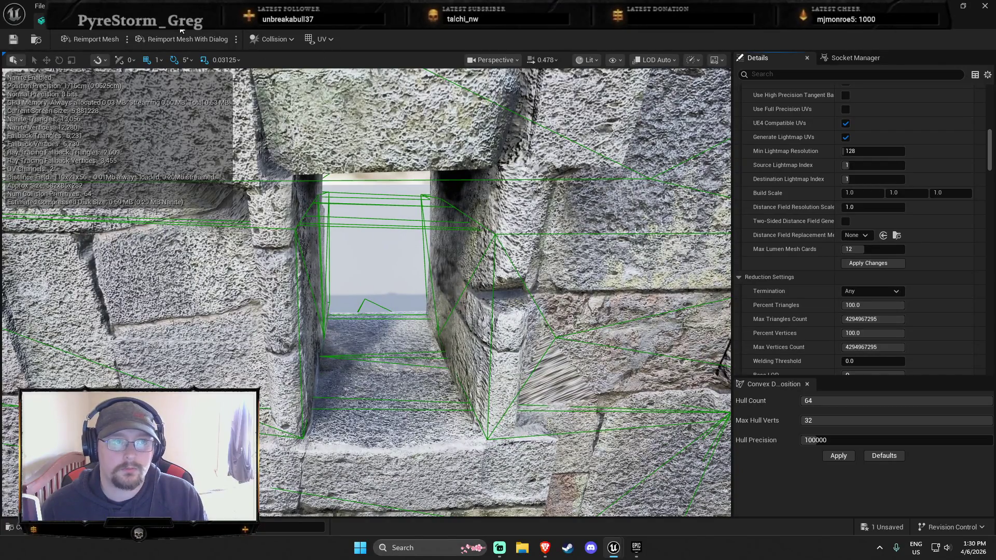
key("ctrl+s")
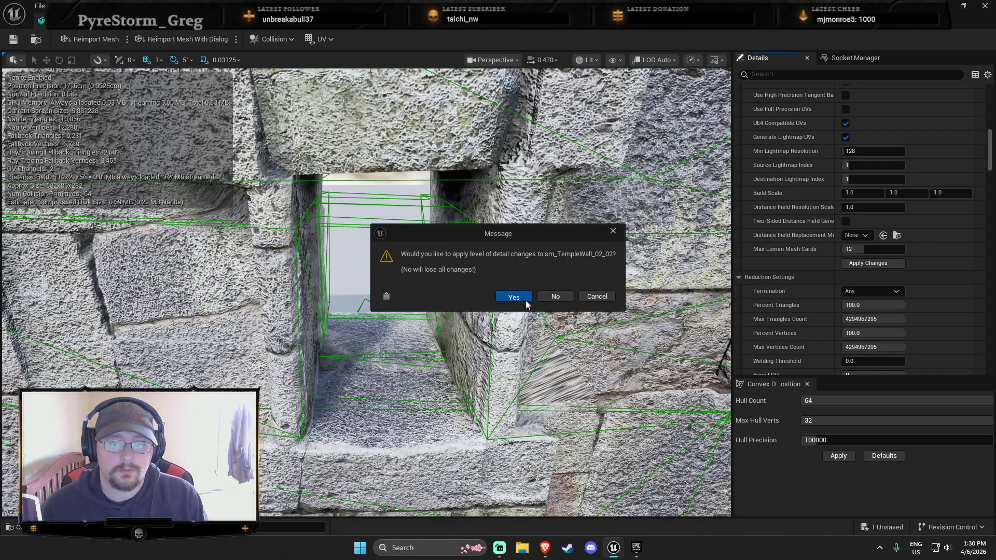
Accept the LOD changes and play-test the level from the wall.
left_click(524, 299)
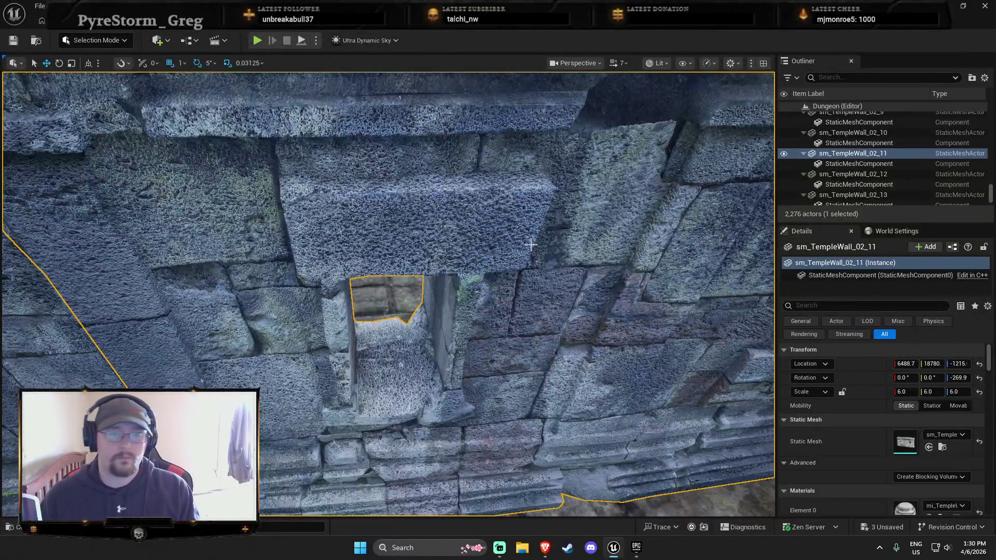
key("f")
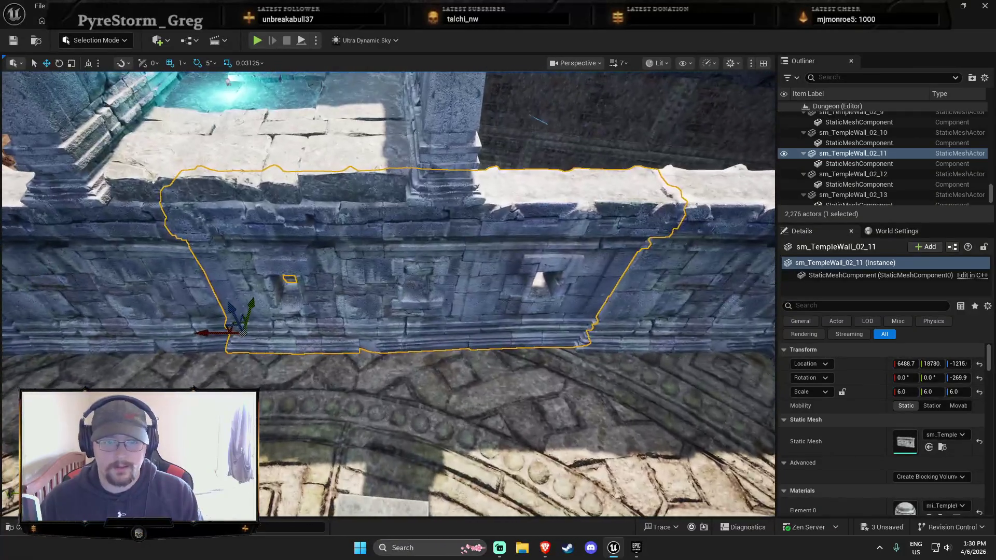
right_click(420, 293)
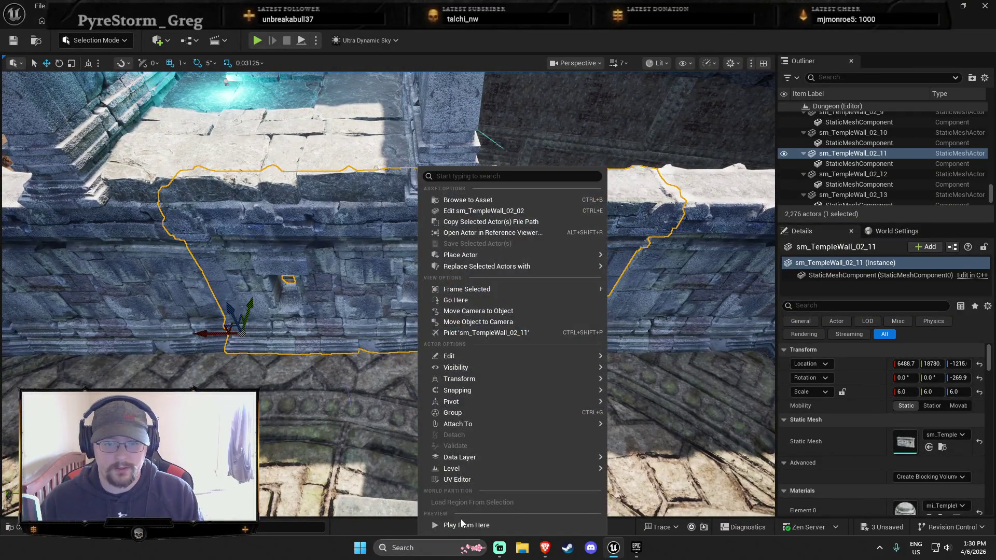
left_click(461, 522)
key("Escape")
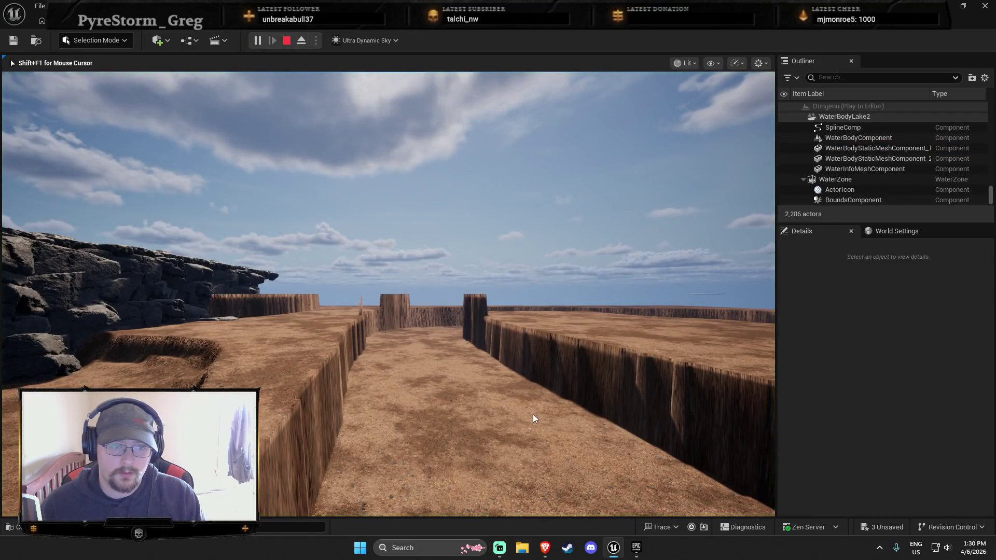
Run two more Play From Here tests from the wall, refocusing the view each time.
key("f")
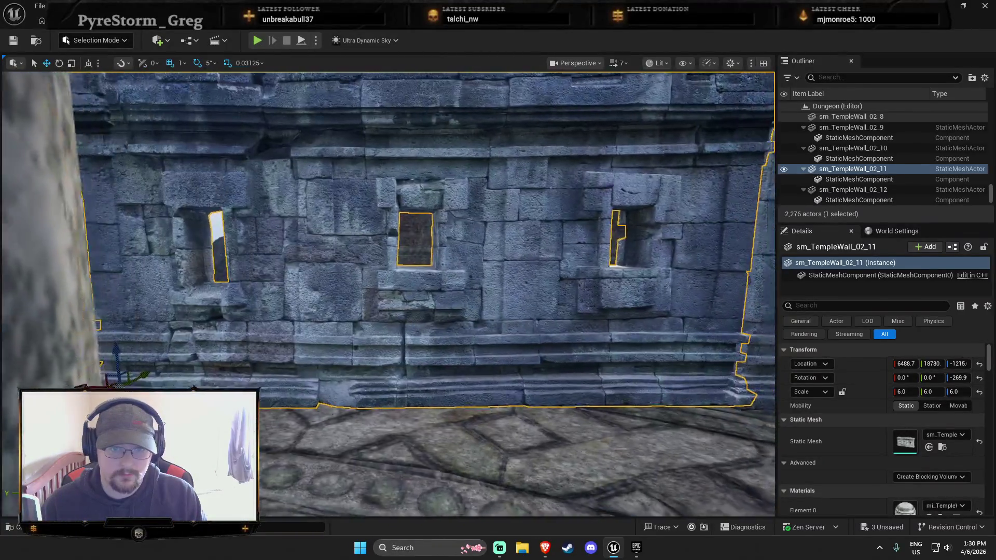
left_click_drag(450, 385, 451, 385)
right_click(403, 286)
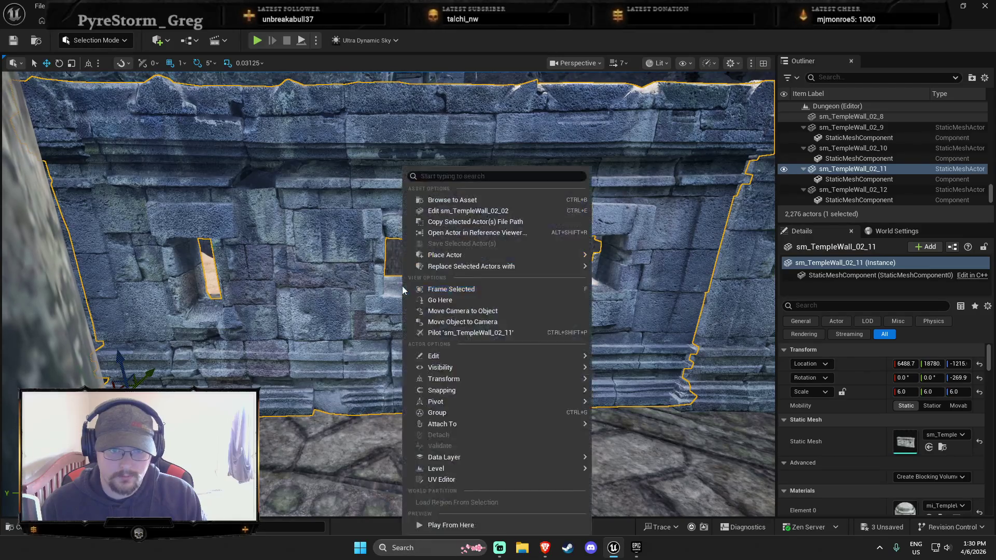
left_click(420, 524)
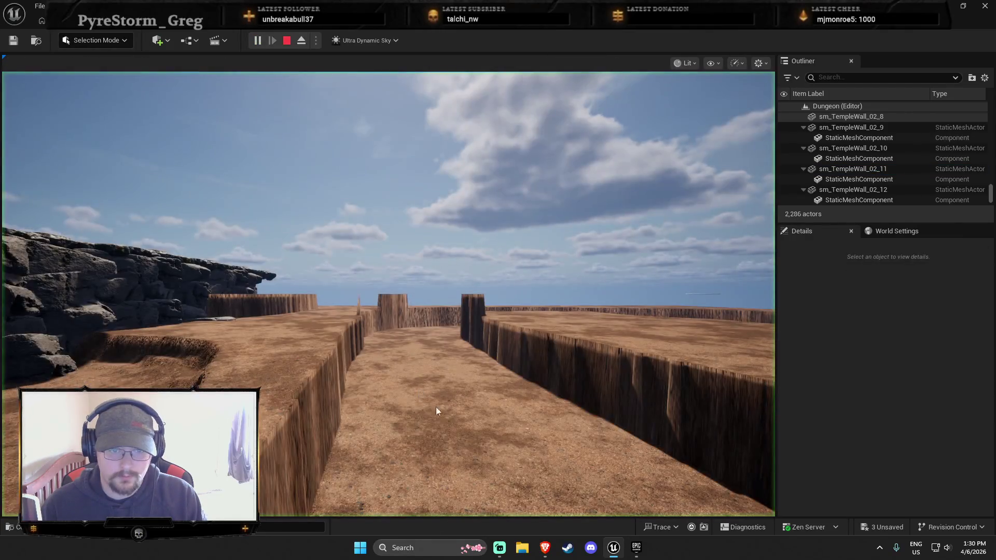
key("Escape")
left_click_drag(447, 406, 447, 406)
left_click_drag(405, 333, 404, 334)
right_click(410, 312)
left_click(479, 525)
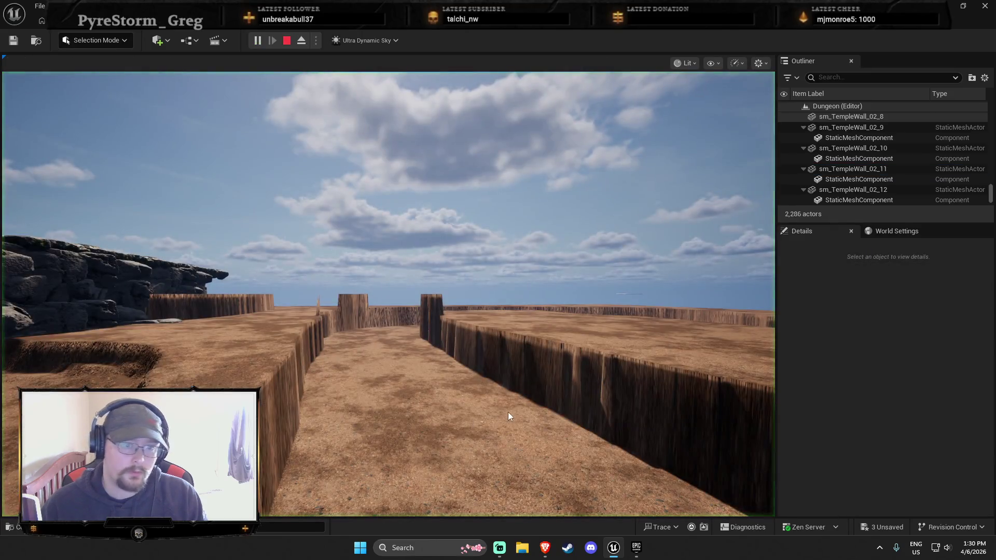
key("Escape")
key("f")
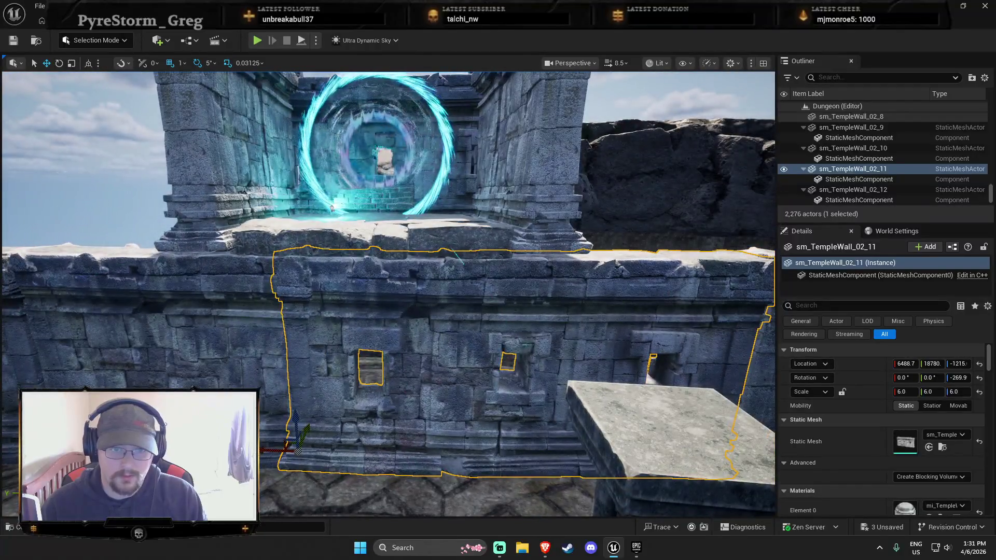
Select sm_StoneFloor_01_02 and drag it down to the wall window, Z -712.
left_click(340, 243)
key("e")
key("r")
mouse_move(215, 207)
left_mouse_down()
mouse_move(236, 385)
mouse_move(222, 381)
mouse_move(243, 381)
left_mouse_up()
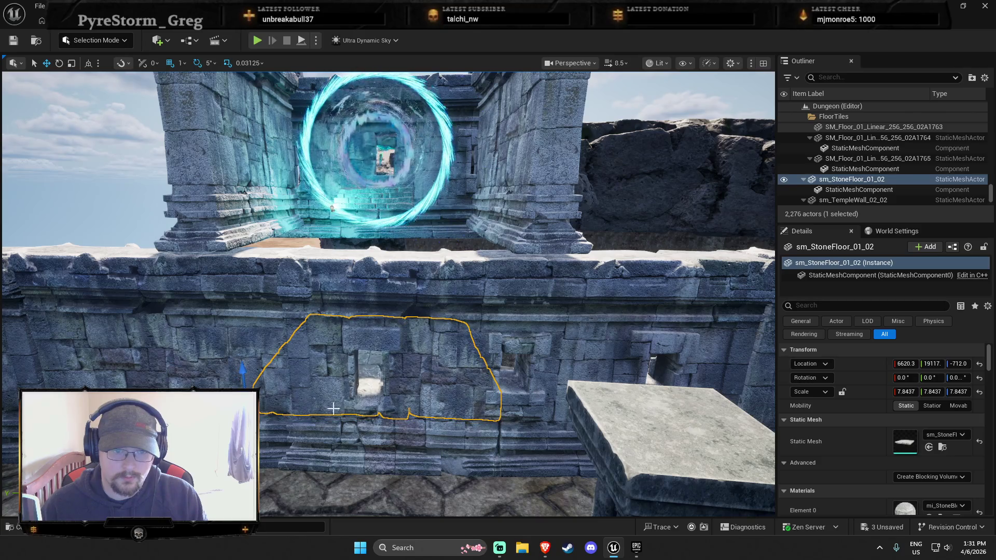
right_click(373, 354)
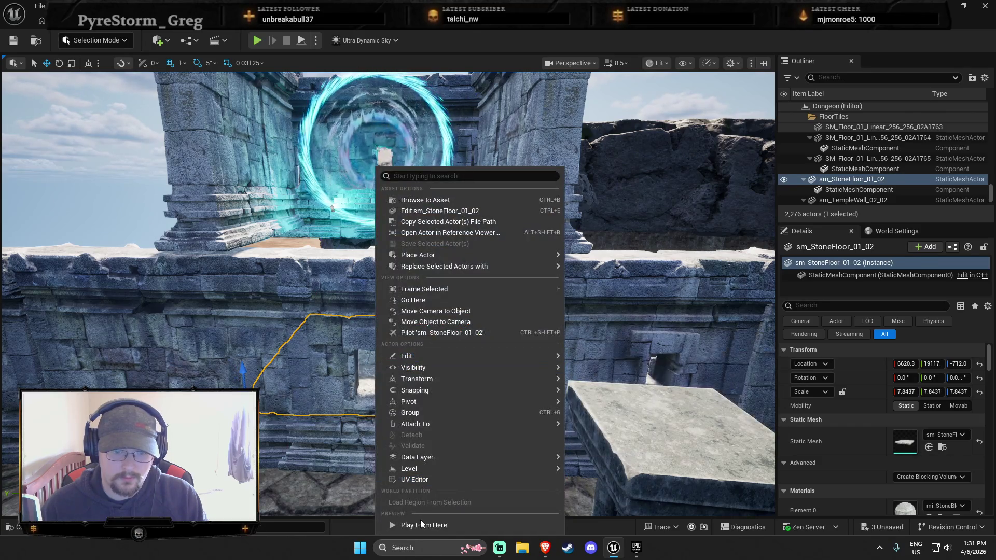
left_click(420, 520)
key("w")
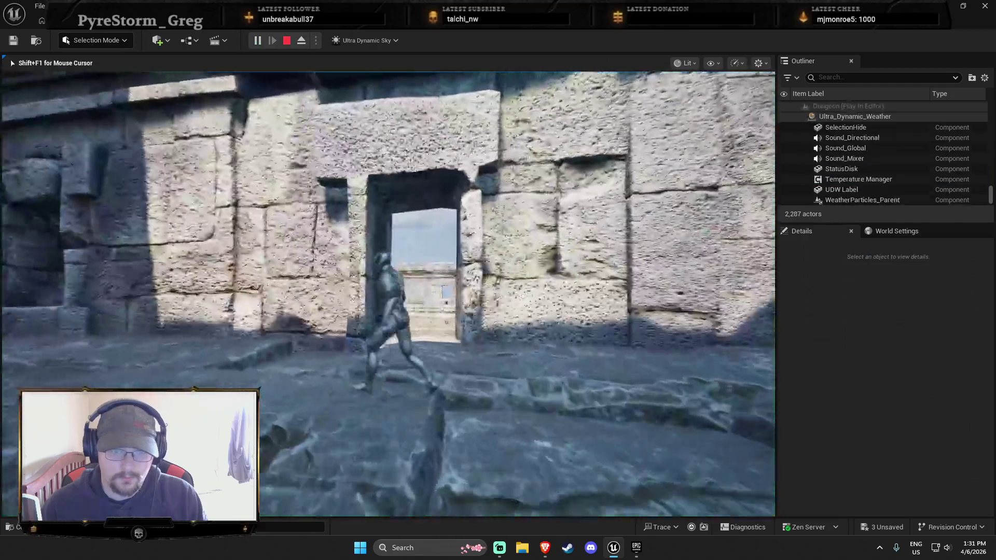
key("w")
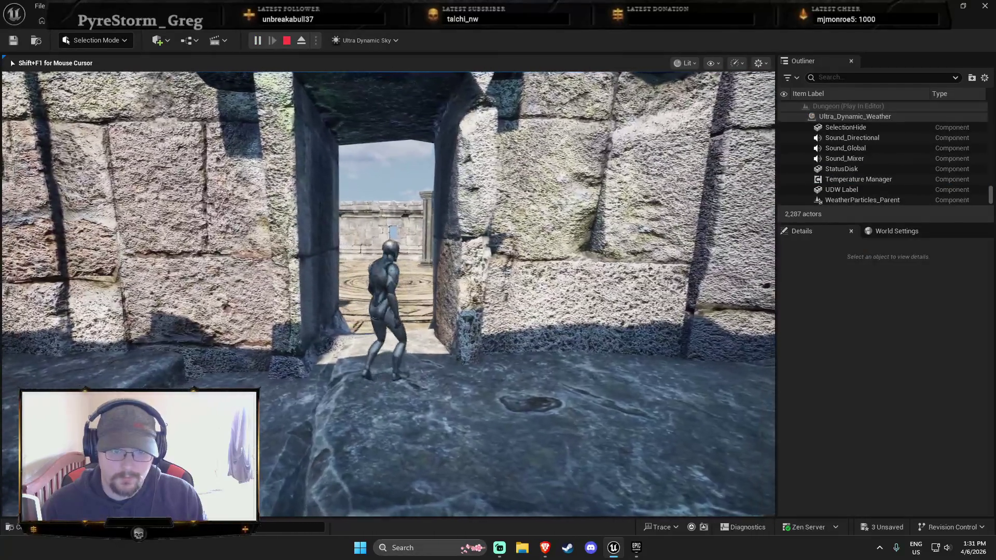
key("w")
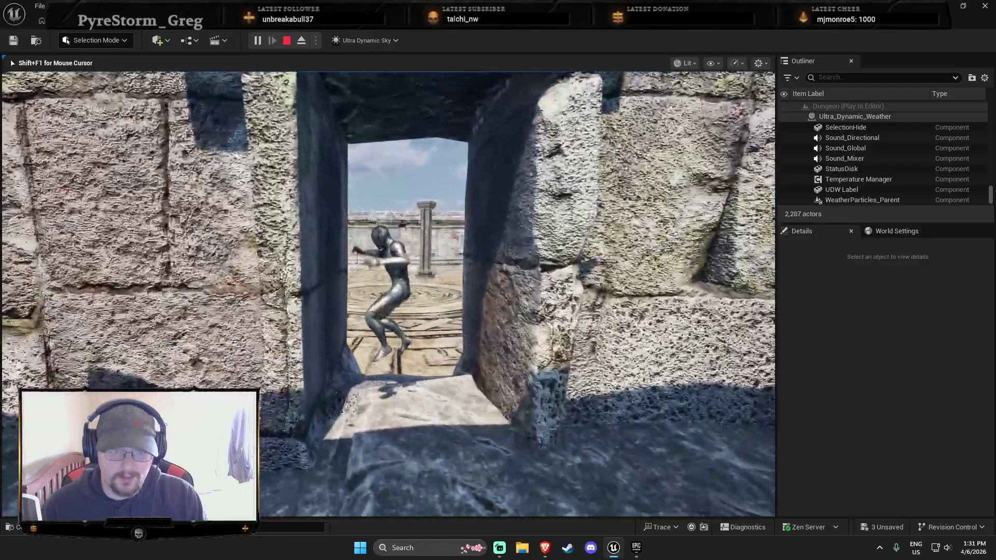
key("w")
key("w")
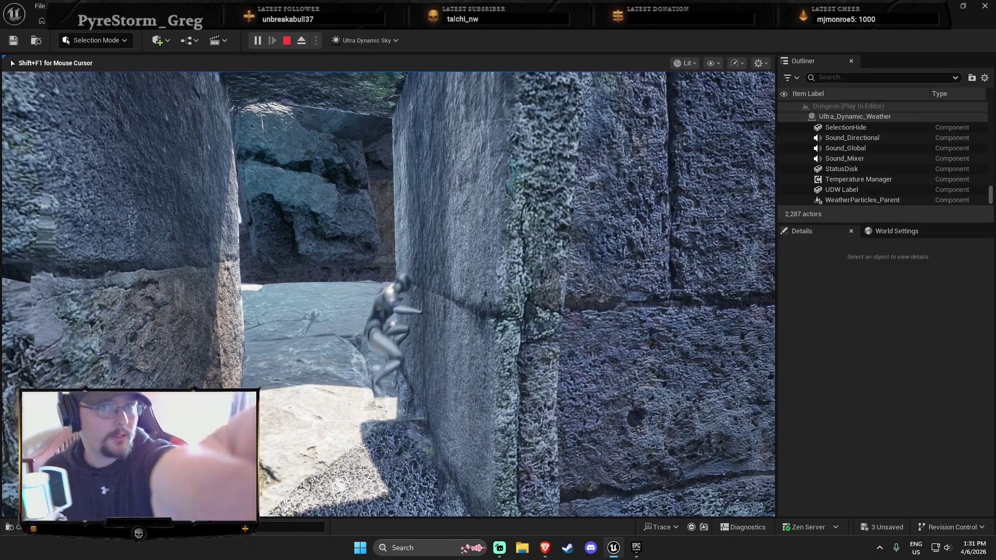
key("w")
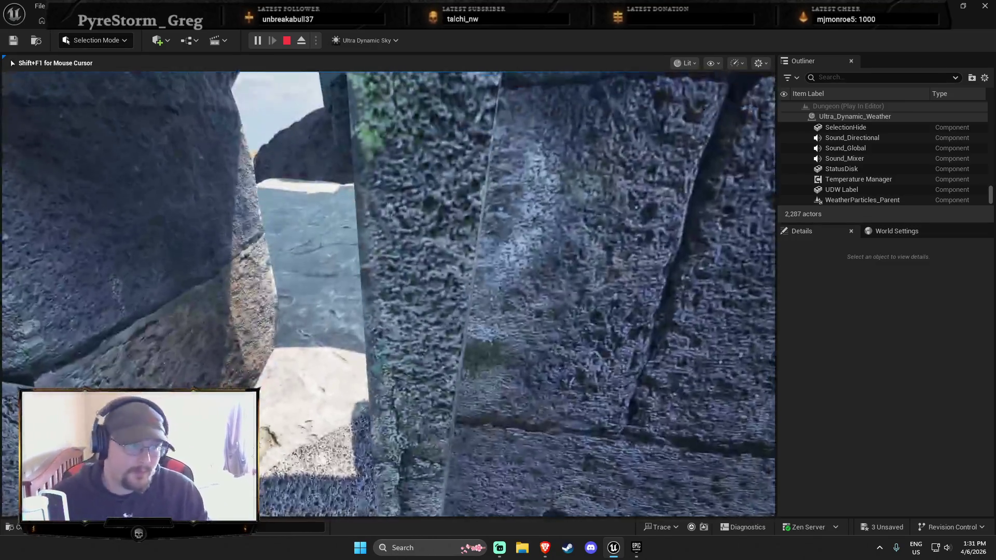
key("w")
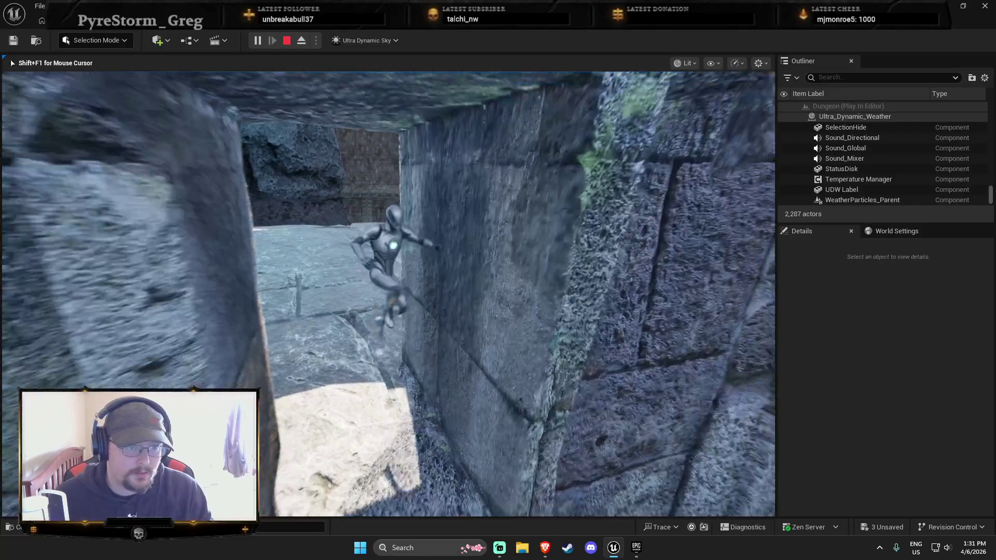
key("w")
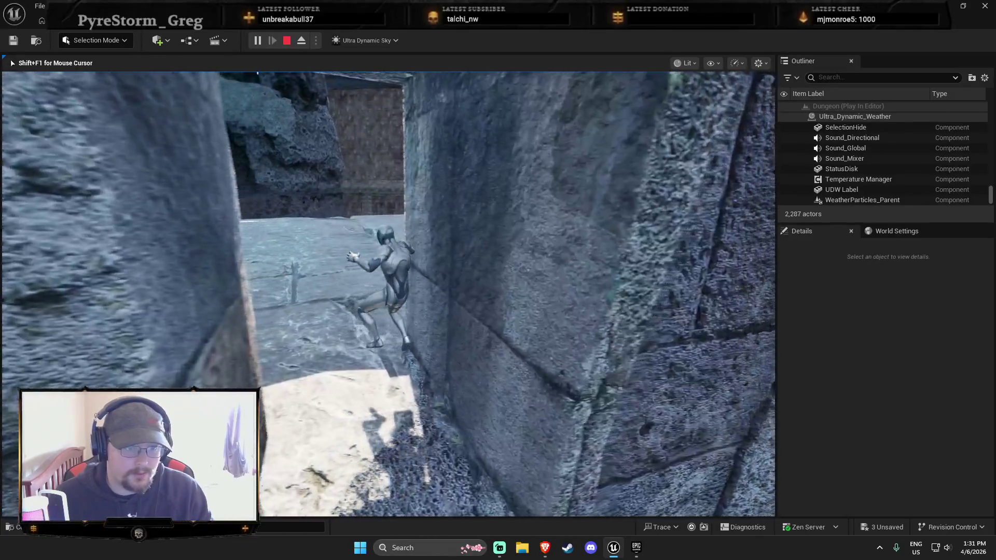
key("space")
key("Escape")
key("f")
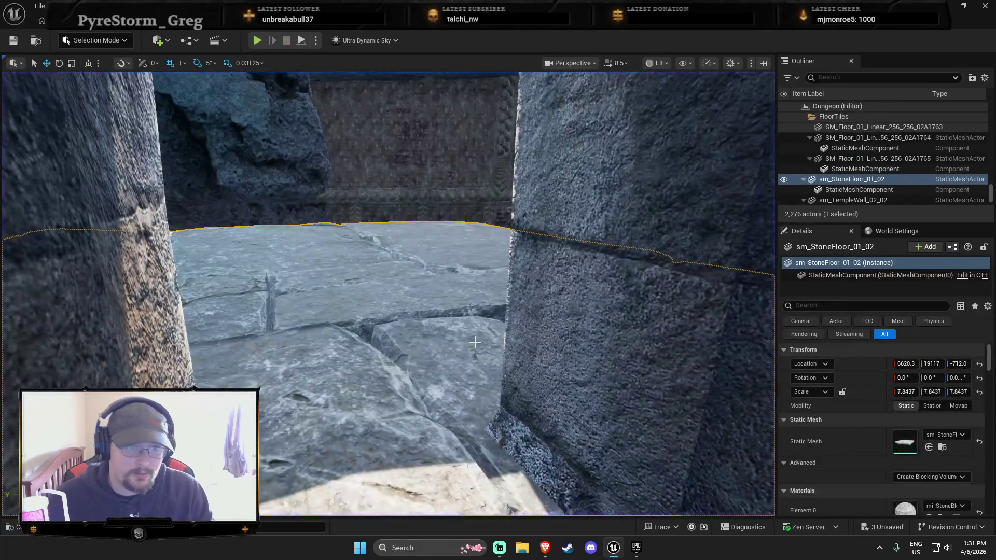
Move the floor slab along Y toward the wall and play-test climbing through the window.
key("s")
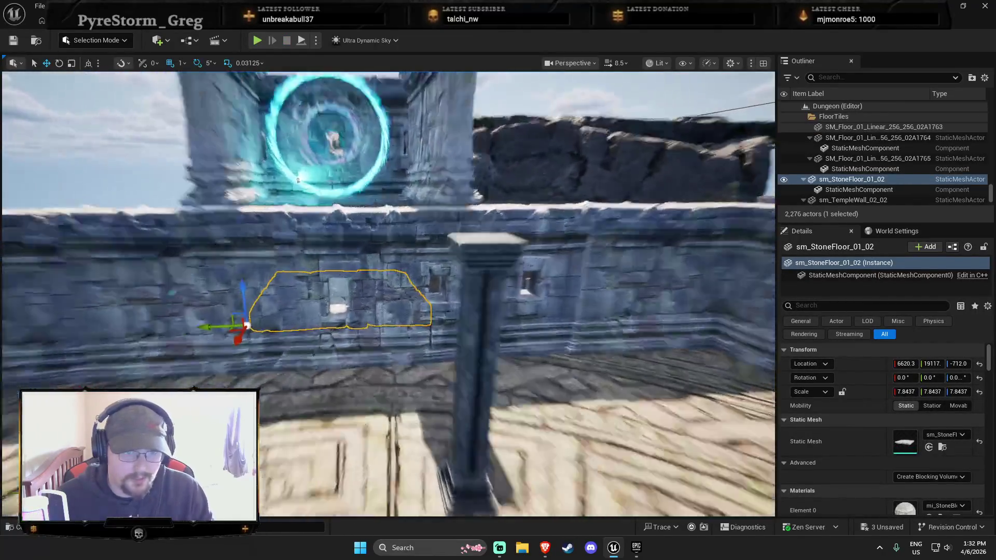
key("f")
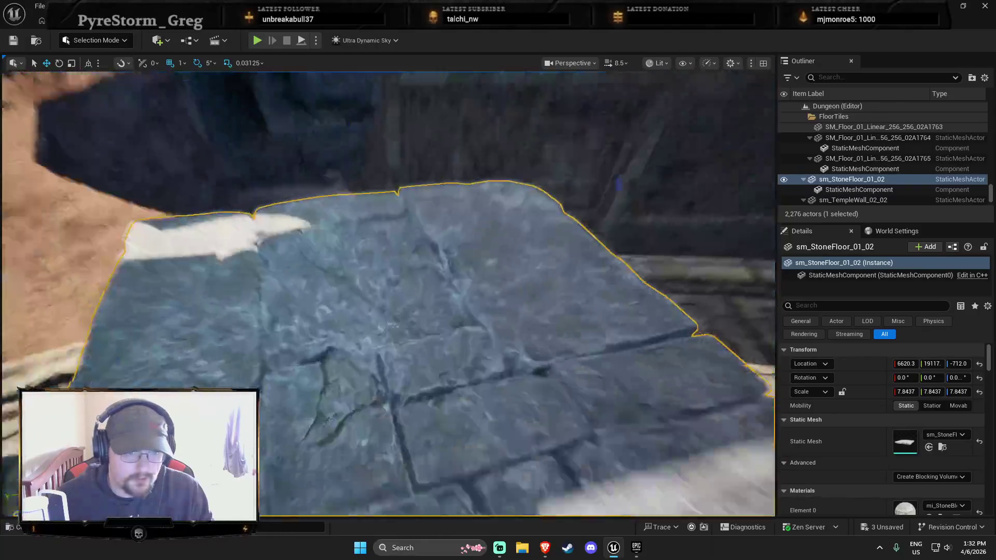
mouse_move(442, 346)
left_mouse_down()
mouse_move(487, 363)
mouse_move(504, 338)
left_mouse_up()
right_click(502, 338)
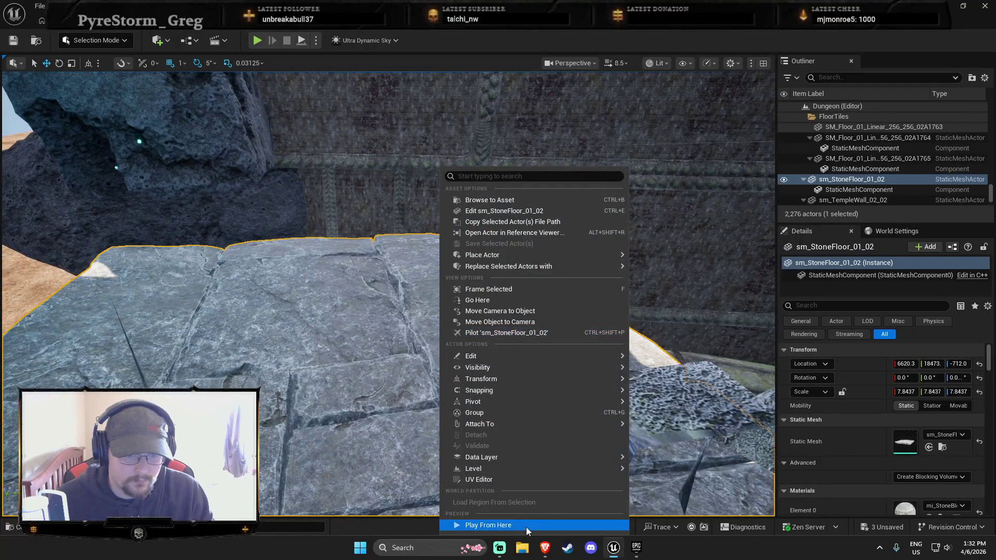
left_click(517, 524)
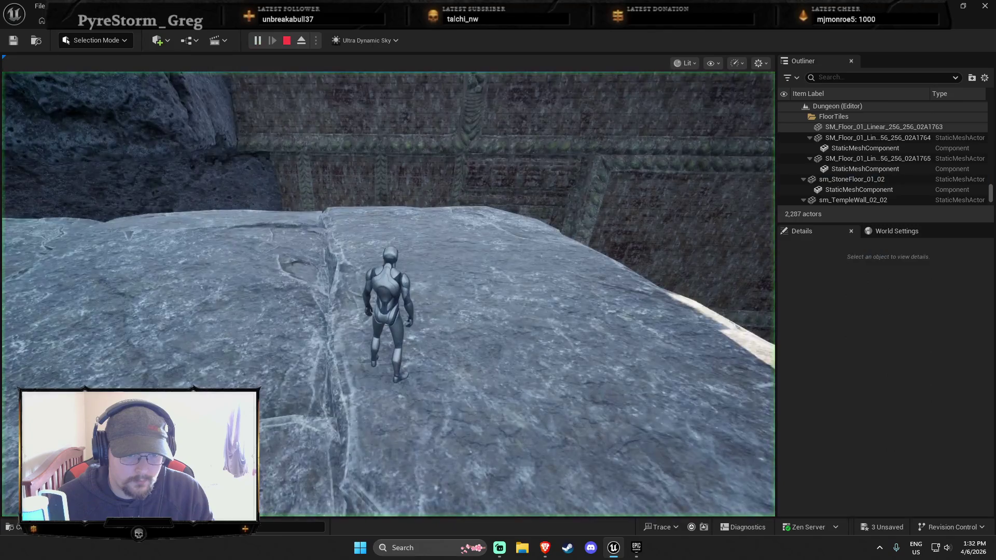
key("w")
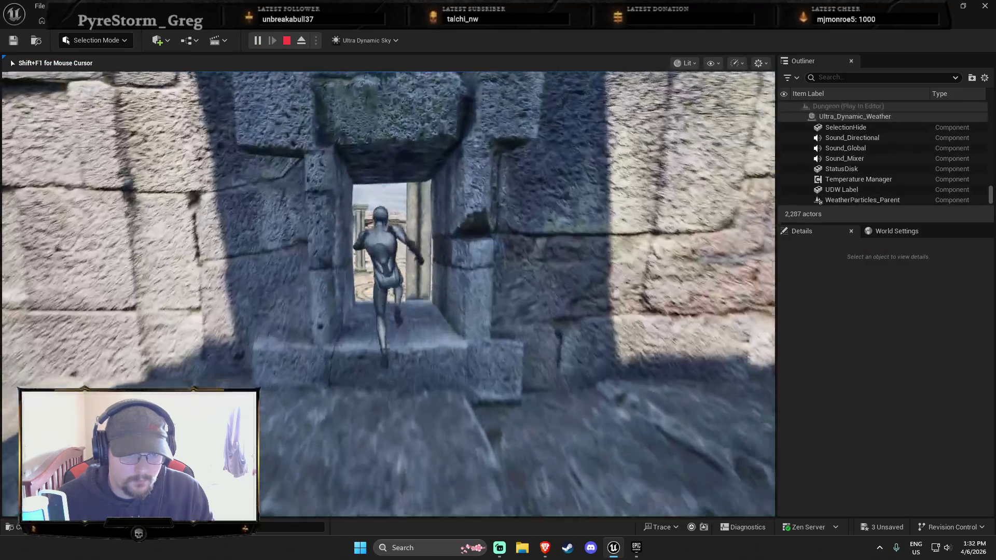
key("w")
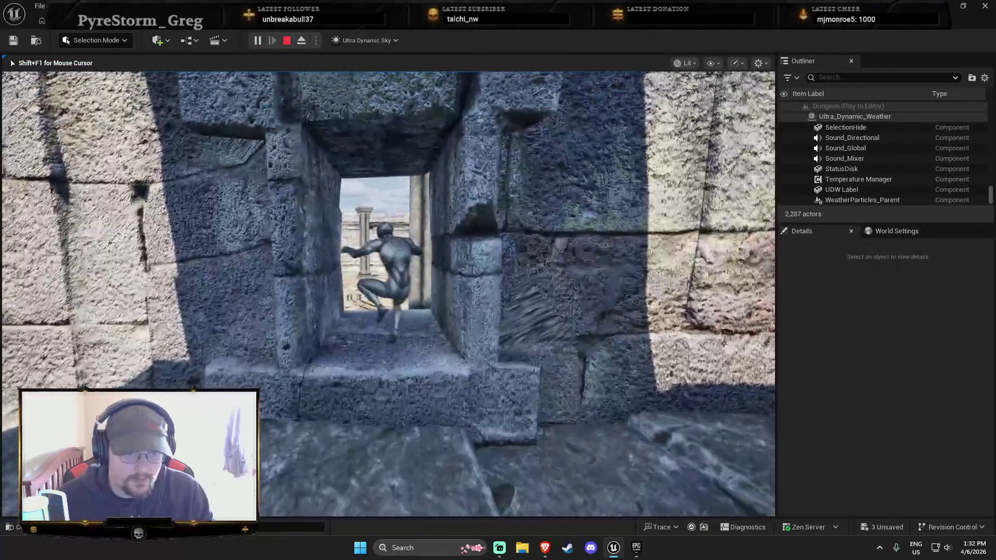
key("Escape")
Shift the slab further along Y to 17308 and retest with Alt+P.
scroll(470, 366, "up", 3)
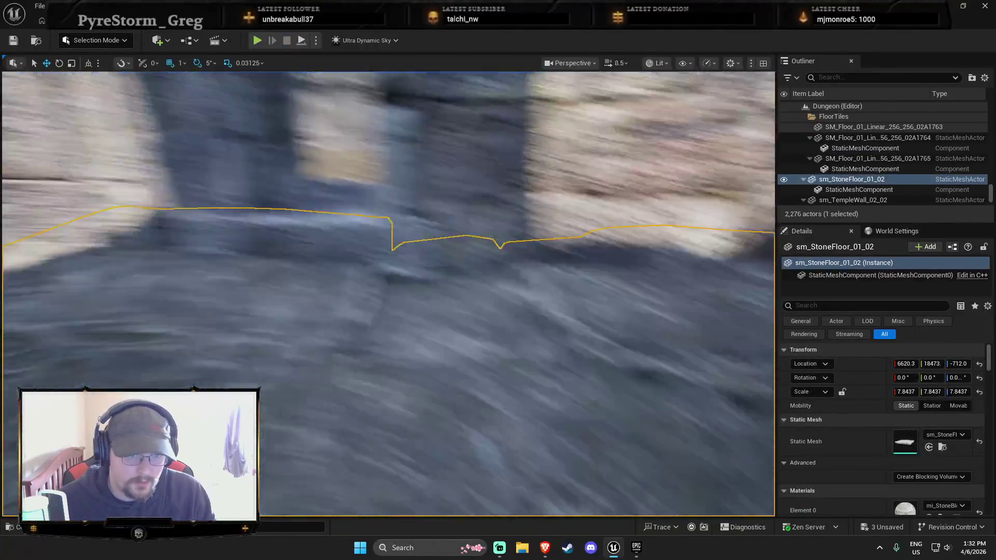
mouse_move(470, 366)
left_mouse_down()
mouse_move(391, 467)
mouse_move(395, 446)
mouse_move(322, 379)
left_mouse_up()
right_click(323, 379)
key("Escape")
key("alt+p")
key("w")
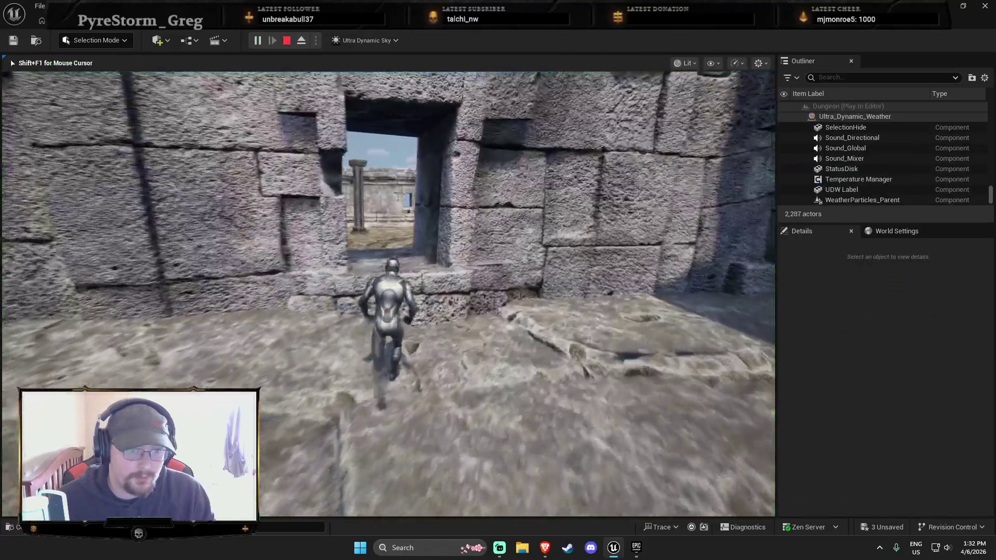
key("Escape")
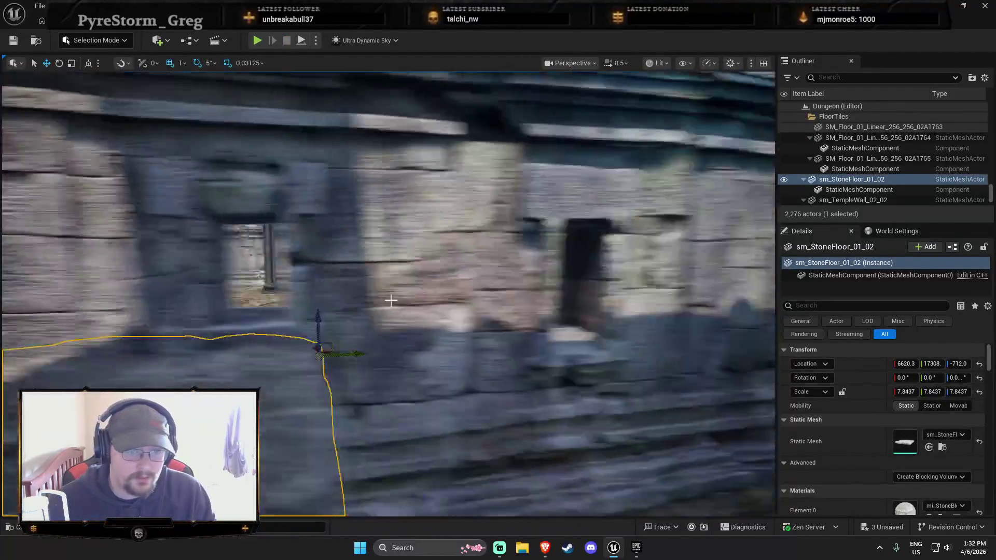
Select the temple wall piece and open its mesh in the Static Mesh Editor.
left_click(383, 291)
right_click(383, 291)
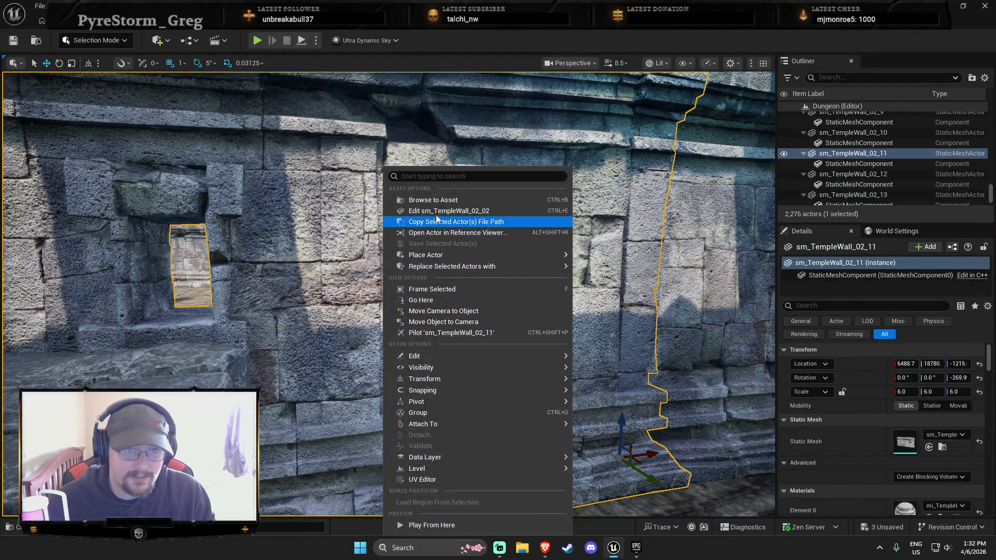
left_click(435, 215)
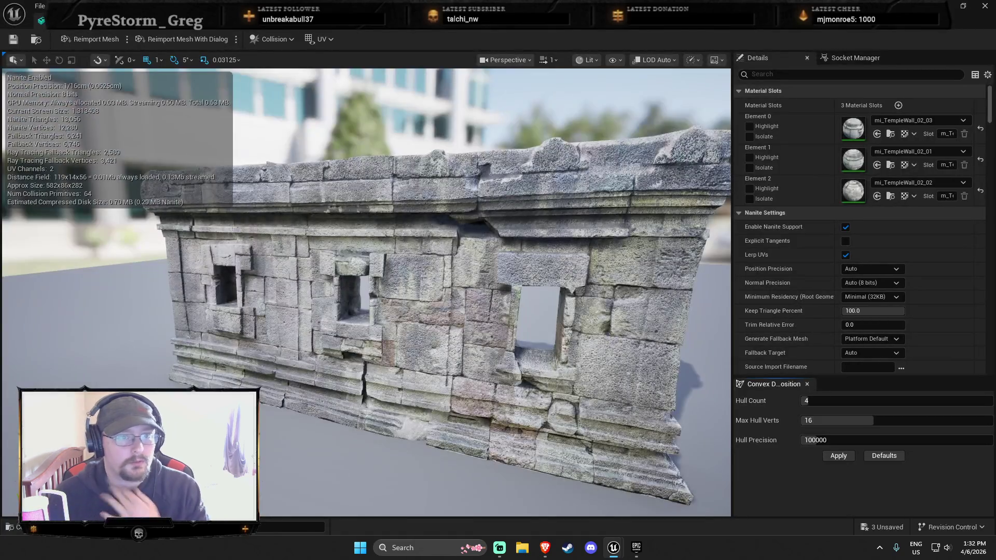
Preview the temple wall mesh at LOD 0 in the Player Collision view mode.
left_click_drag(440, 317, 426, 318)
scroll(431, 294, "up", 5)
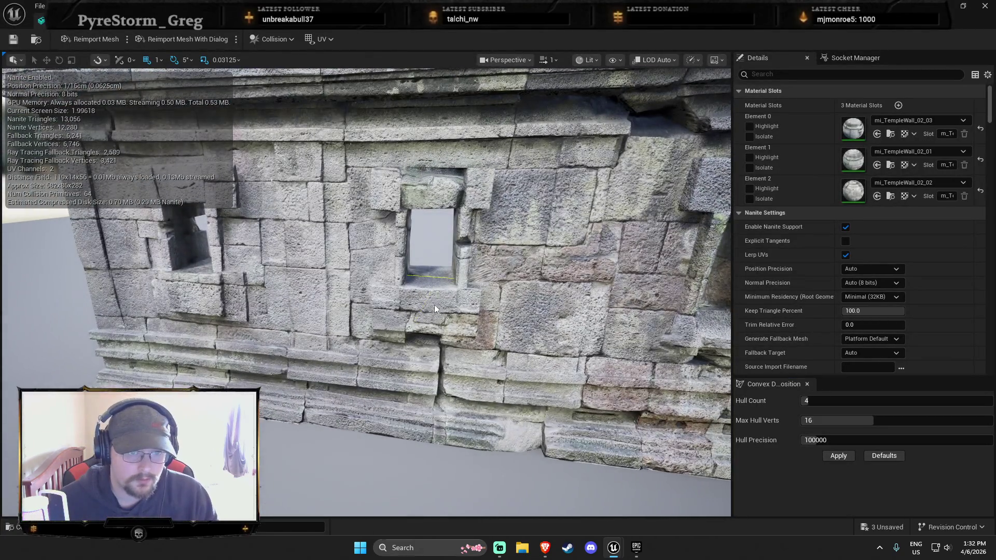
scroll(435, 309, "up", 8)
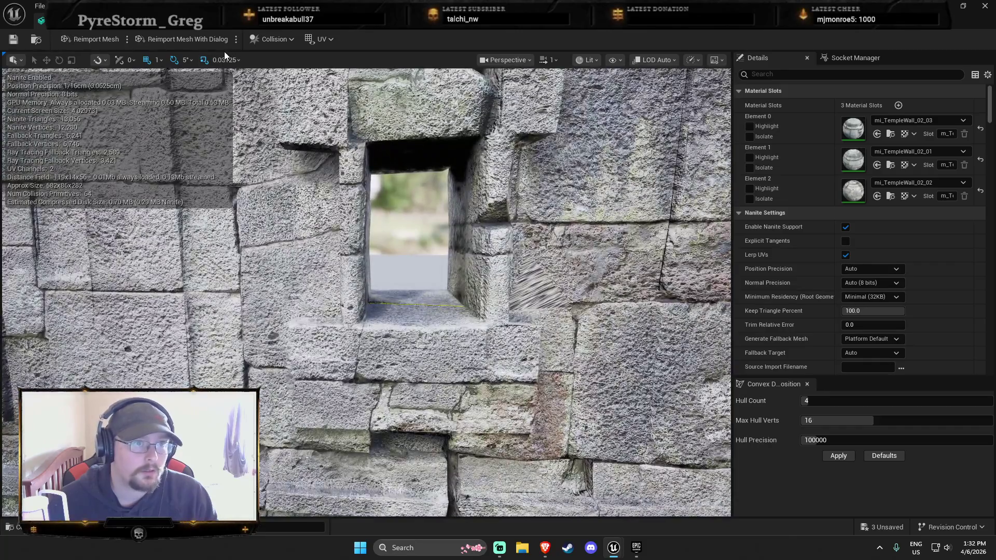
left_click(651, 61)
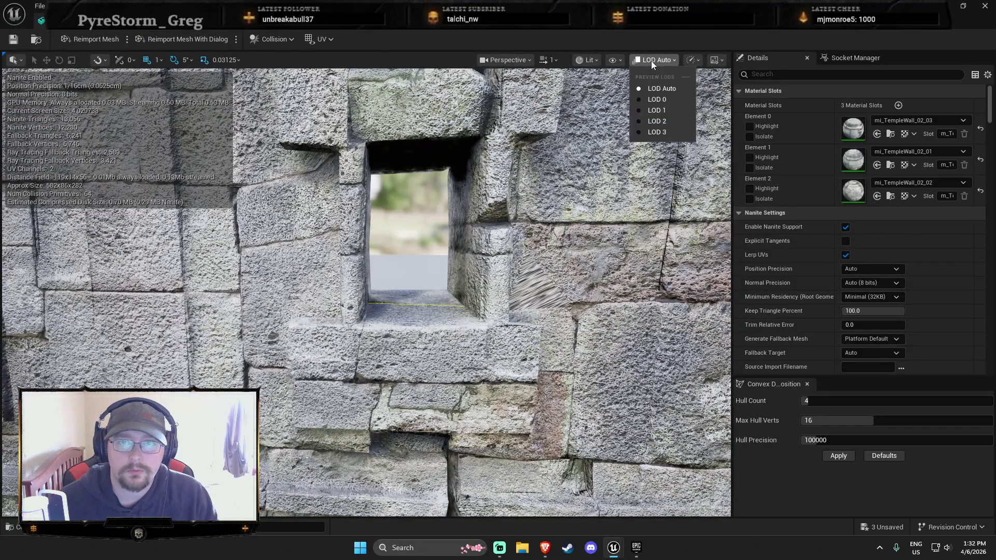
left_click(671, 94)
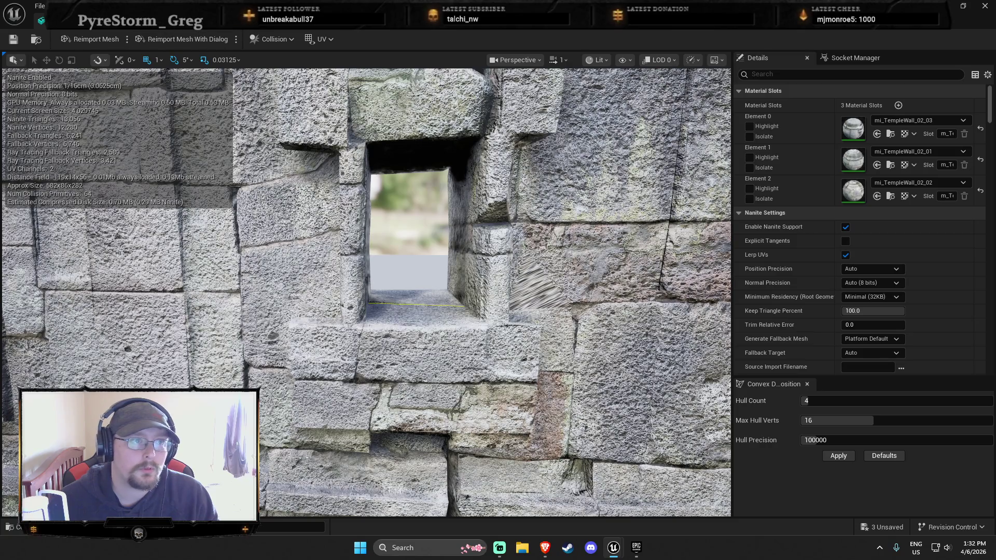
left_click(662, 60)
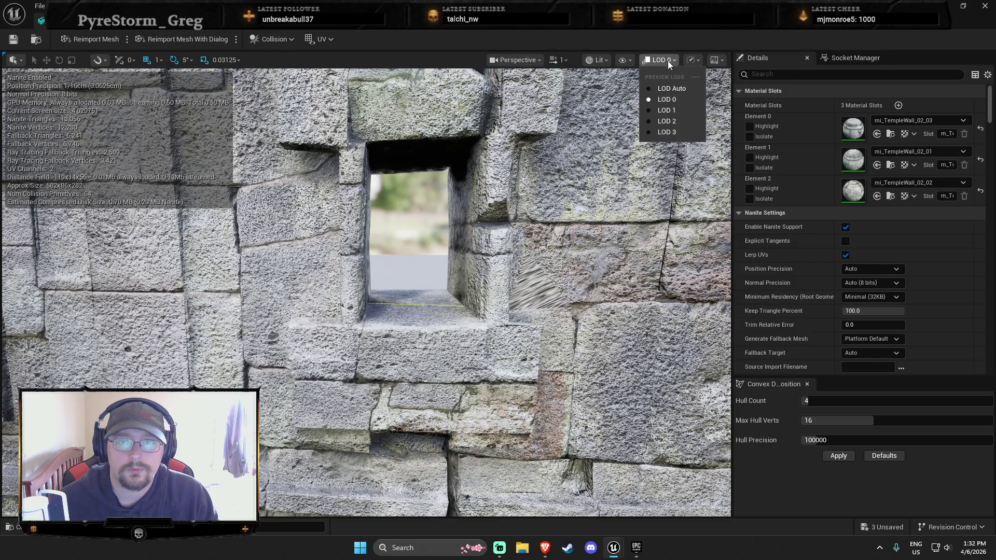
left_click(601, 59)
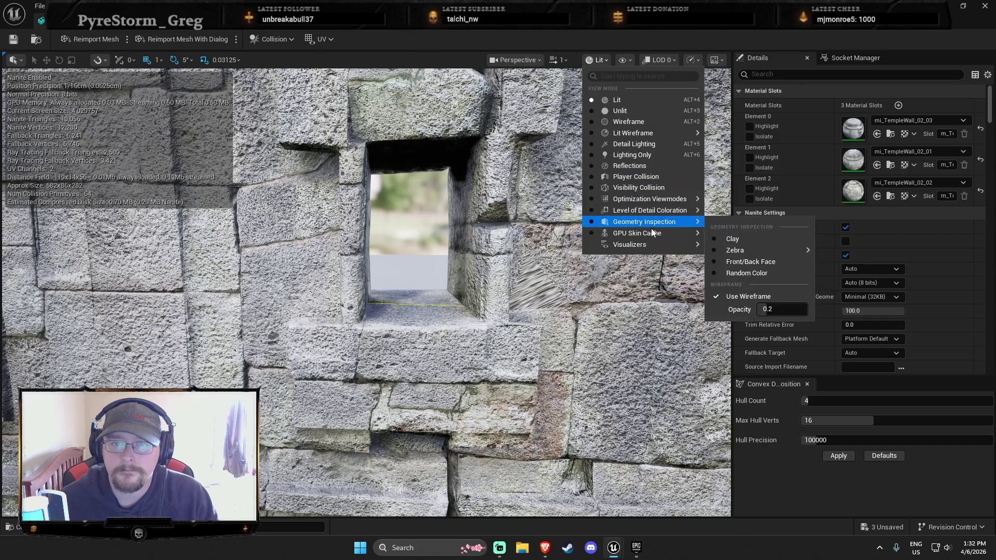
mouse_move(652, 221)
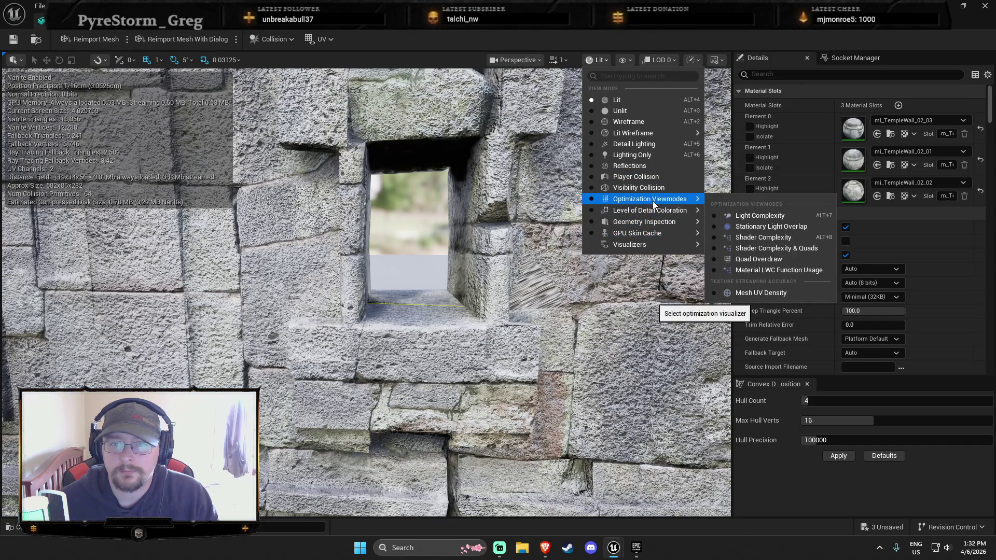
left_click(653, 178)
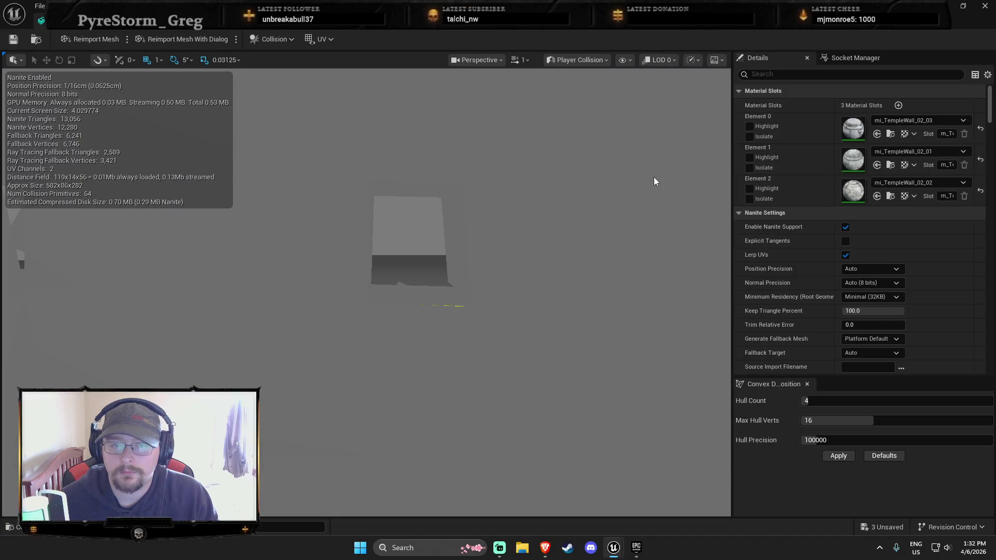
Remove all collision from the wall mesh, leaving 0 primitives, and preview it Lit.
scroll(366, 293, "up", 3)
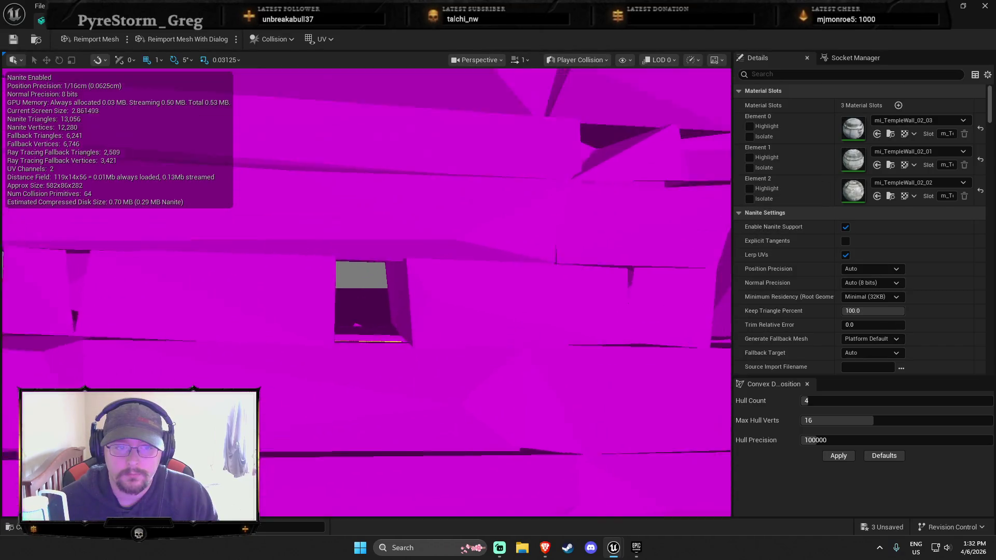
scroll(333, 317, "up", 2)
left_click_drag(332, 317, 239, 299)
scroll(371, 296, "up", 1)
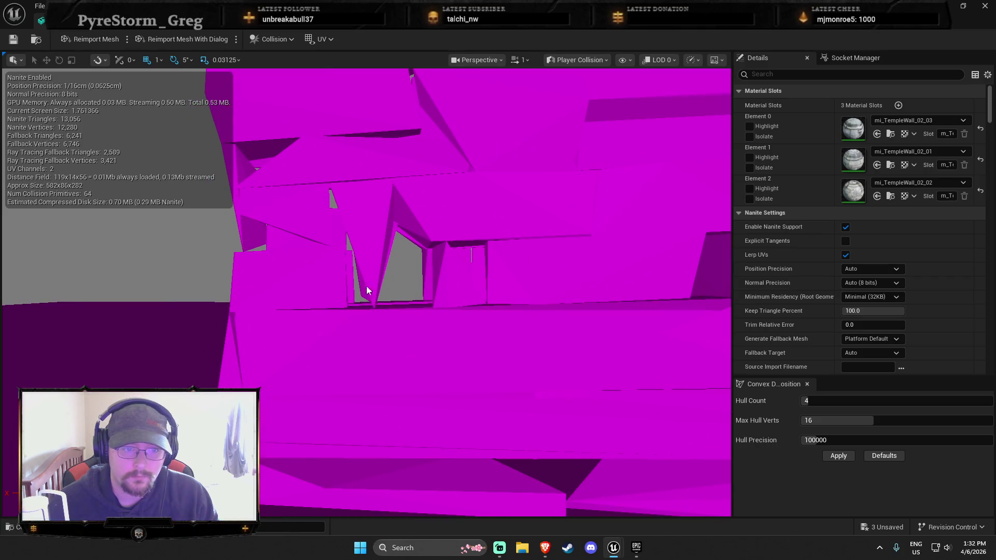
left_click(274, 39)
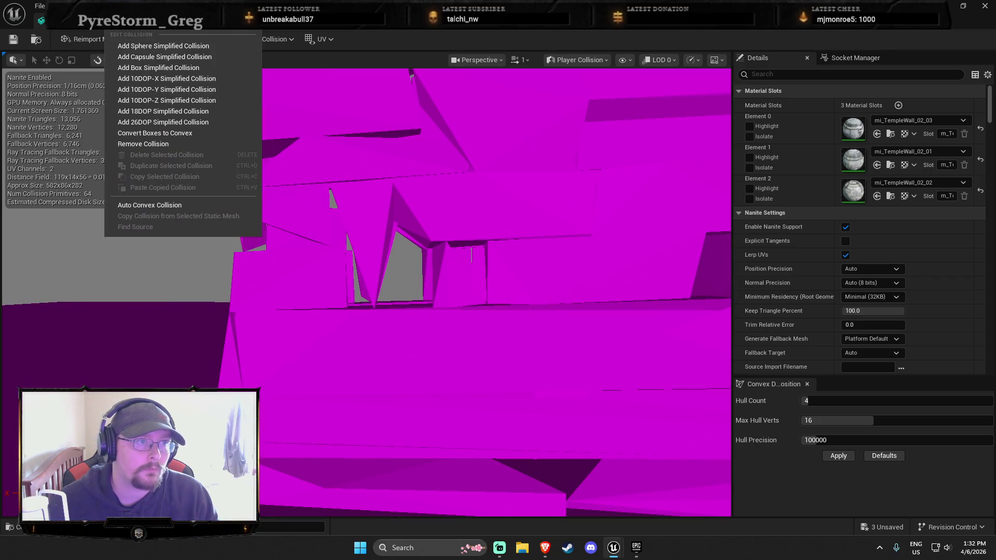
left_click(149, 144)
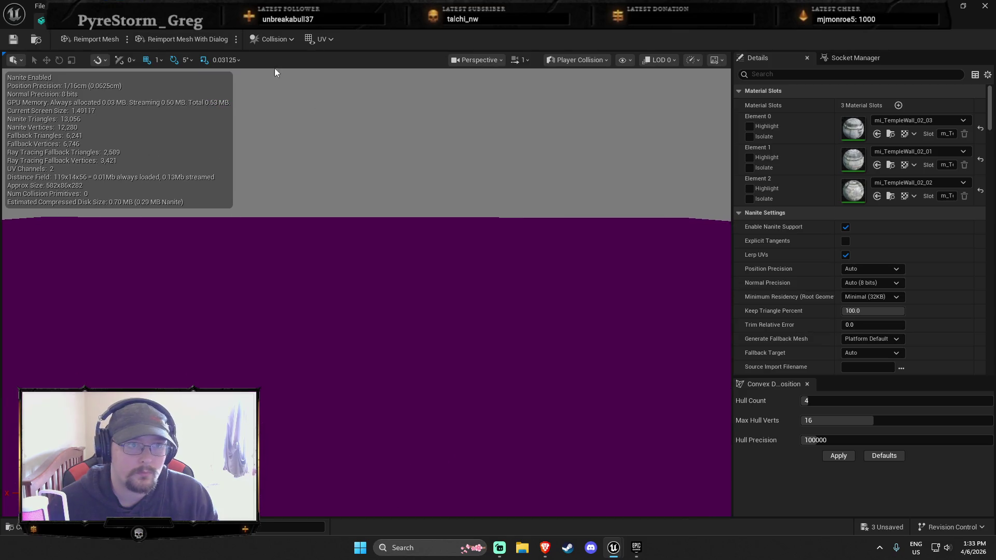
left_click(587, 60)
left_click(571, 100)
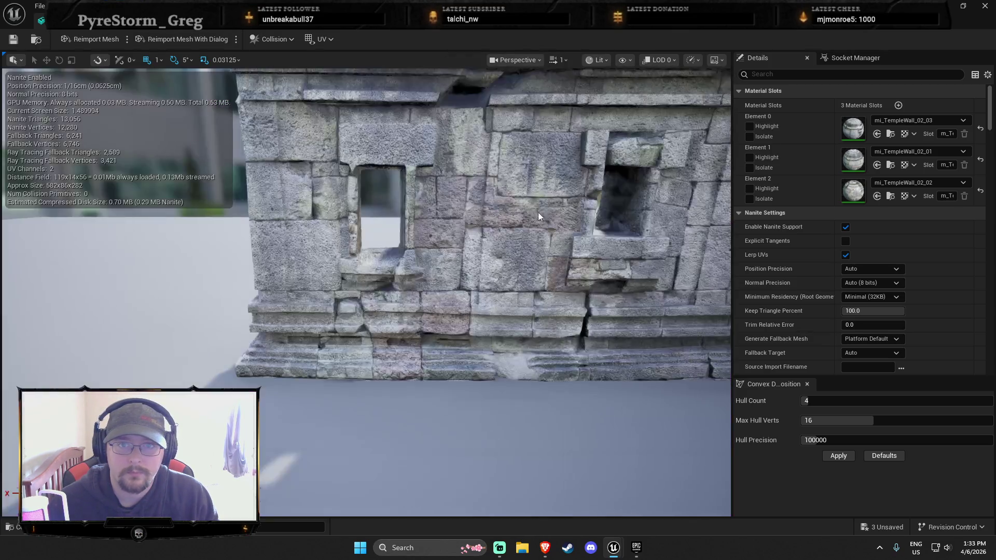
Set Hull Count 64, Max Hull Verts 32 and Hull Precision 10000, then build the wall's convex collision.
scroll(521, 223, "down", 1)
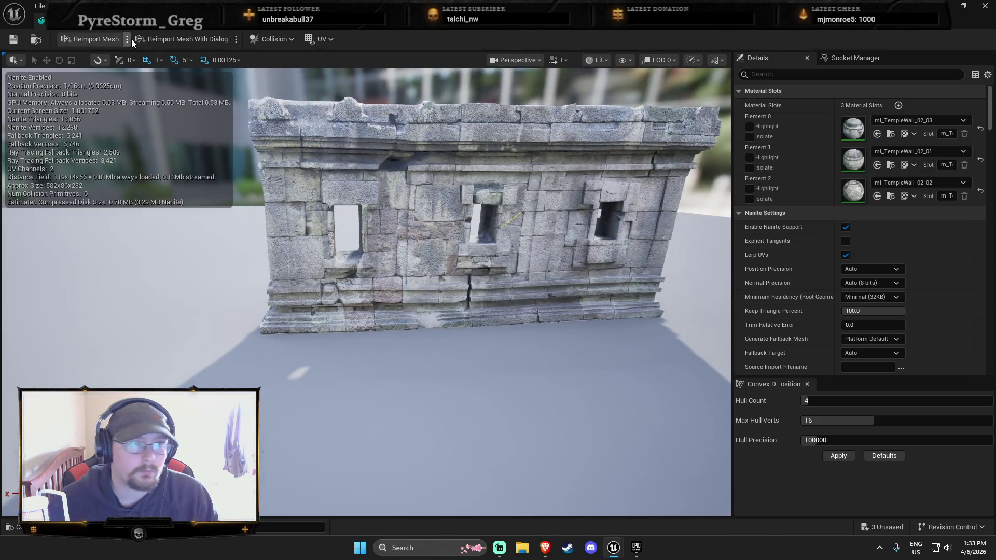
left_click_drag(830, 401, 986, 401)
left_click_drag(838, 420, 991, 420)
left_click(881, 440)
type("10000")
key("Return")
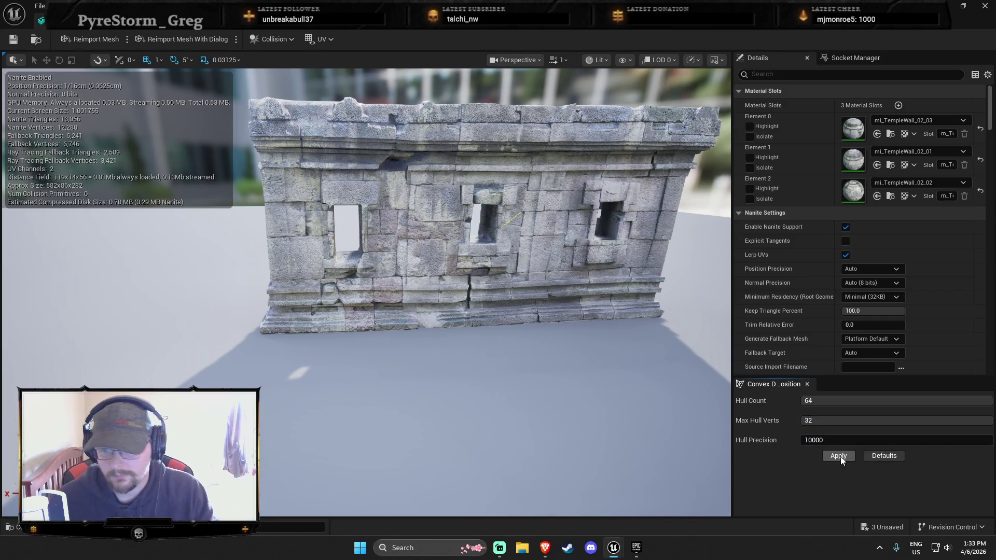
left_click(841, 457)
Raise Hull Precision to 1000000 and rebuild the convex collision.
mouse_move(702, 434)
left_mouse_down()
mouse_move(695, 394)
mouse_move(718, 454)
left_mouse_up()
left_click(821, 440)
type("00")
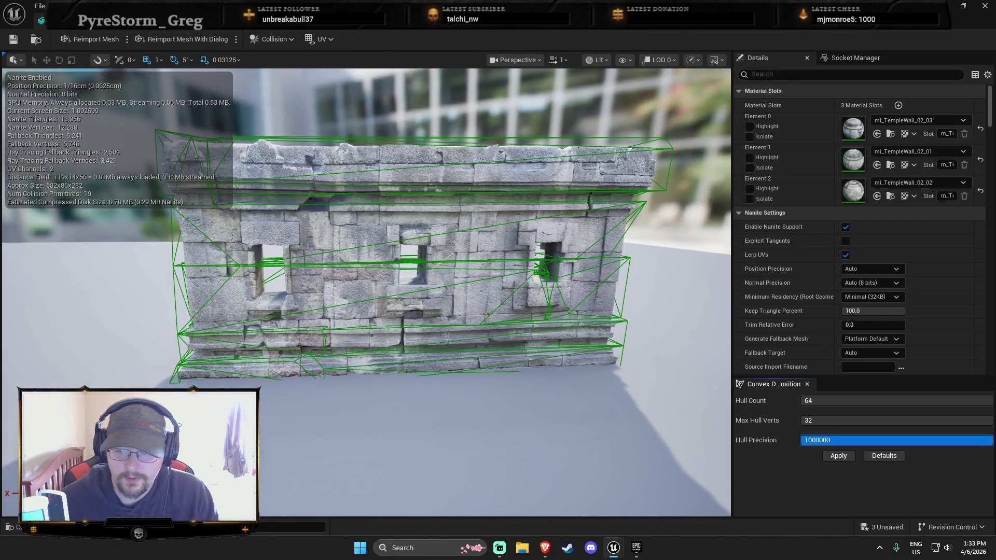
left_click(839, 456)
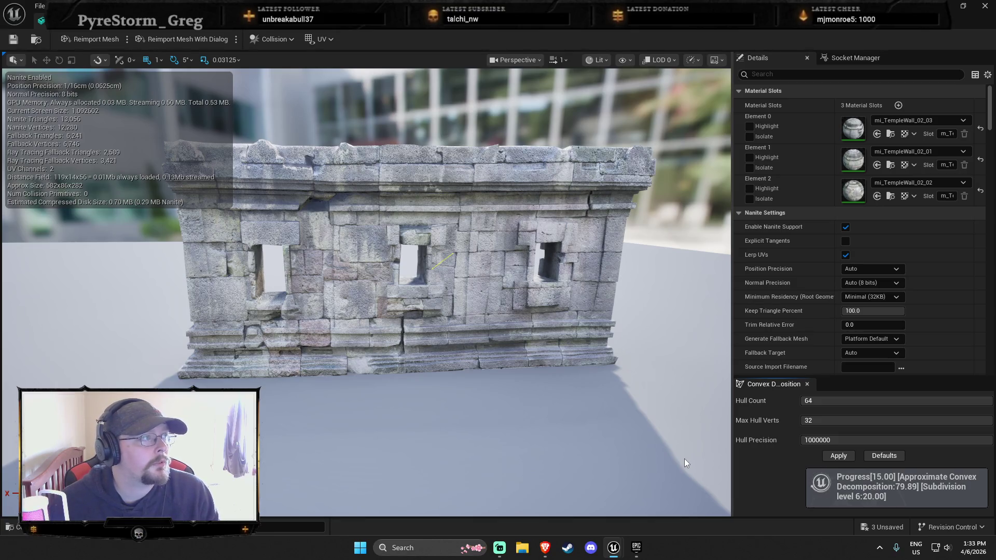
Show collision, delete the hull spanning the central window, and set Keep Triangle Percent to 0.0.
mouse_move(483, 430)
left_mouse_down()
mouse_move(459, 381)
mouse_move(475, 428)
left_mouse_up()
left_click(332, 39)
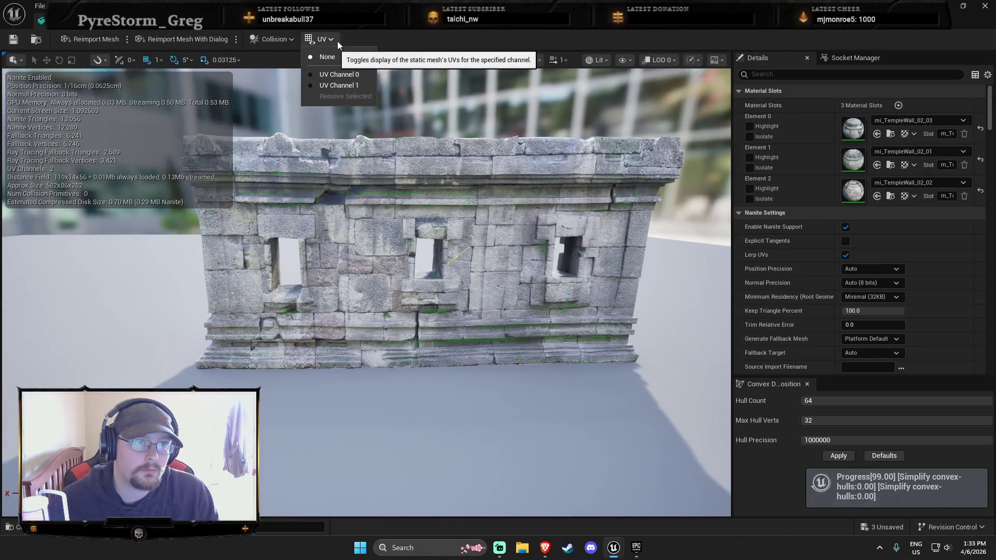
left_click(289, 42)
mouse_move(359, 299)
left_mouse_down()
mouse_move(359, 270)
mouse_move(359, 299)
left_mouse_up()
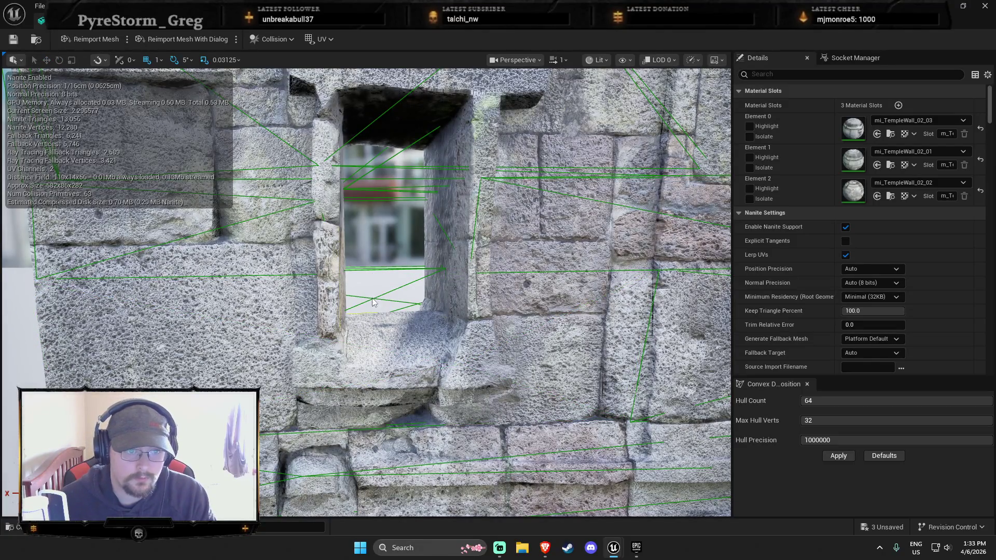
left_click_drag(387, 318, 383, 279)
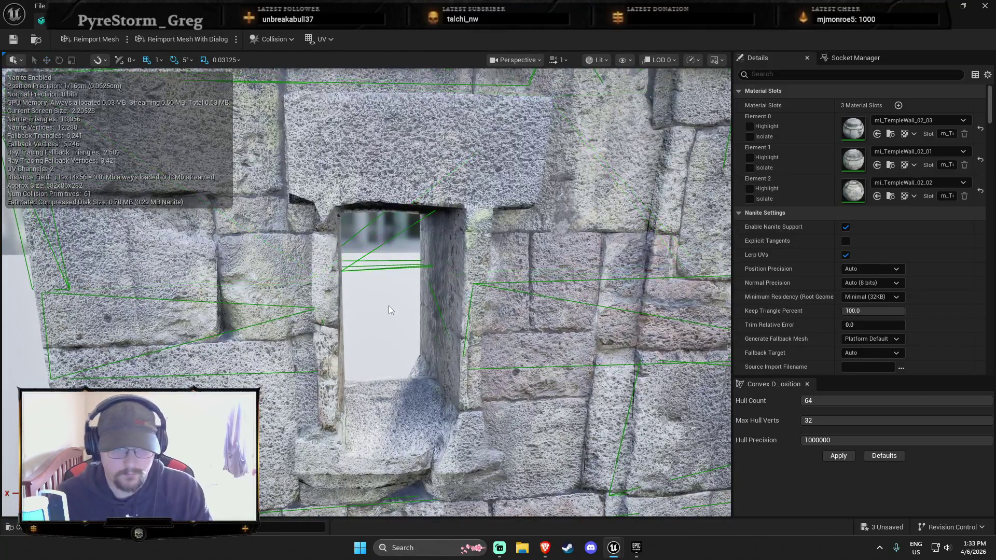
left_click(381, 268)
key("Delete")
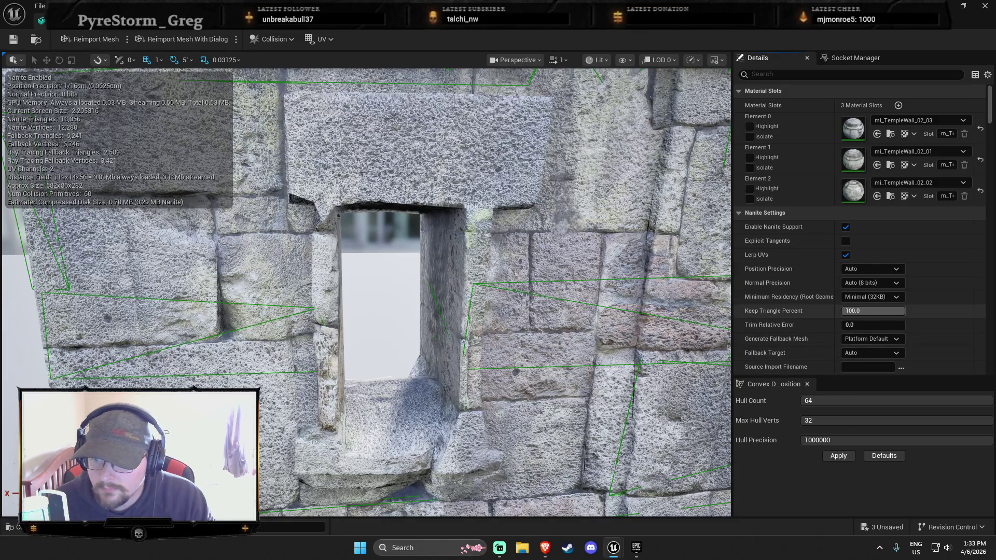
left_click_drag(882, 310, 843, 311)
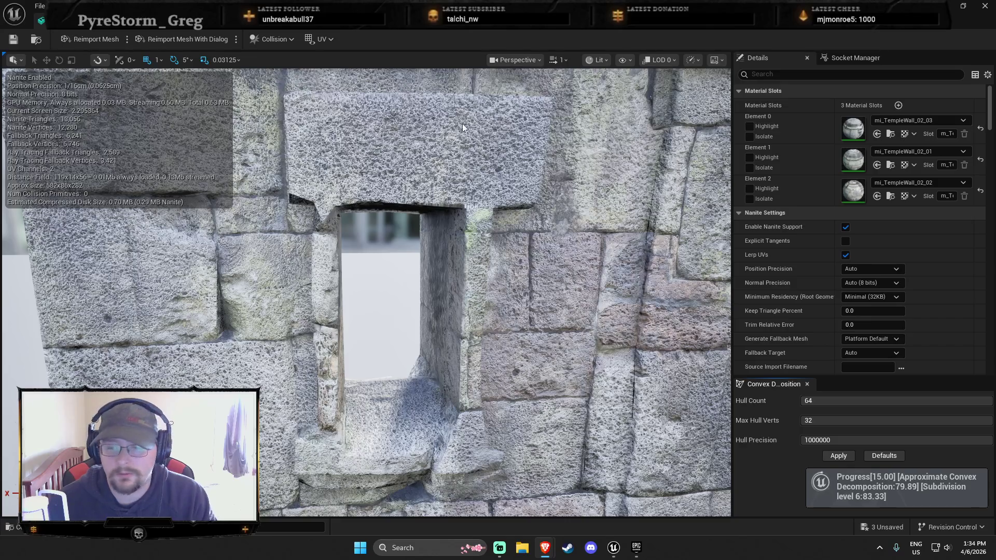
Delete the collision hulls around the window, then close the mesh editor and accept the changes.
key("f")
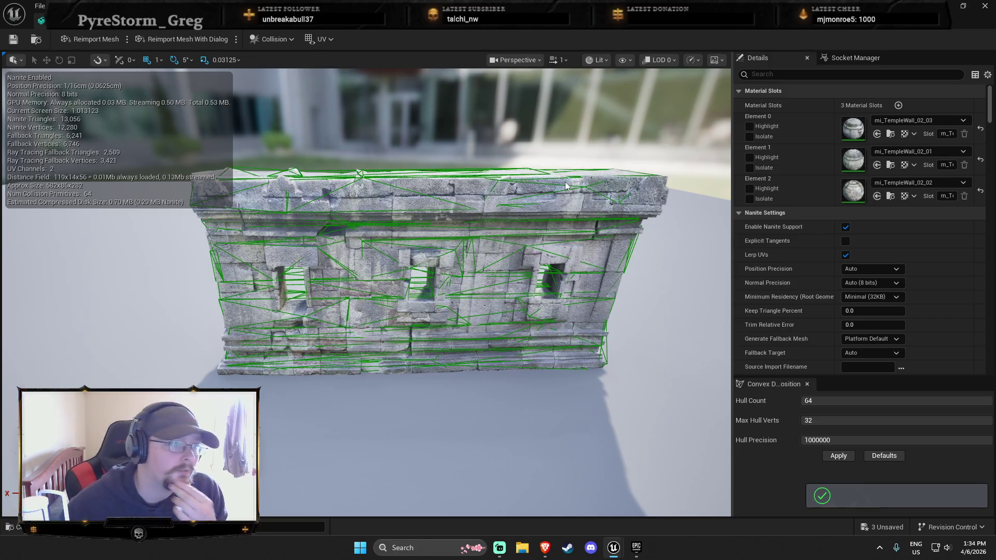
mouse_move(506, 209)
left_mouse_down()
mouse_move(508, 145)
mouse_move(487, 130)
mouse_move(482, 156)
mouse_move(461, 164)
left_mouse_up()
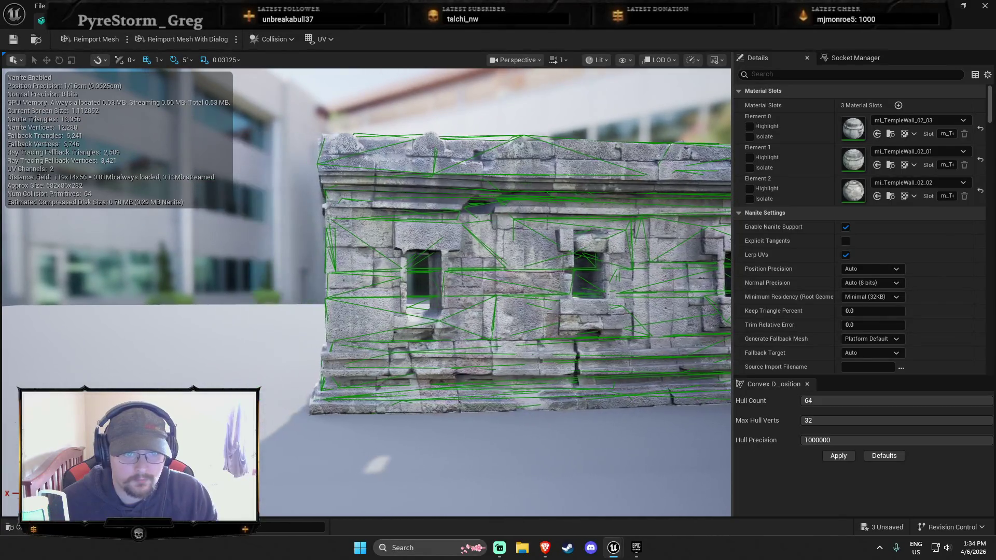
left_click(417, 297)
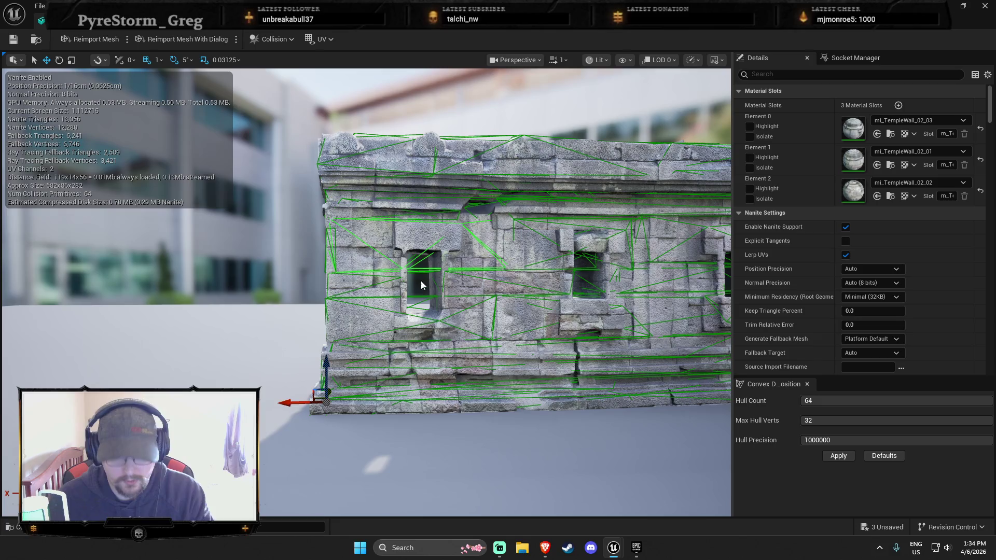
key("Delete")
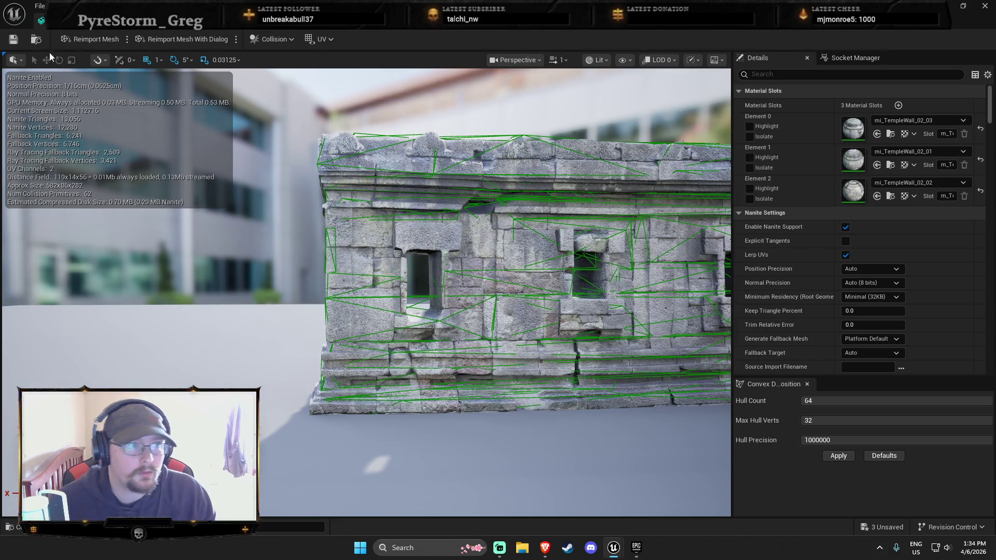
left_click(15, 40)
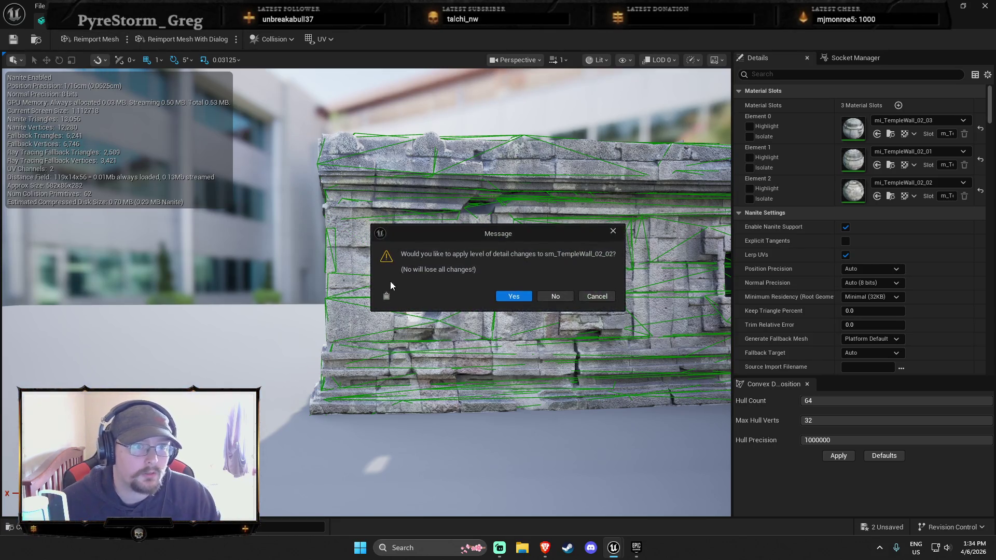
left_click(514, 296)
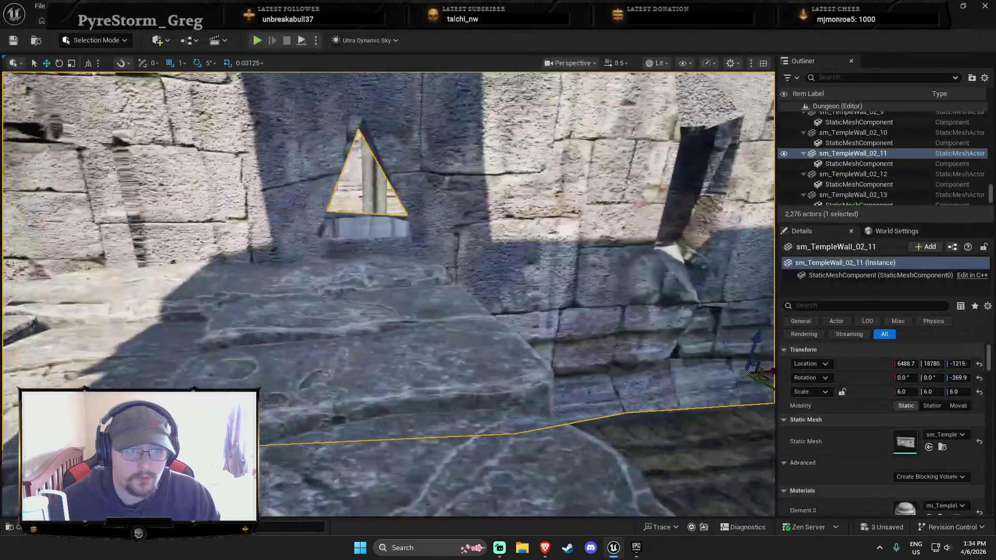
Slide the floor piece sm_StoneFloor_01_02 along Y and raise it slightly.
scroll(438, 272, "down", 3)
left_click(438, 272)
key("f")
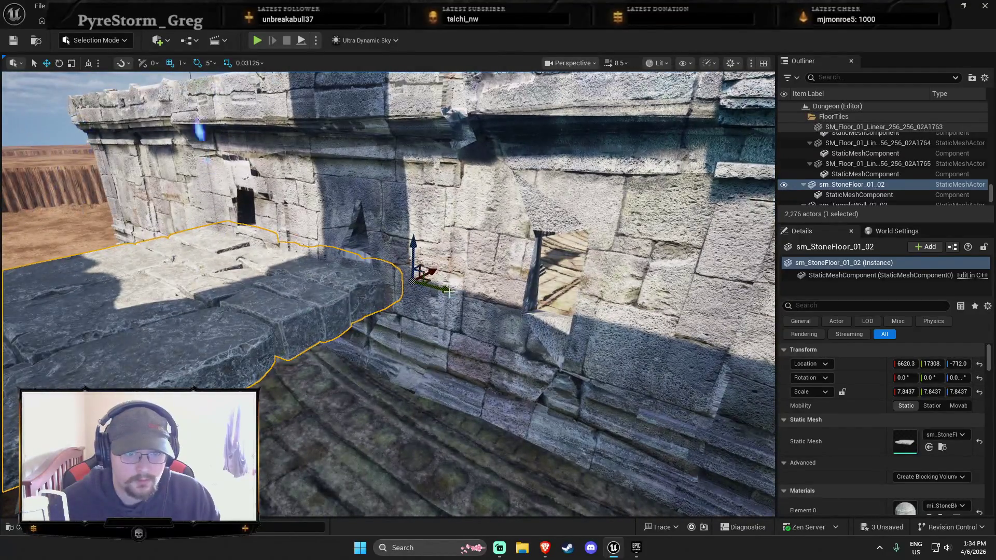
mouse_move(450, 294)
left_mouse_down()
mouse_move(678, 347)
mouse_move(669, 348)
left_mouse_up()
mouse_move(629, 304)
left_mouse_down()
mouse_move(628, 238)
mouse_move(597, 281)
mouse_move(530, 325)
left_mouse_up()
right_click(530, 326)
left_click(567, 521)
Play-test the level, walking the character in and out of the doorway, then end it.
key("w")
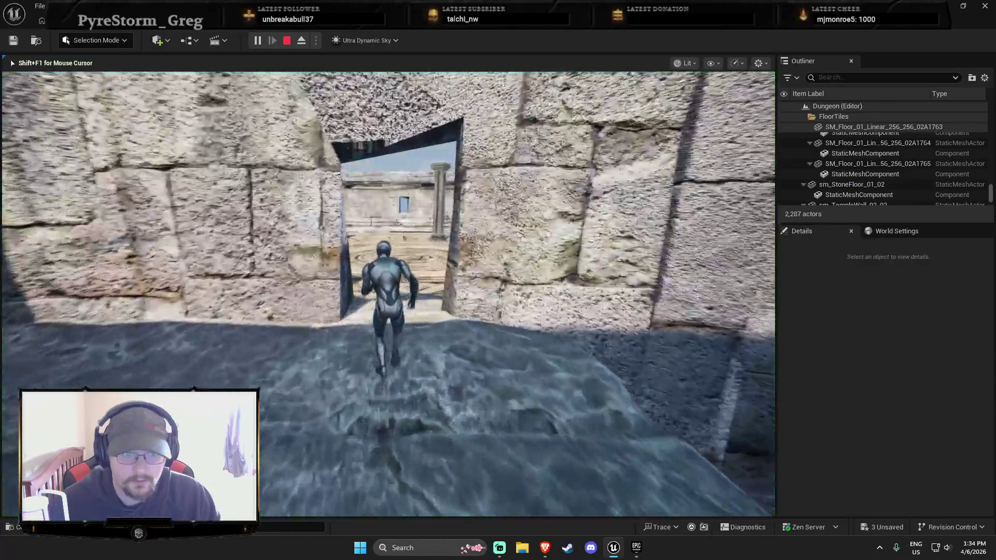
key("s")
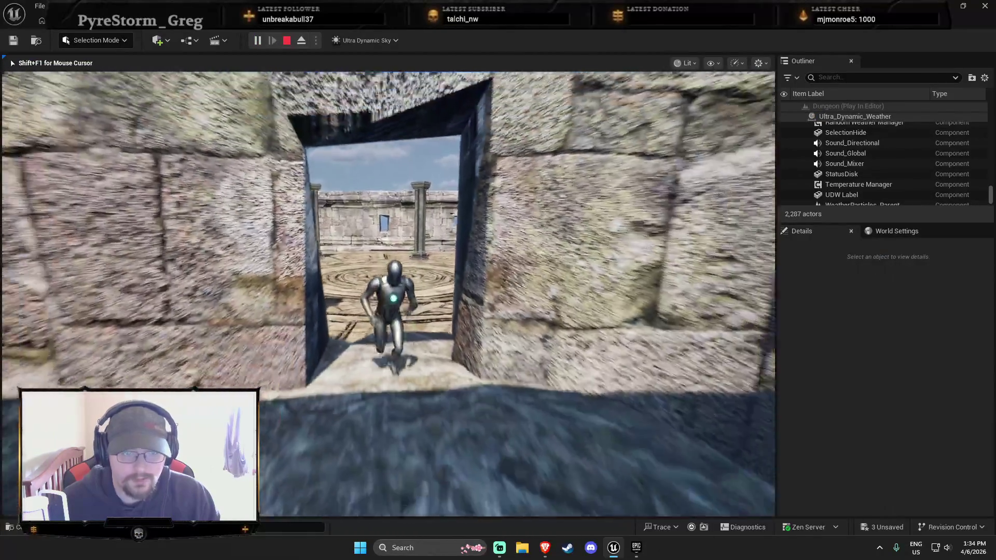
key("w")
key("w")
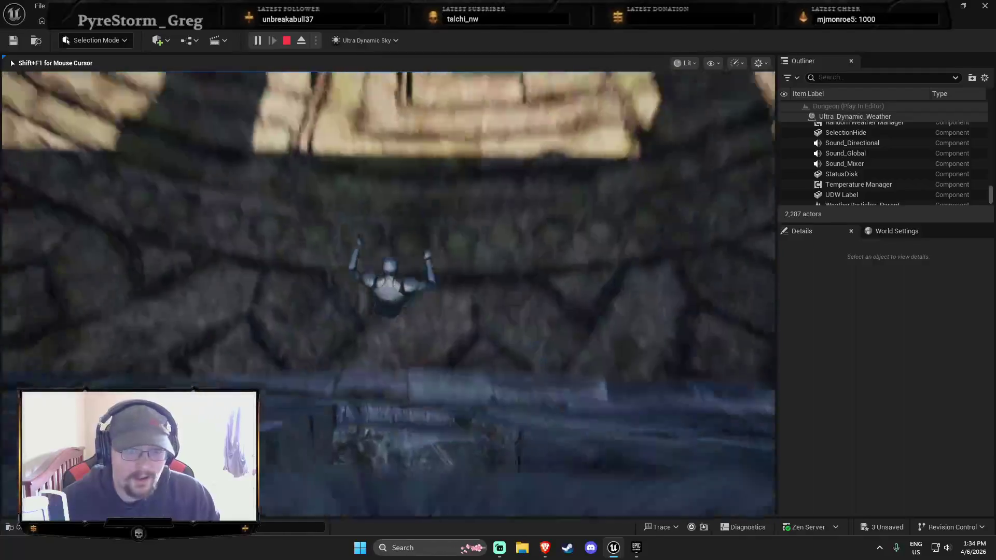
key("a")
key("s")
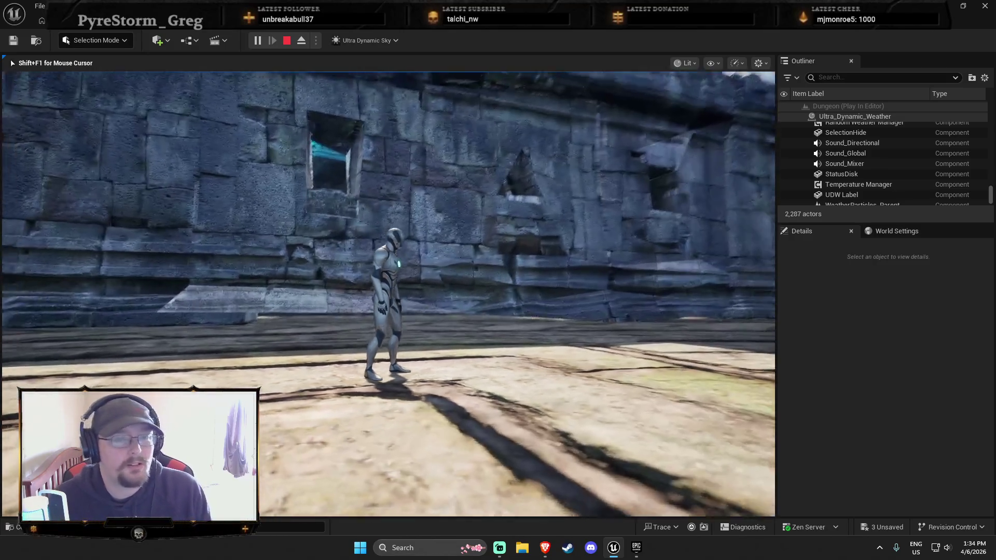
key("Escape")
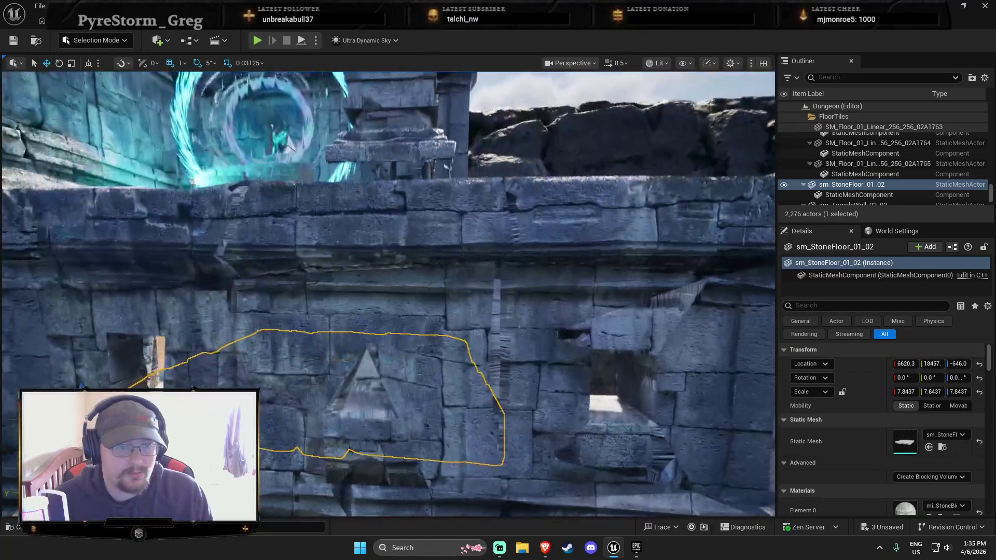
Undo both floor moves, returning sm_StoneFloor_01_02 to its original position.
key("ctrl+z")
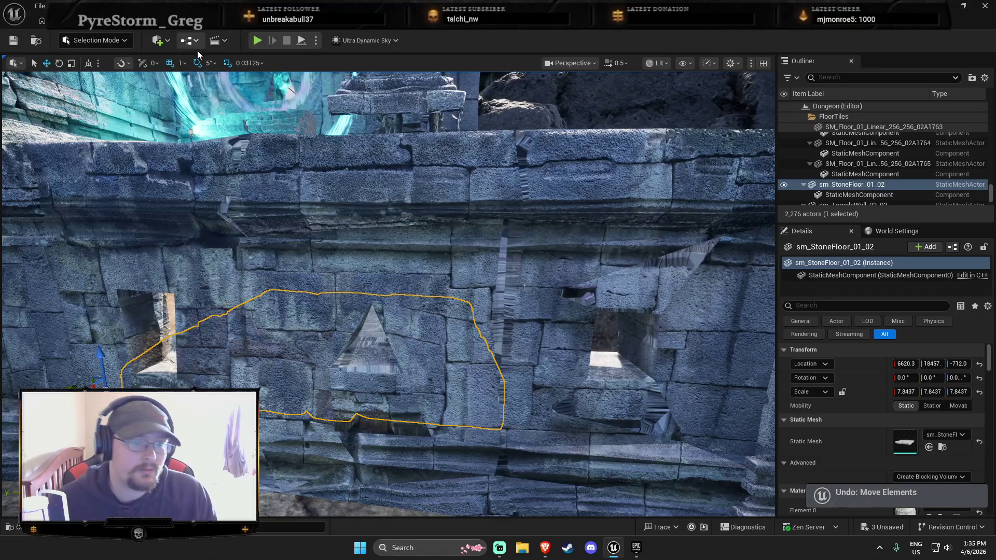
key("ctrl+z")
key("ctrl+z")
key("ctrl+z")
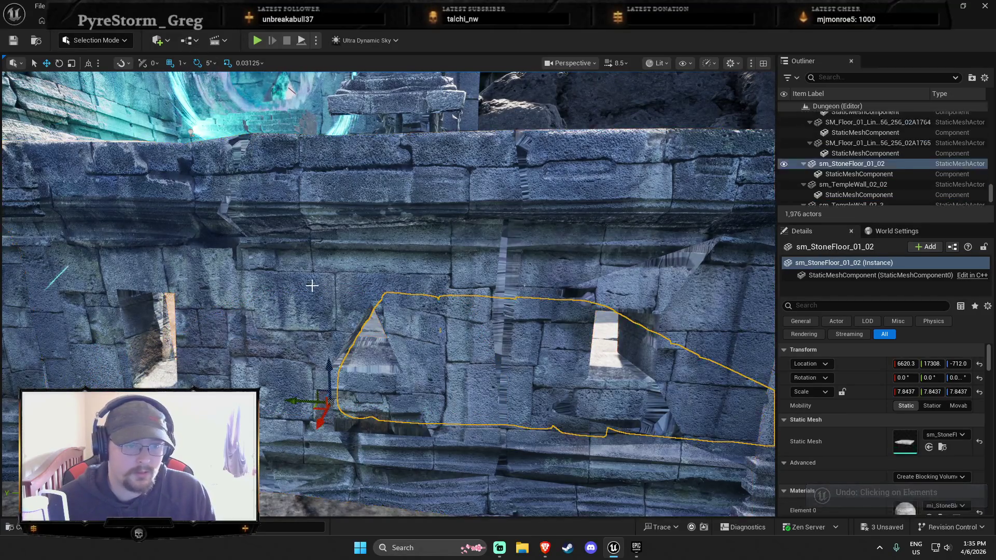
left_click(352, 356)
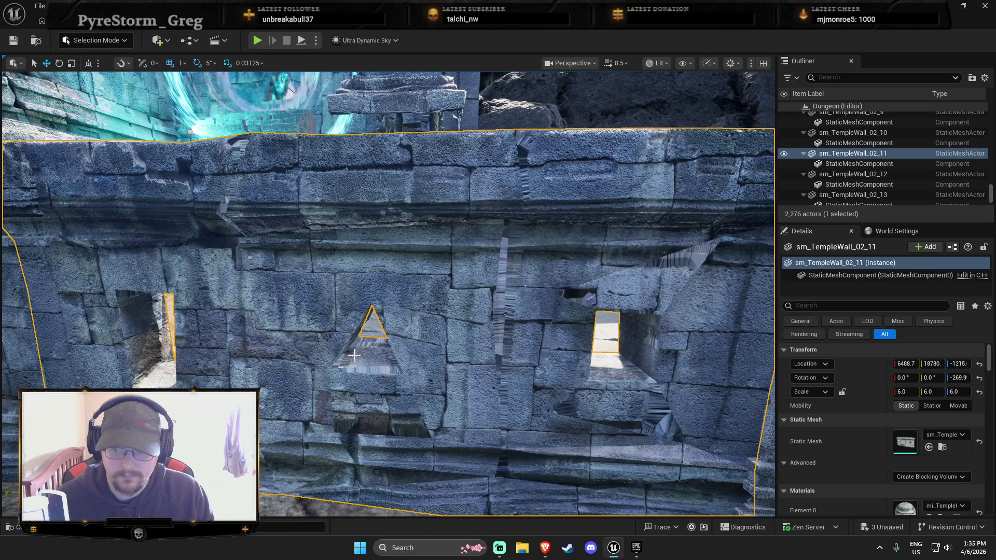
mouse_move(353, 355)
left_mouse_down()
mouse_move(384, 351)
mouse_move(363, 355)
mouse_move(363, 327)
mouse_move(365, 359)
mouse_move(342, 355)
left_mouse_up()
key("Escape")
Select a temple wall and locate its mesh asset in the content browser.
left_click(409, 323)
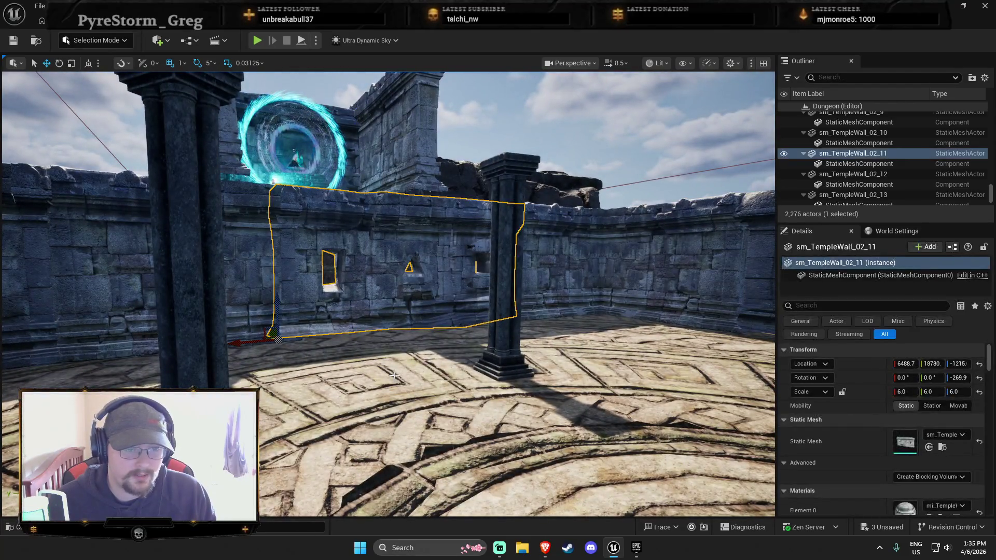
key("ctrl+b")
key("ctrl+z")
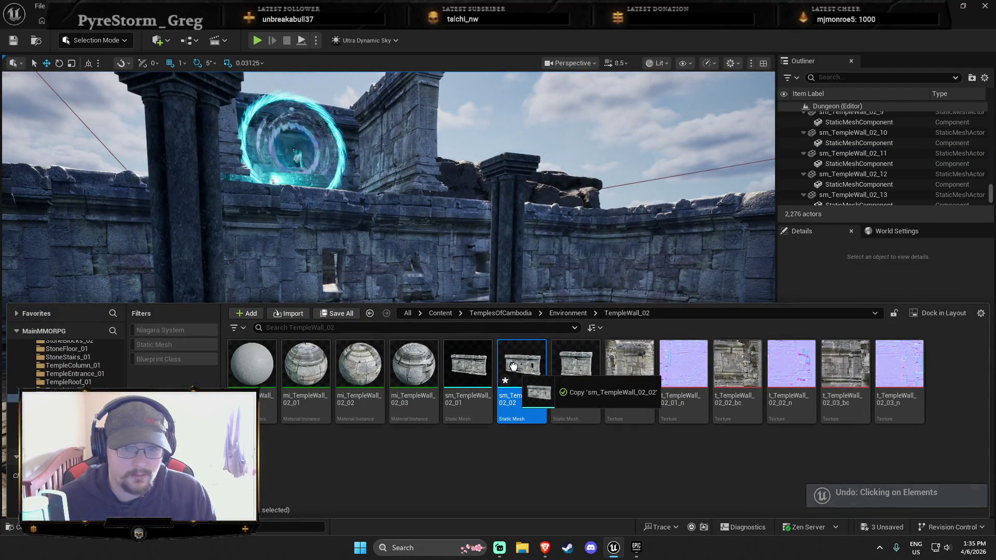
Open sm_TempleWall_02_02 in the Static Mesh Editor.
left_click_drag(513, 373, 513, 374)
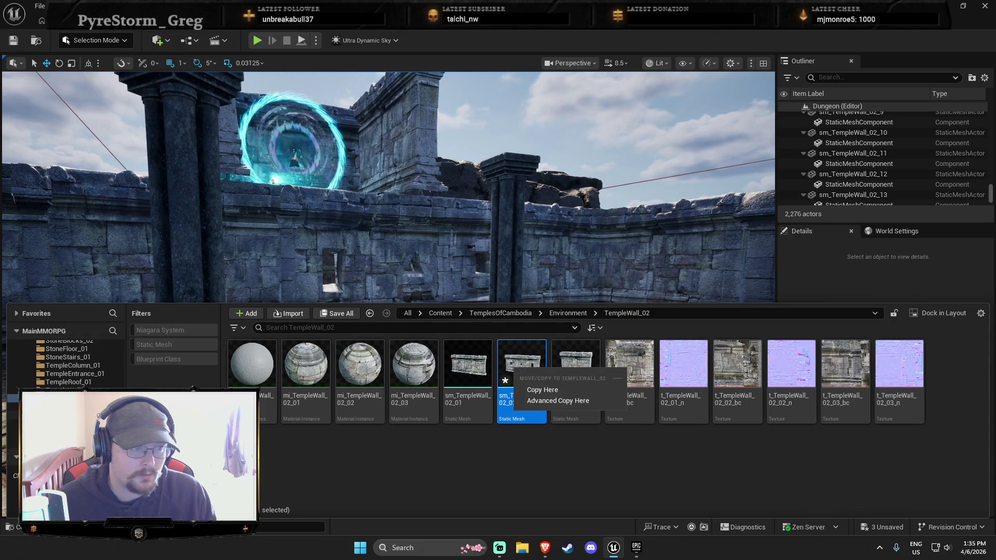
scroll(88, 375, "up", 5)
scroll(88, 375, "up", 6)
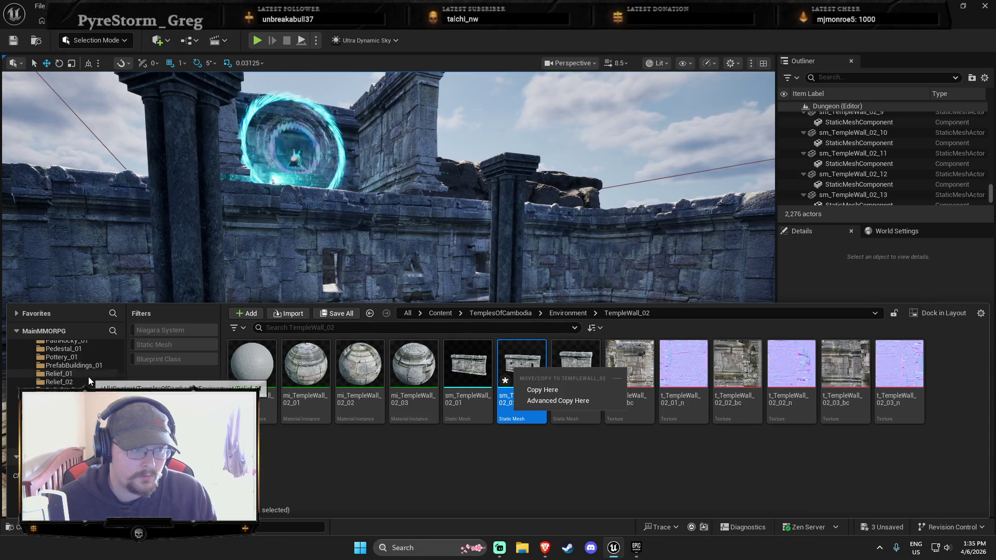
scroll(88, 376, "up", 3)
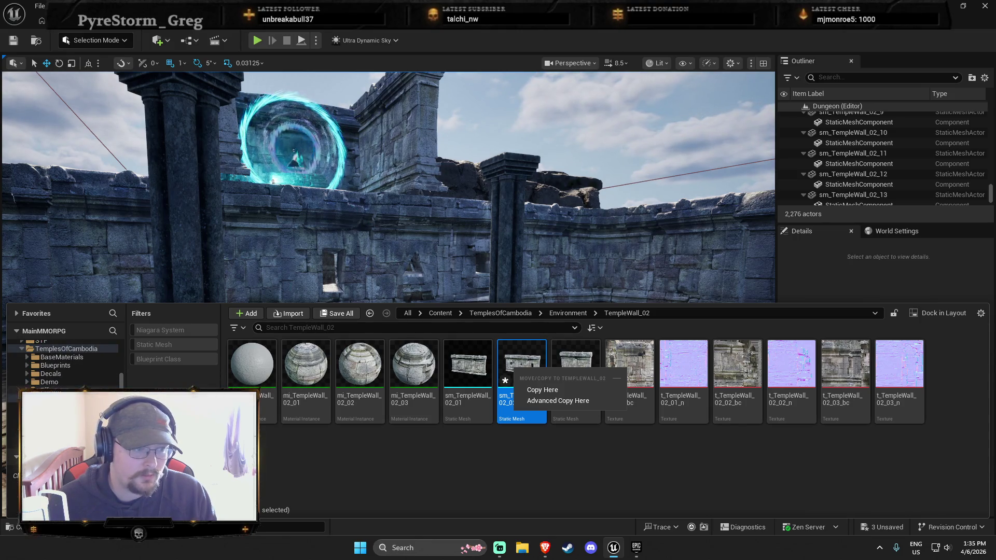
left_click(516, 368)
double_click(515, 367)
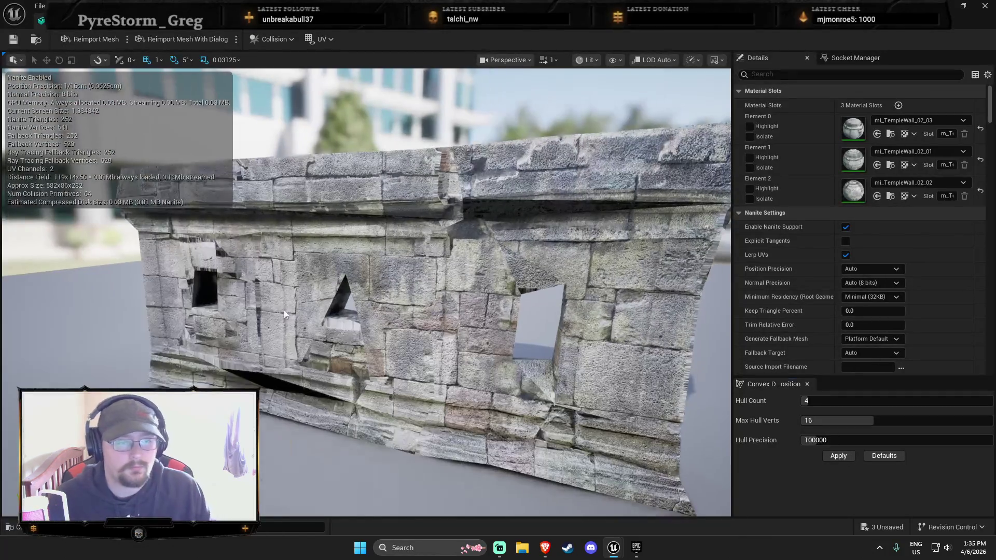
left_click_drag(284, 314, 322, 348)
Undo the last element click and move, then undock the editor and re-maximize it.
key("ctrl+z")
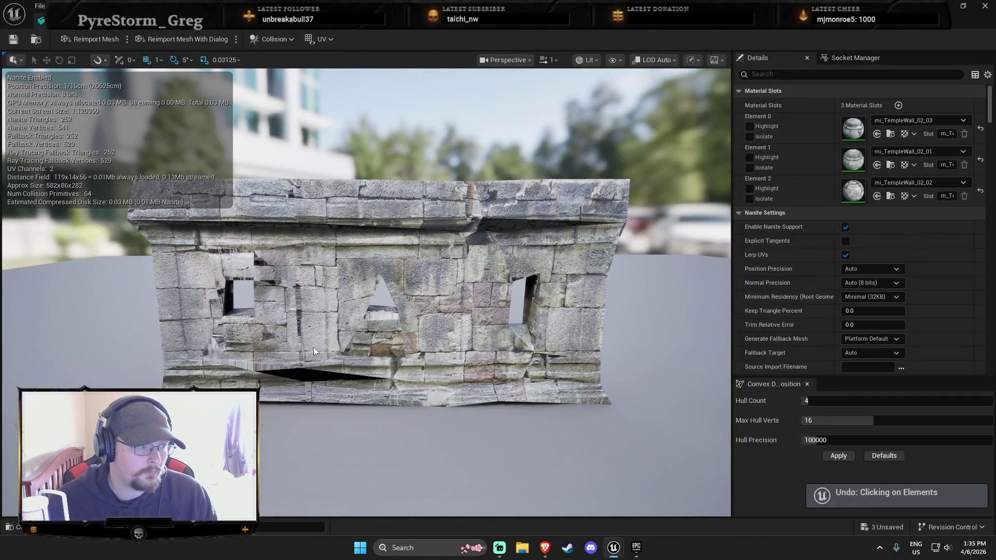
key("ctrl+z")
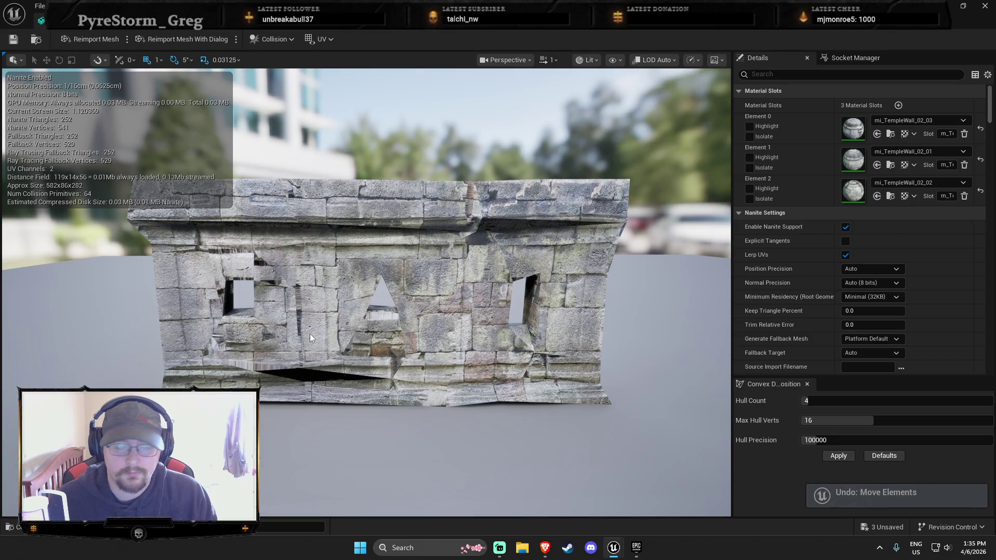
mouse_move(577, 21)
left_mouse_down()
mouse_move(572, 111)
mouse_move(775, 161)
left_mouse_up()
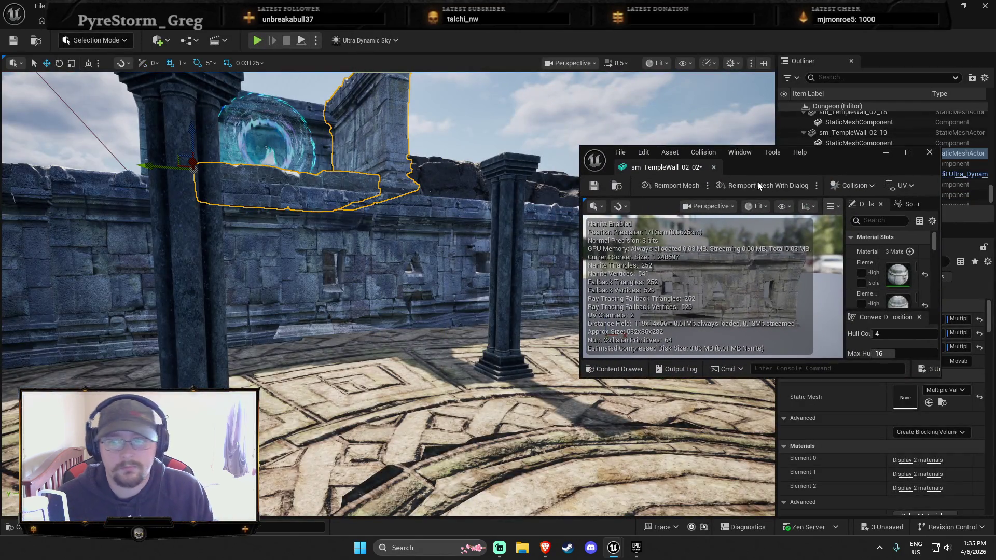
mouse_move(810, 159)
left_mouse_down()
mouse_move(706, 3)
mouse_move(695, 1)
left_mouse_up()
Try reimporting the mesh with a file dialog, browse the Content folder, and cancel.
left_click(163, 39)
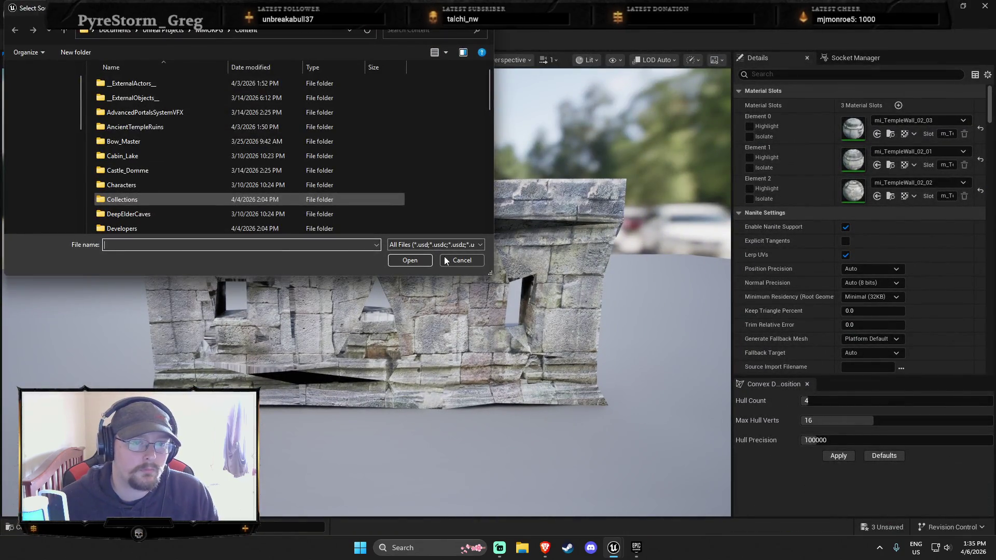
key("Escape")
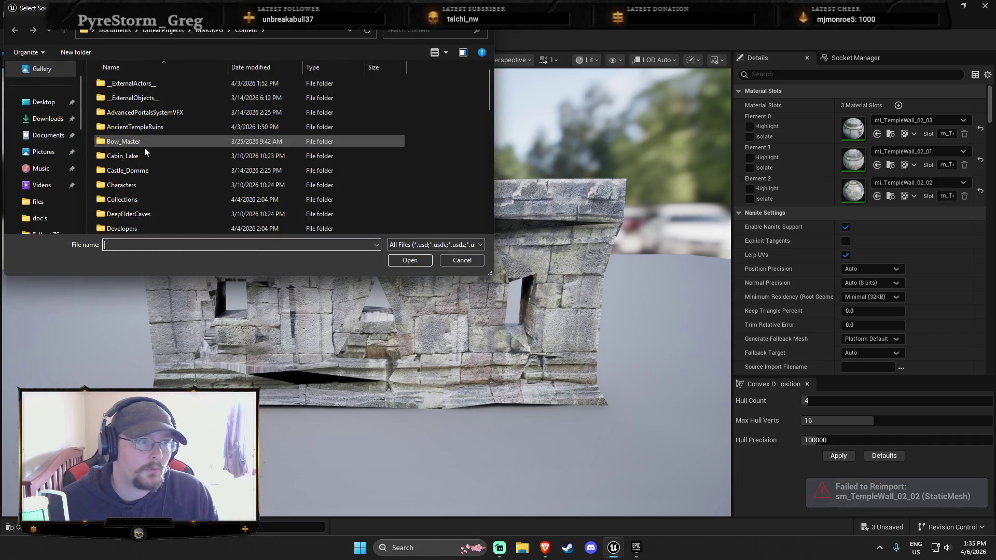
mouse_move(201, 7)
left_mouse_down()
mouse_move(380, 37)
mouse_move(441, 61)
left_mouse_up()
scroll(424, 216, "down", 3)
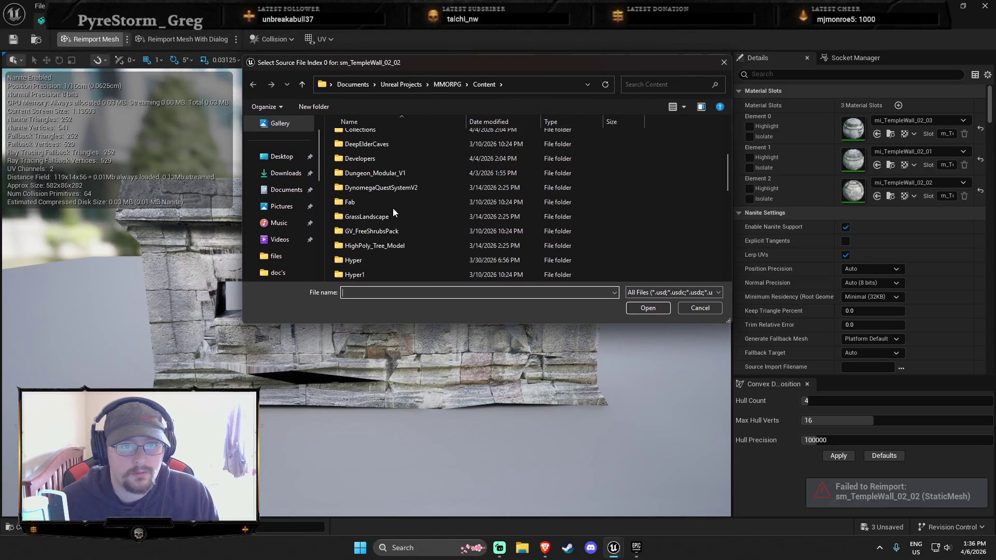
scroll(394, 209, "up", 3)
scroll(375, 248, "down", 1)
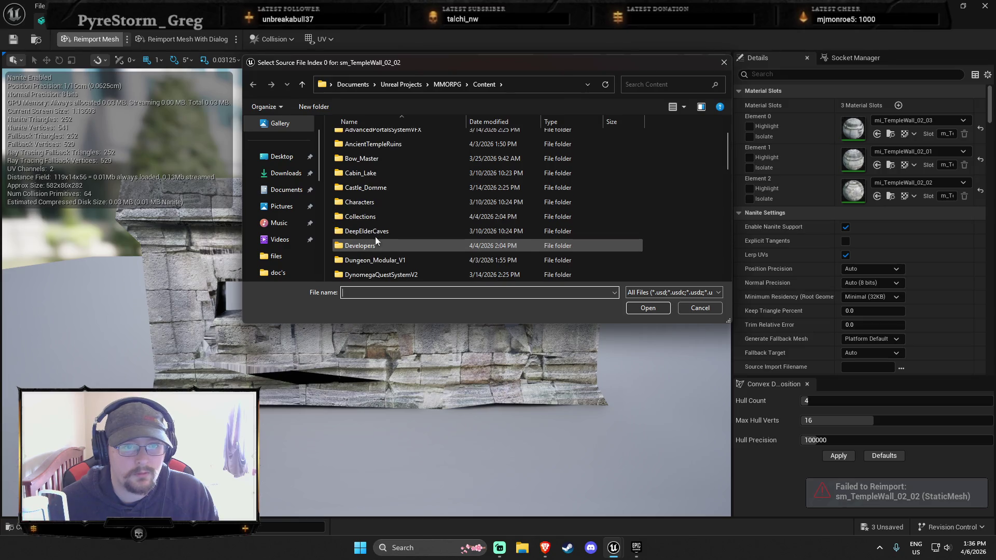
scroll(375, 244, "down", 5)
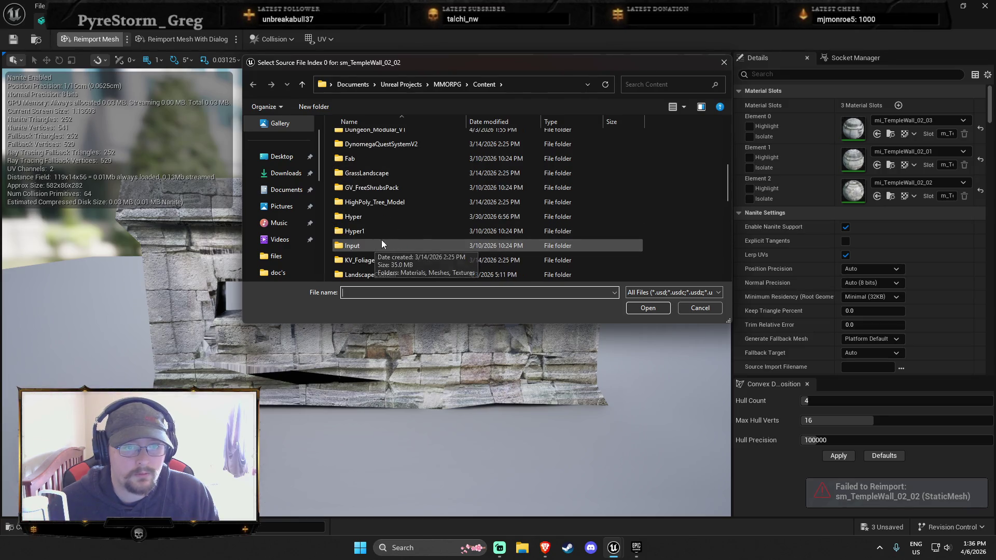
scroll(439, 246, "down", 3)
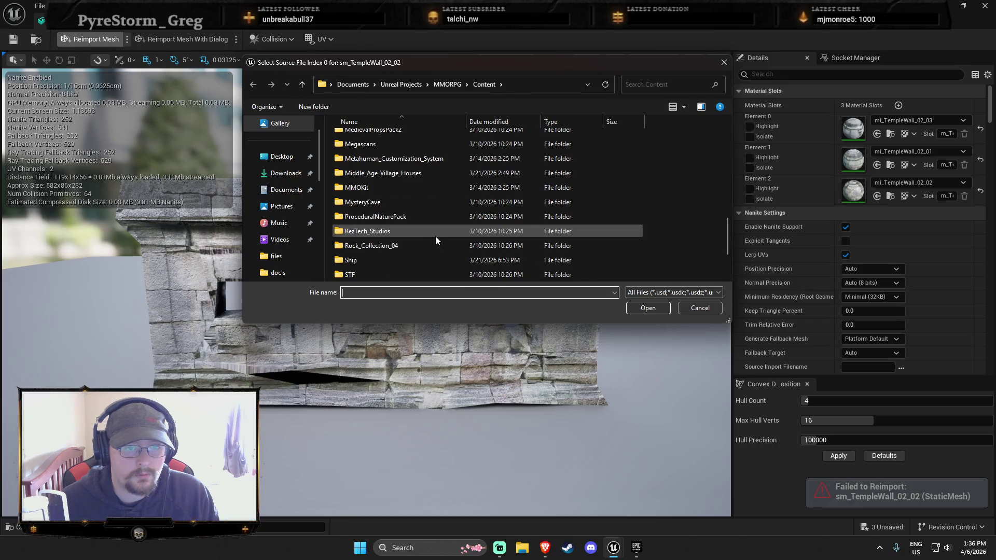
double_click(435, 232)
left_click(253, 85)
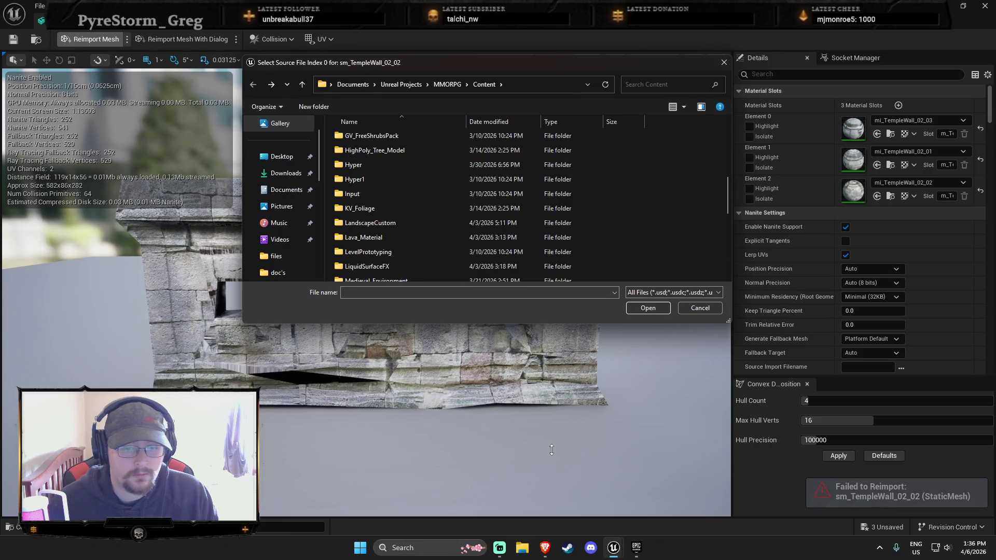
left_click(693, 309)
key("ctrl+b")
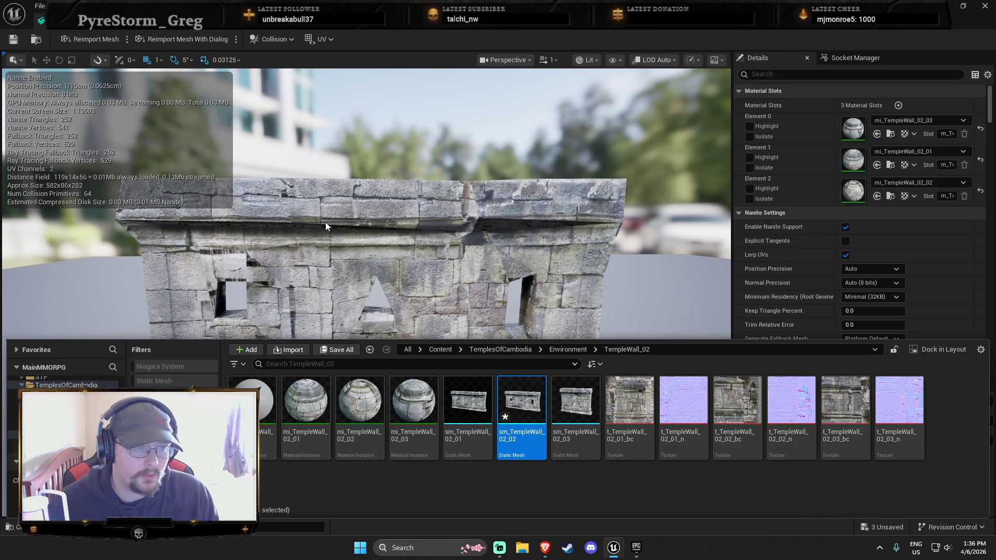
Retry the reimport, browsing to TemplesOfCambodia > Environment > TempleWall_02, then close the picker without a file.
left_click(183, 39)
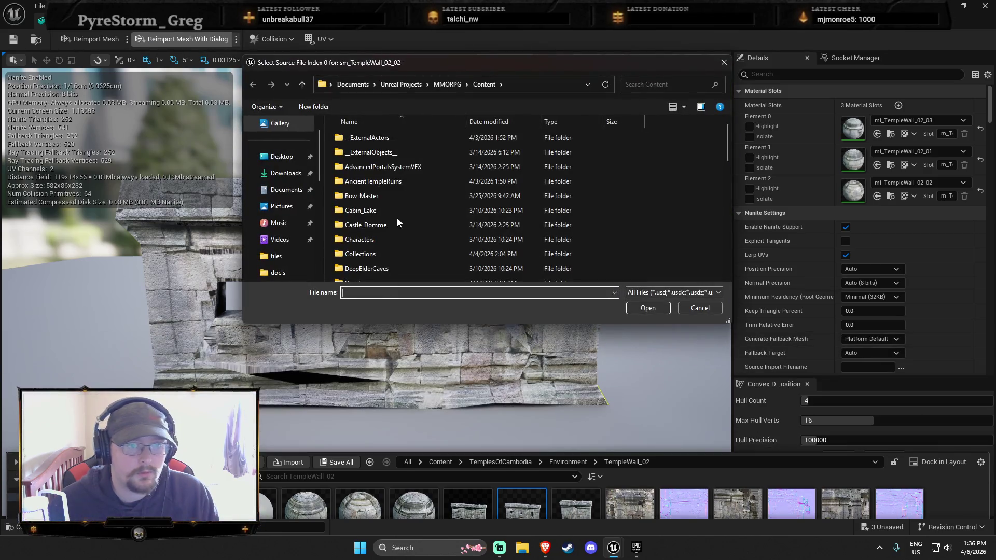
scroll(398, 228, "down", 6)
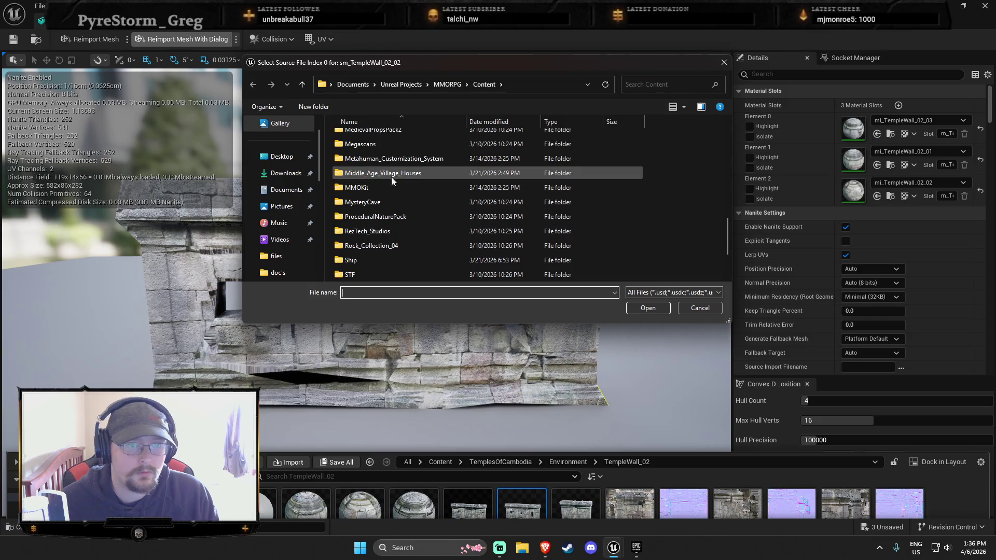
scroll(389, 188, "down", 2)
double_click(385, 223)
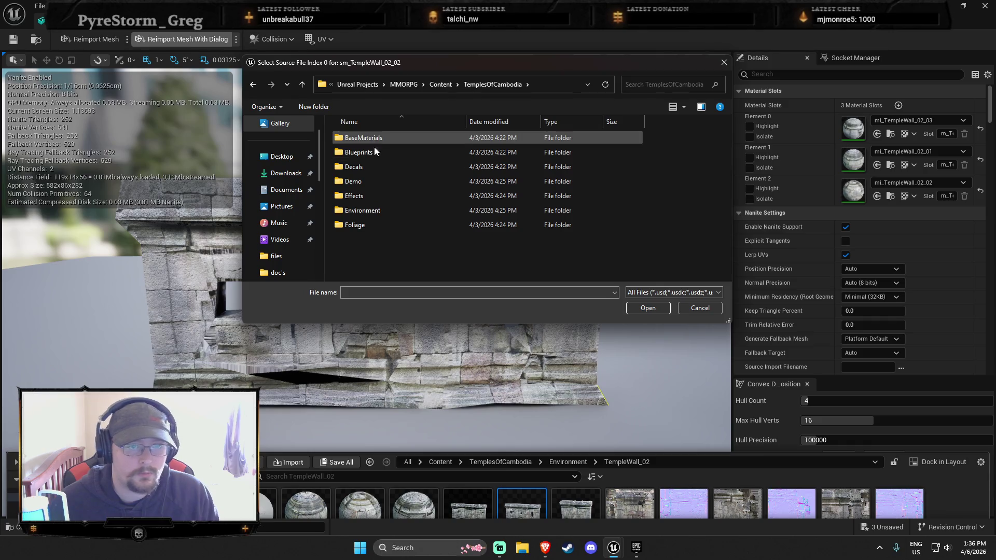
double_click(366, 212)
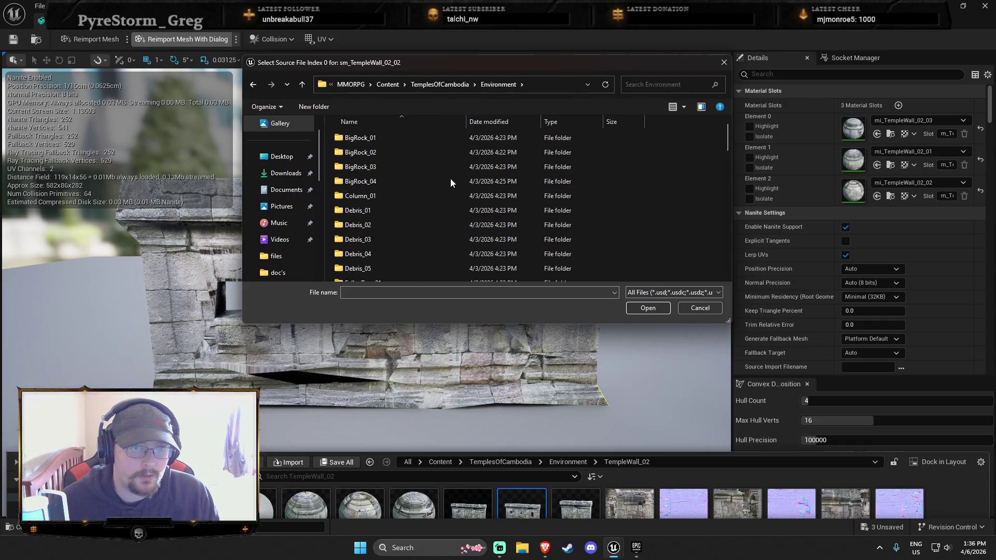
scroll(388, 260, "down", 4)
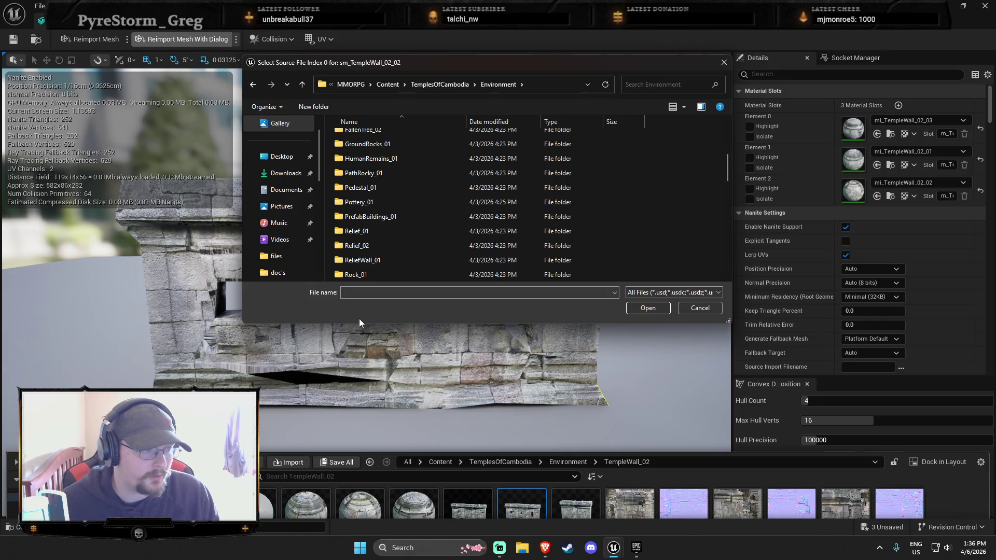
mouse_move(636, 63)
left_mouse_down()
mouse_move(930, 1)
mouse_move(897, 9)
left_mouse_up()
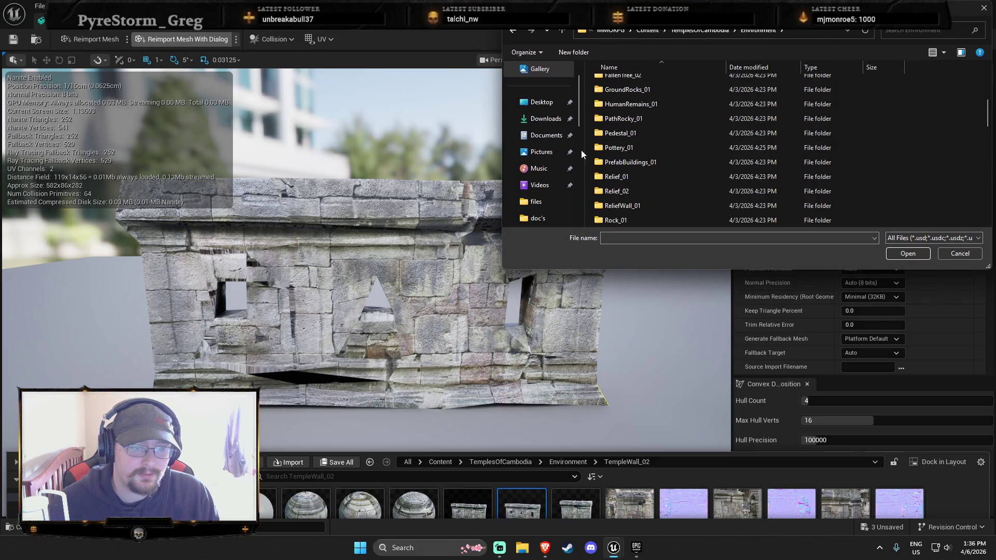
left_click_drag(897, 8, 595, 72)
scroll(329, 270, "down", 5)
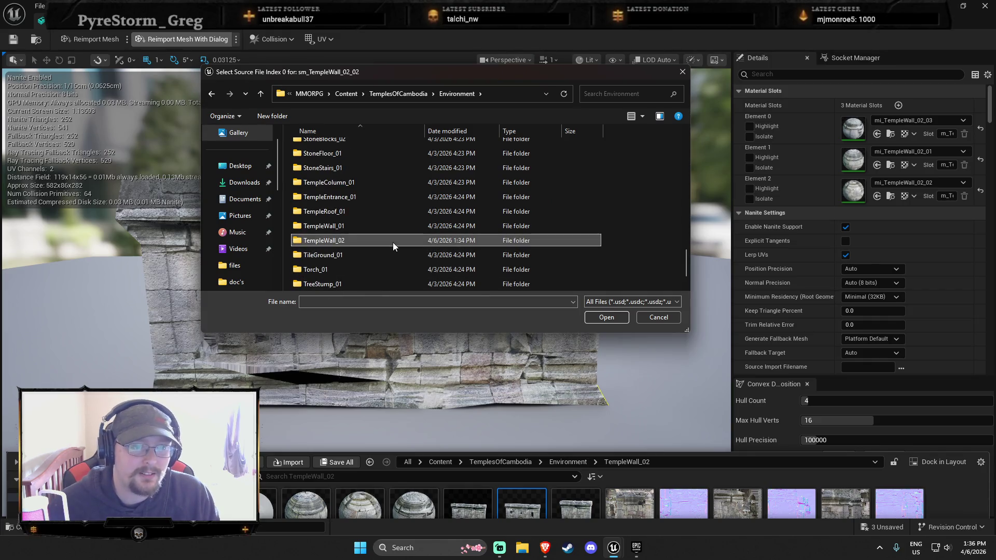
double_click(393, 242)
left_click(607, 317)
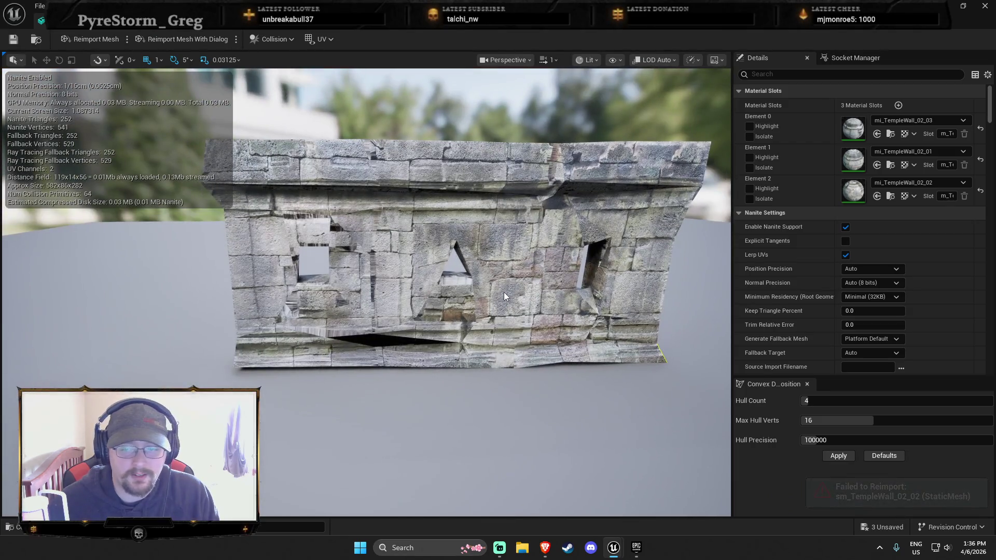
Undo the last element move and return to the level editor.
key("ctrl+z")
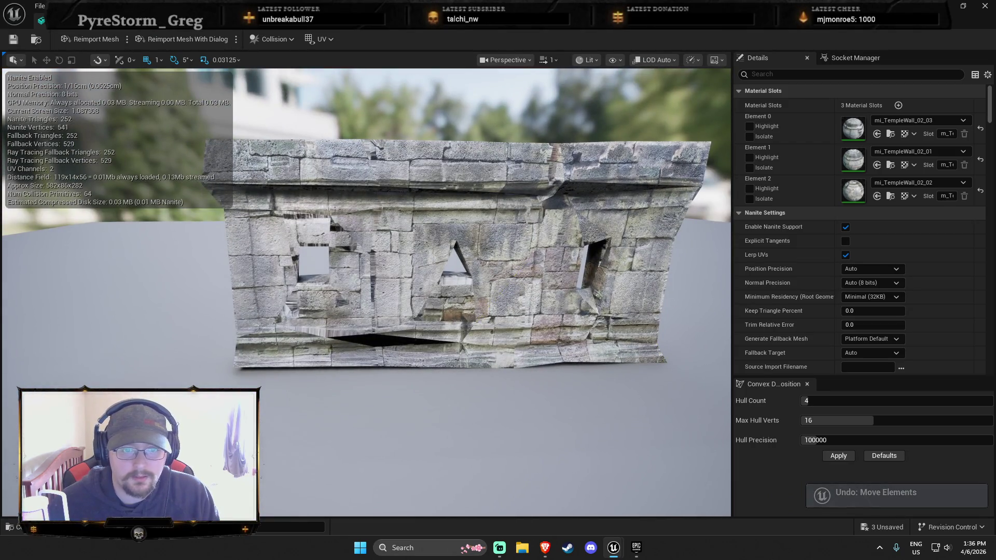
left_click_drag(477, 311, 478, 312)
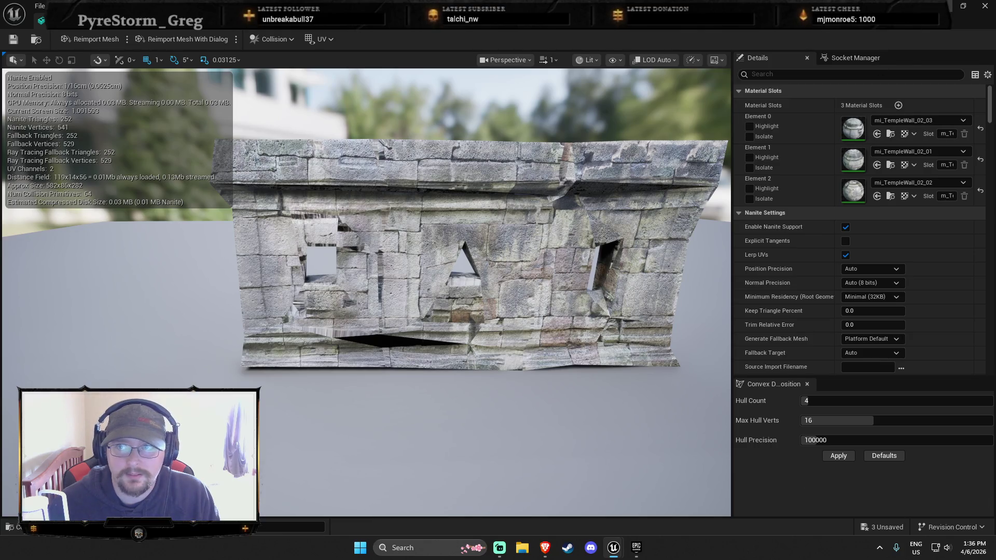
key("alt+Tab")
Delete wall sm_TempleWall_02_11 and its neighbouring wall piece.
key("f")
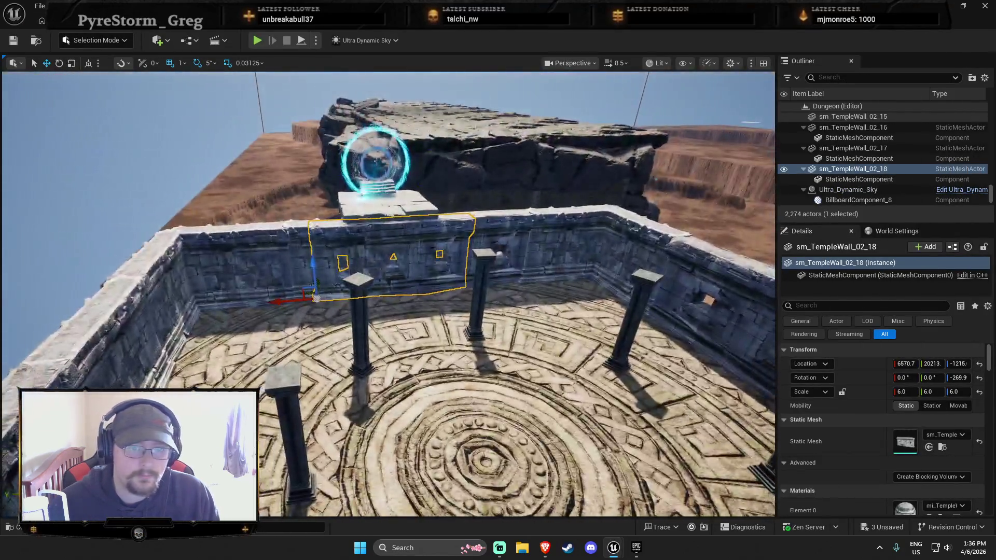
key("w")
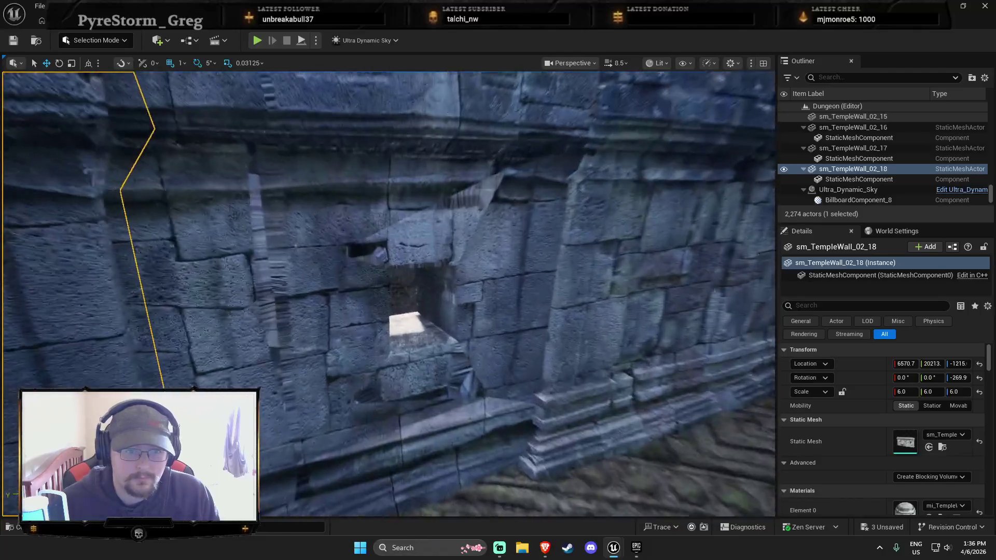
key("s")
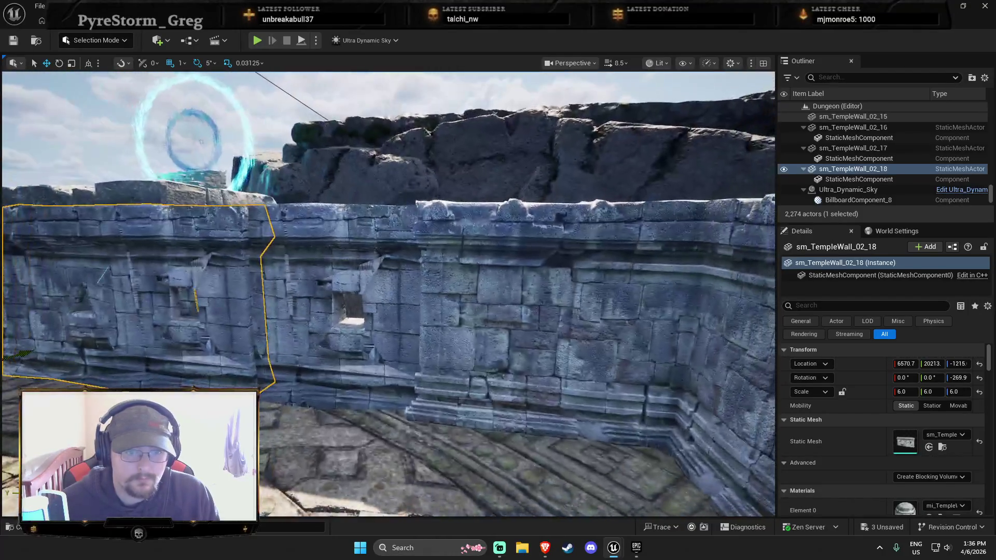
left_click(345, 267)
key("f")
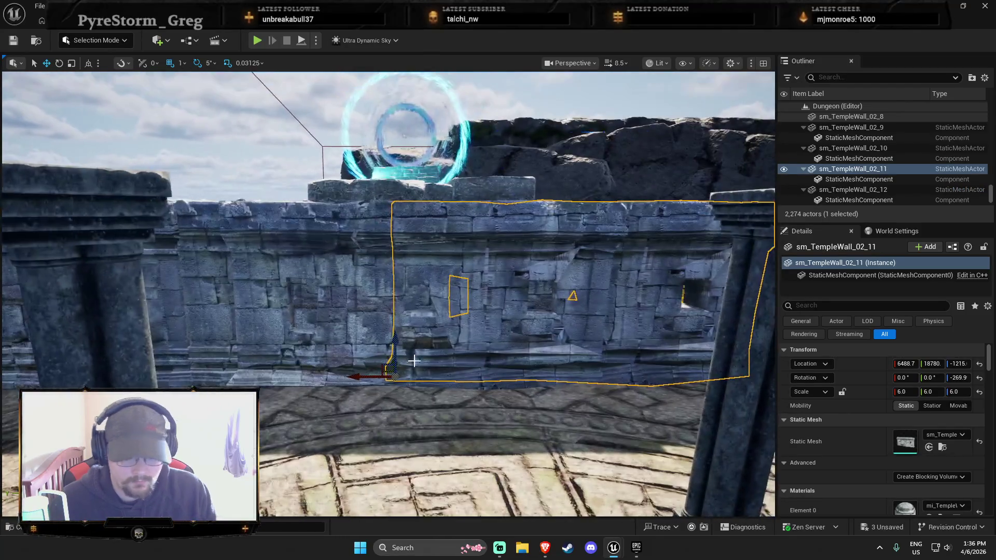
key("Delete")
left_click(431, 343)
key("Delete")
Duplicate sm_TempleWall_02_12 twice and slide the copy right along the courtyard.
left_click(707, 363)
key("f")
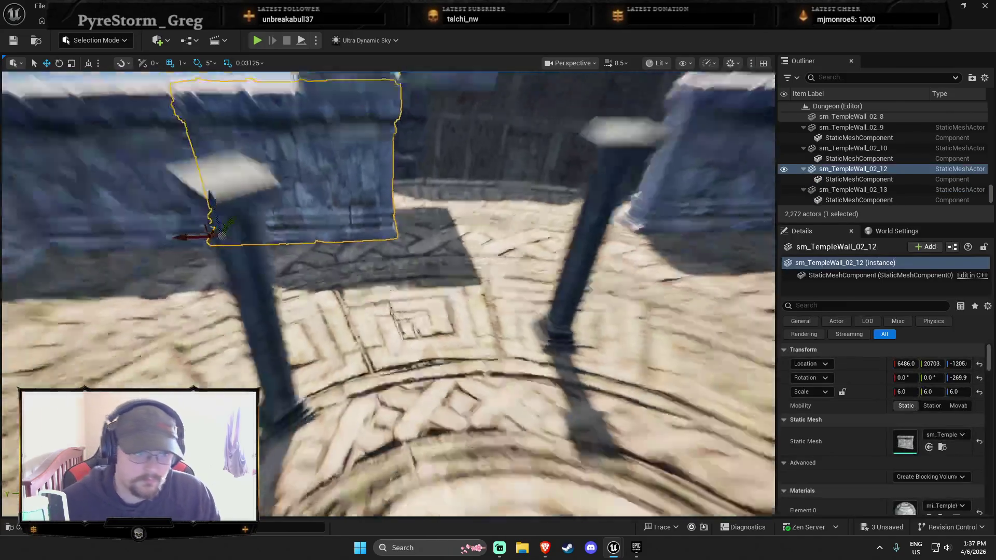
scroll(388, 362, "up", 2)
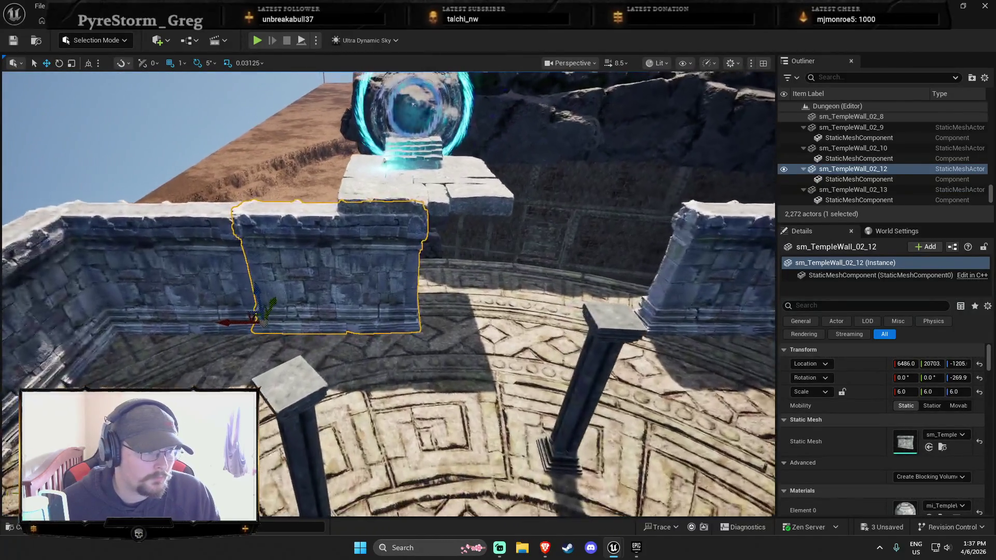
key("ctrl+d")
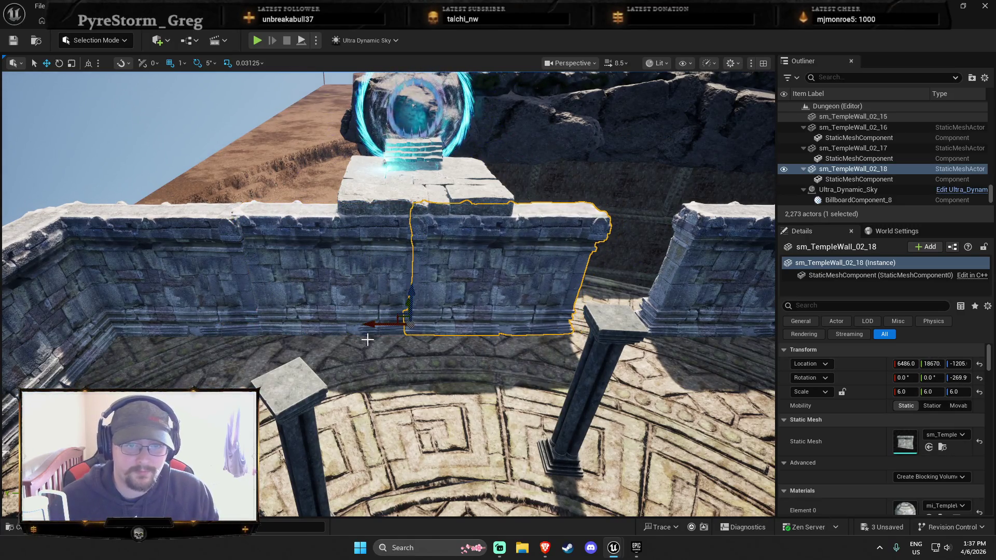
key("ctrl+d")
left_click_drag(384, 325, 527, 329)
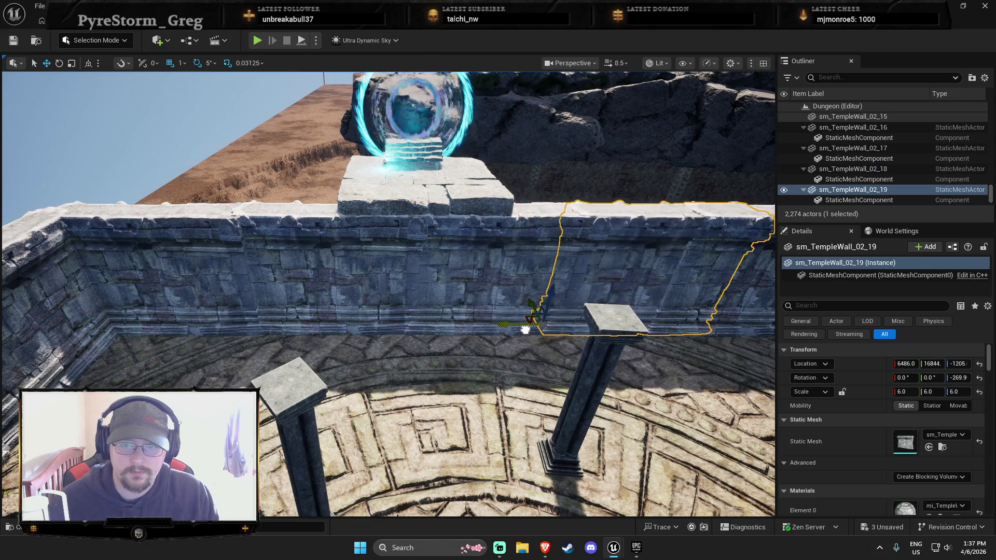
key("Escape")
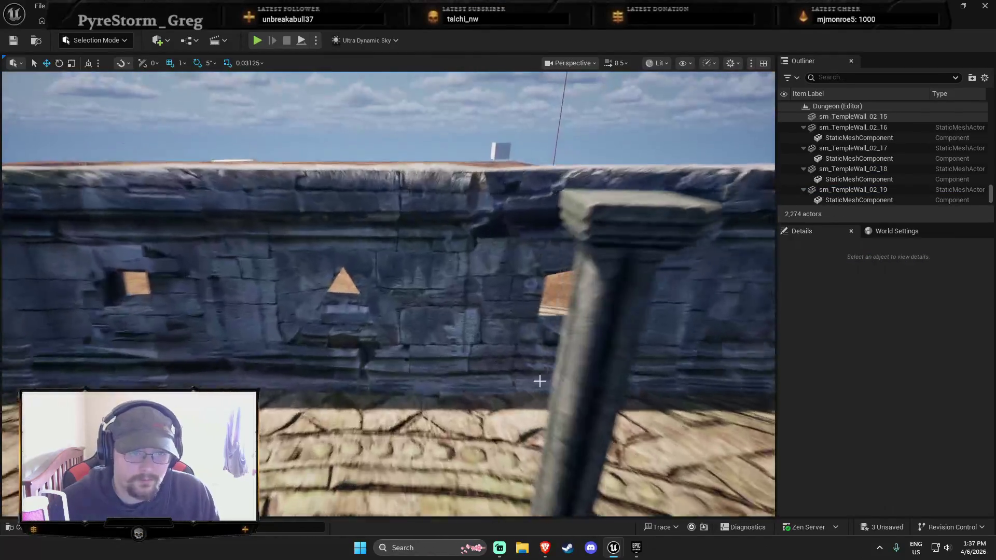
Delete sm_TempleWall_02_02 and the remaining windowed wall sections, then show the TempleWall_02 assets.
left_click(508, 351)
key("Delete")
left_click(509, 392)
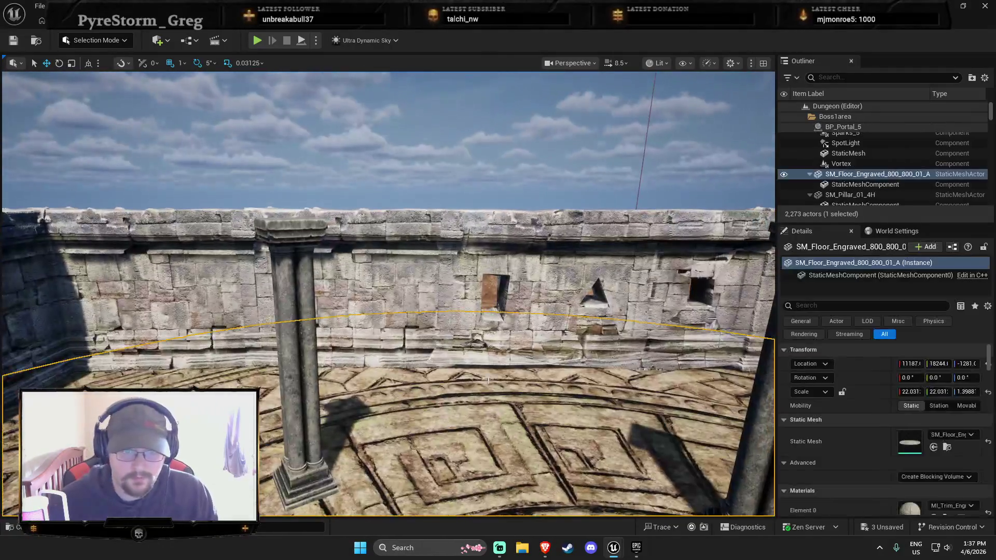
left_click(488, 380)
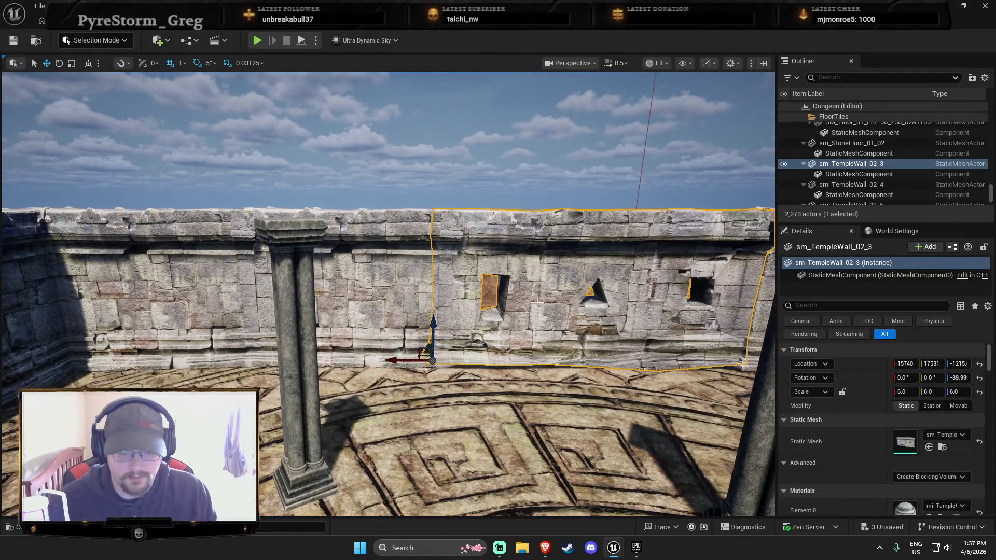
key("Delete")
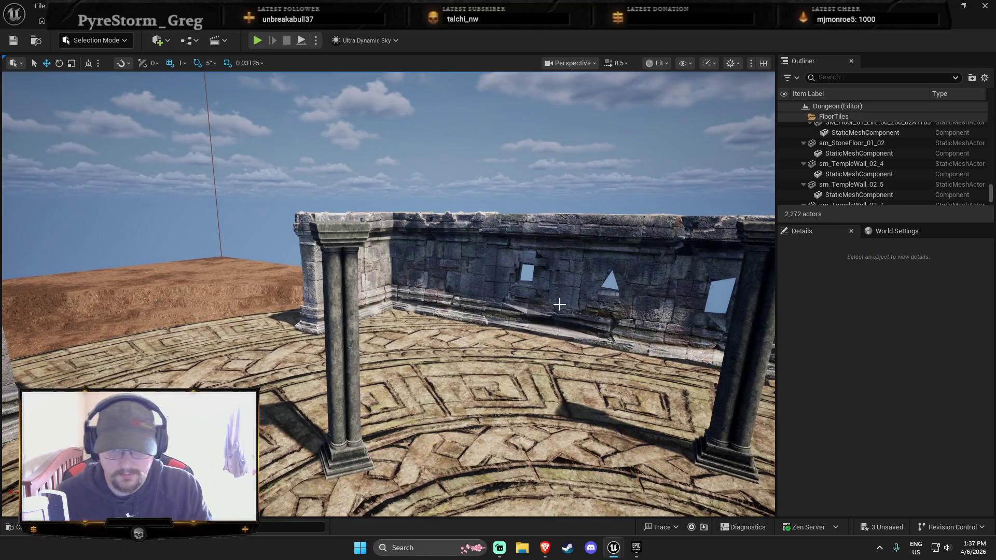
left_click(555, 317)
key("Delete")
key("ctrl+space")
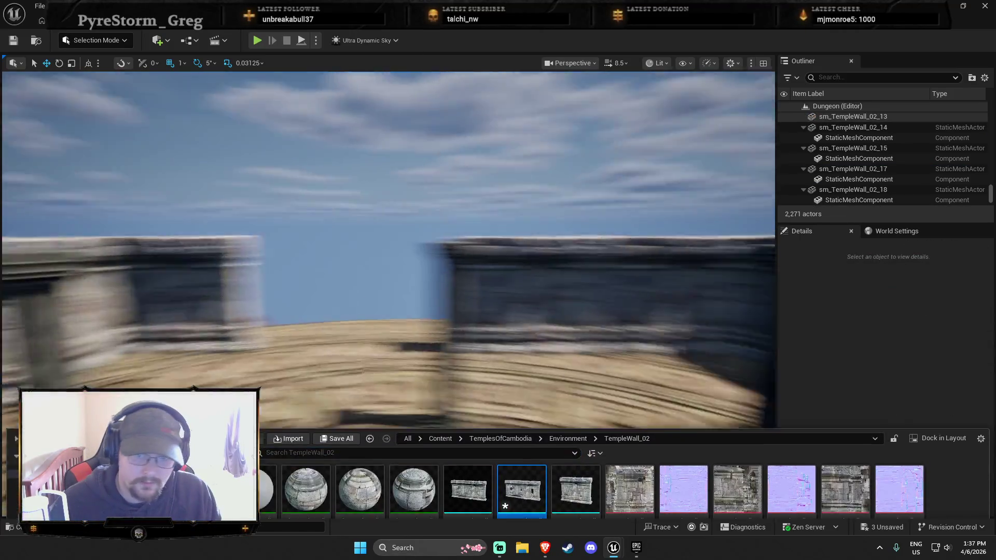
Place sm_TempleWall_02_01 from the Content Drawer onto the courtyard floor.
key("ctrl+space")
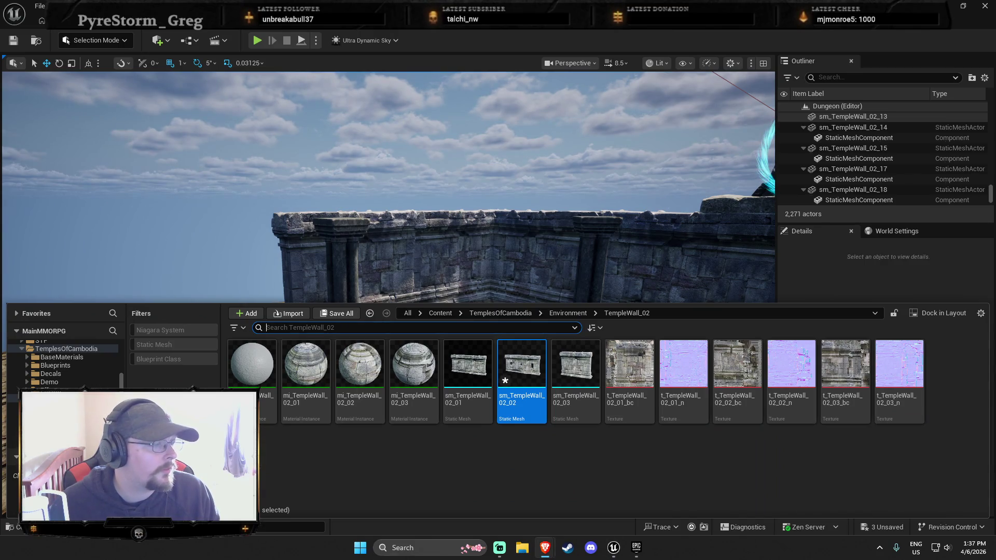
left_click_drag(495, 297, 270, 282)
key("ctrl+space")
key("Left")
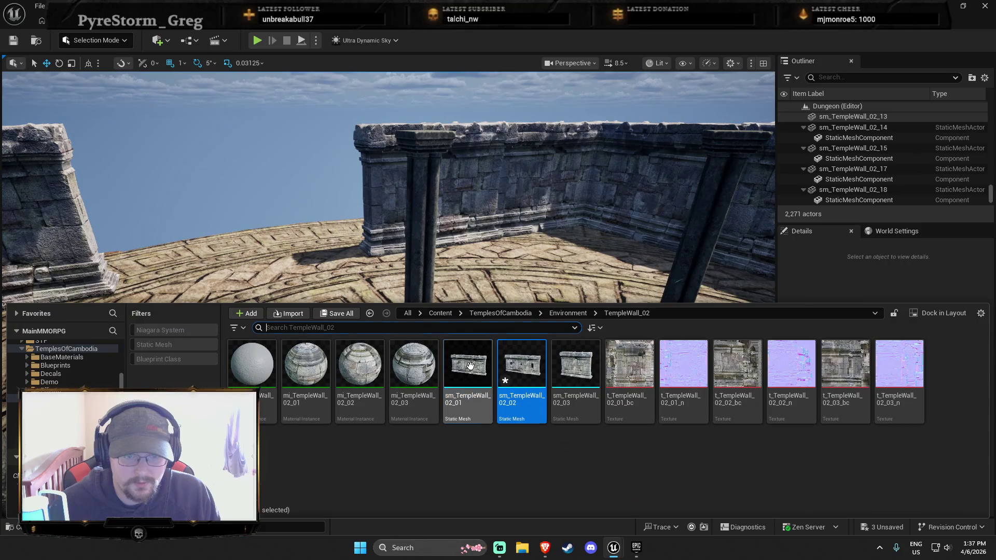
left_click_drag(254, 257, 253, 269)
Scale the new wall up to 6.0.
left_click(931, 391)
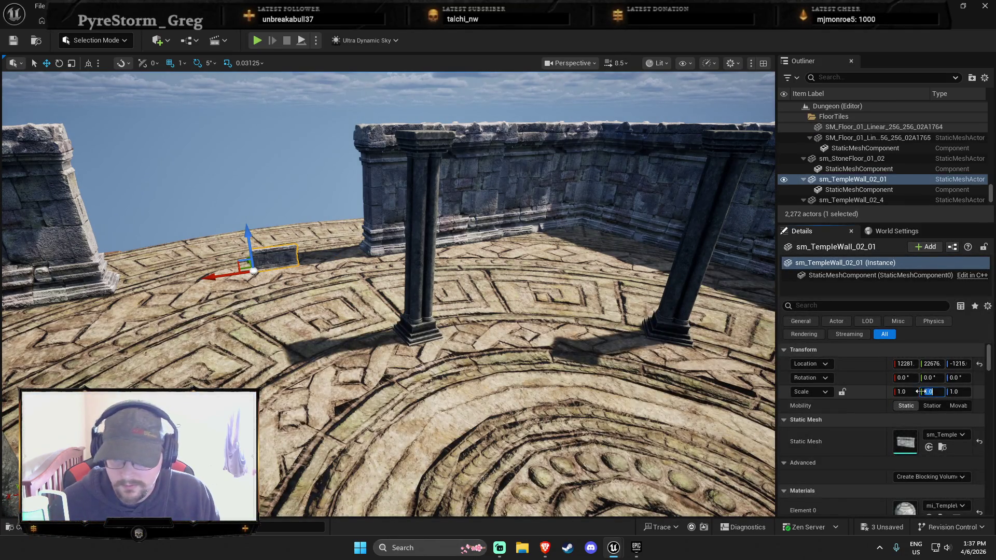
type("5")
key("Return")
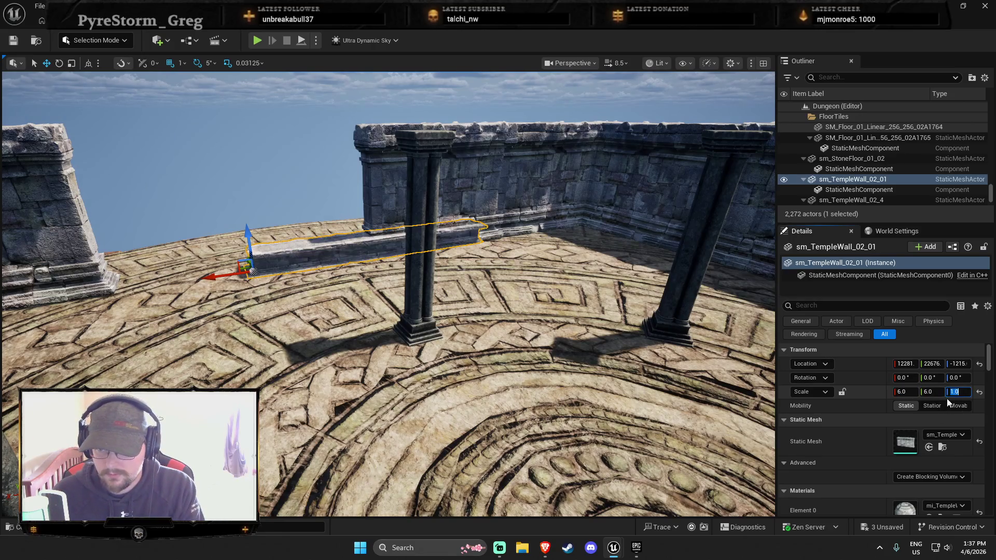
left_click(378, 291)
left_click(312, 208)
Slide the wall left and push it against the courtyard edge.
mouse_move(223, 274)
left_mouse_down()
mouse_move(46, 294)
mouse_move(65, 275)
left_mouse_up()
key("f")
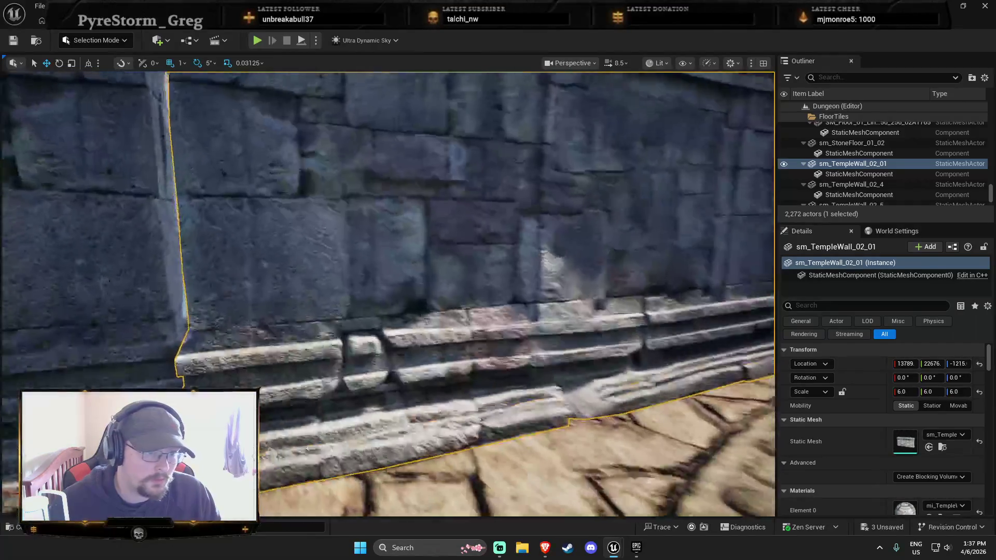
mouse_move(324, 477)
left_mouse_down()
mouse_move(332, 384)
mouse_move(337, 399)
mouse_move(319, 441)
left_mouse_up()
mouse_move(168, 323)
left_mouse_down()
mouse_move(171, 304)
mouse_move(244, 299)
left_mouse_up()
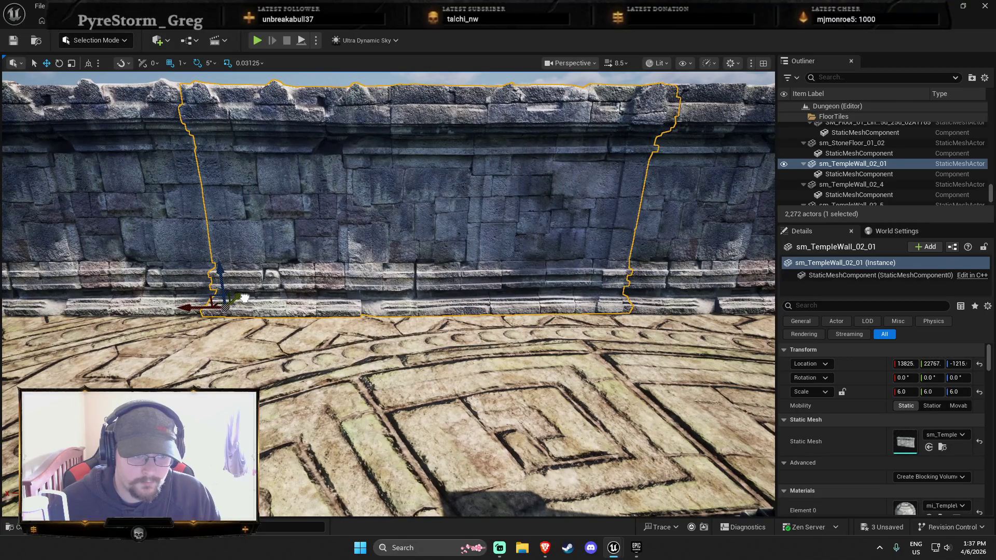
left_click_drag(267, 319, 224, 297)
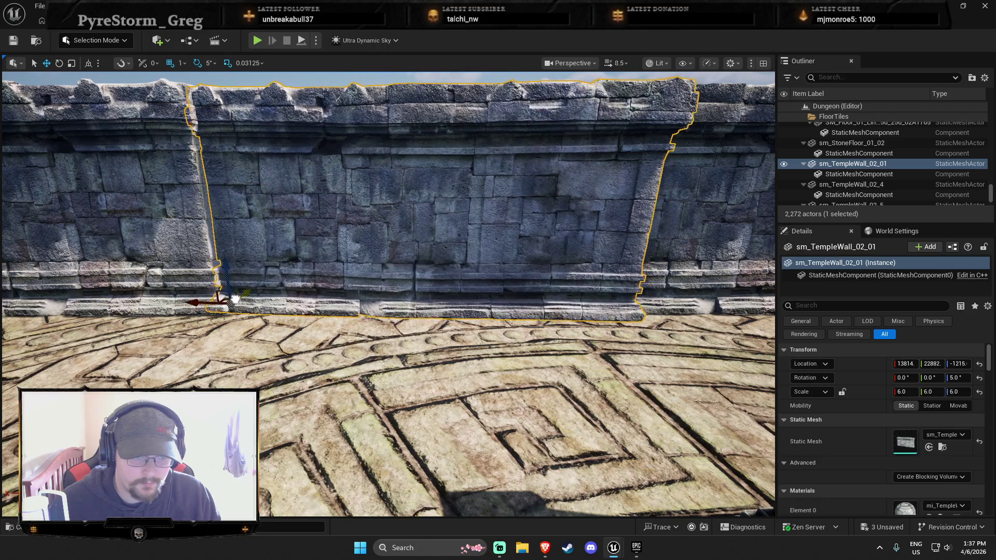
Turn the wall a few degrees on Z (3, then 2) and shift it into place.
key("e")
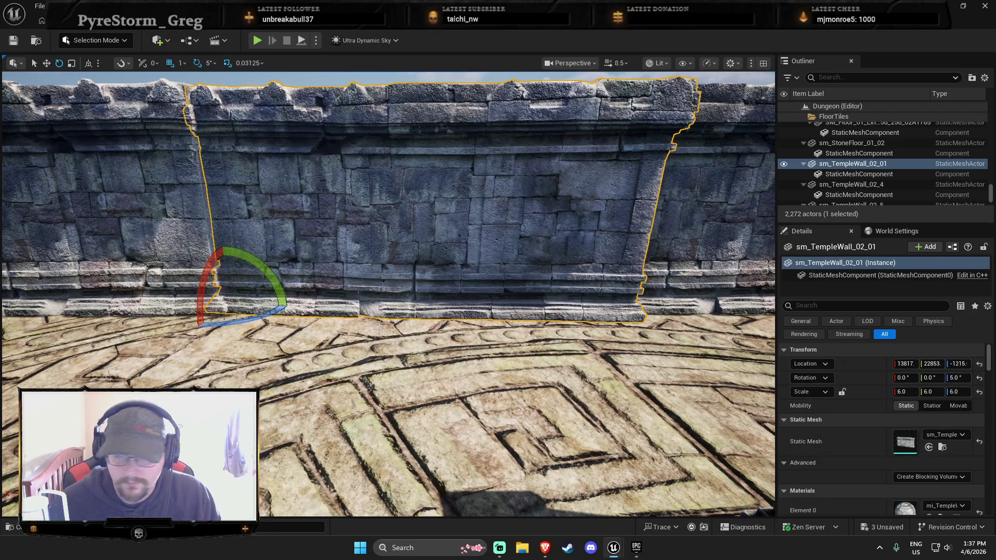
left_click(957, 378)
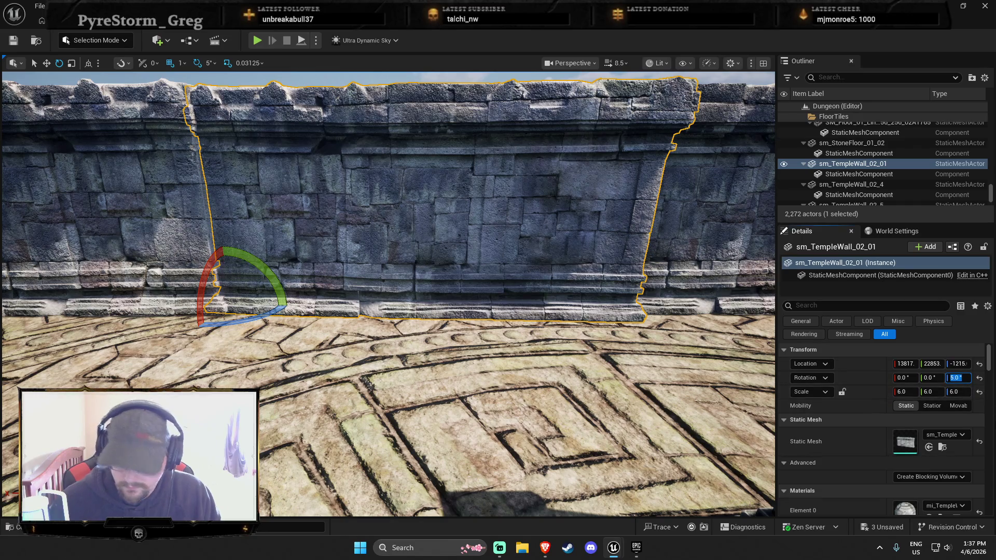
type("3")
key("Return")
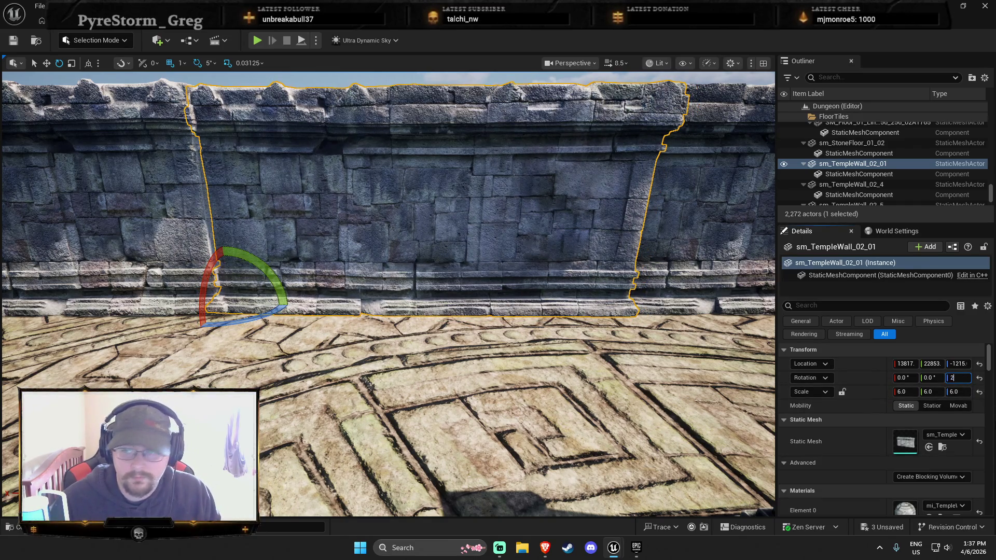
key("Return")
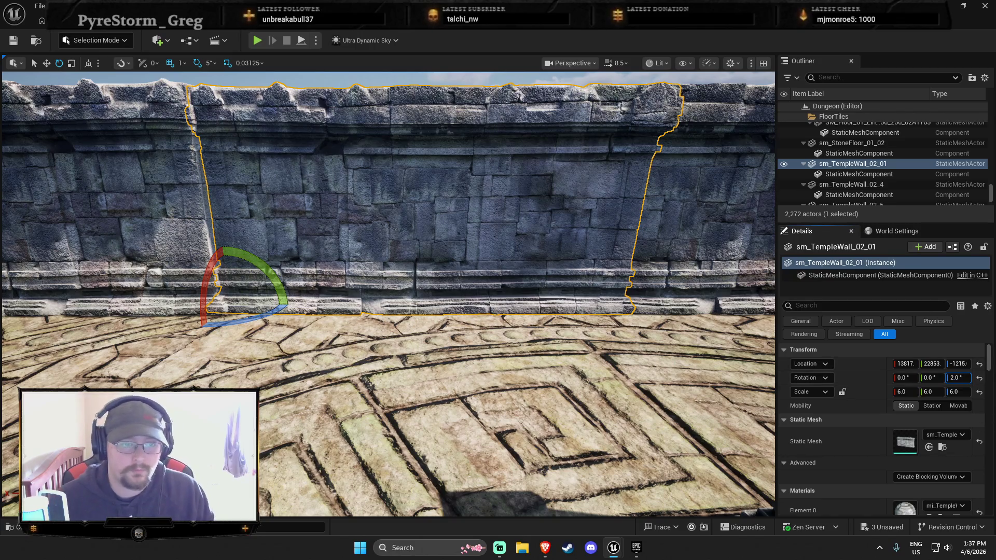
left_click(367, 265)
key("r")
left_click_drag(246, 293, 207, 317)
key("Escape")
Straighten the wall to Rotation Z 0 and review it from above the courtyard.
left_click(386, 353)
left_click_drag(375, 331, 367, 340)
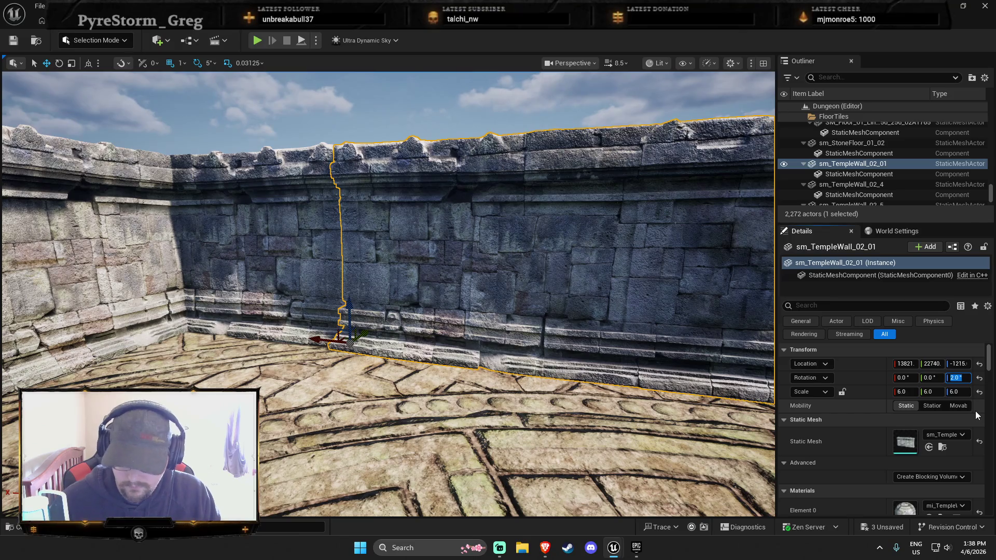
type("0")
key("Return")
left_click_drag(467, 260, 446, 270)
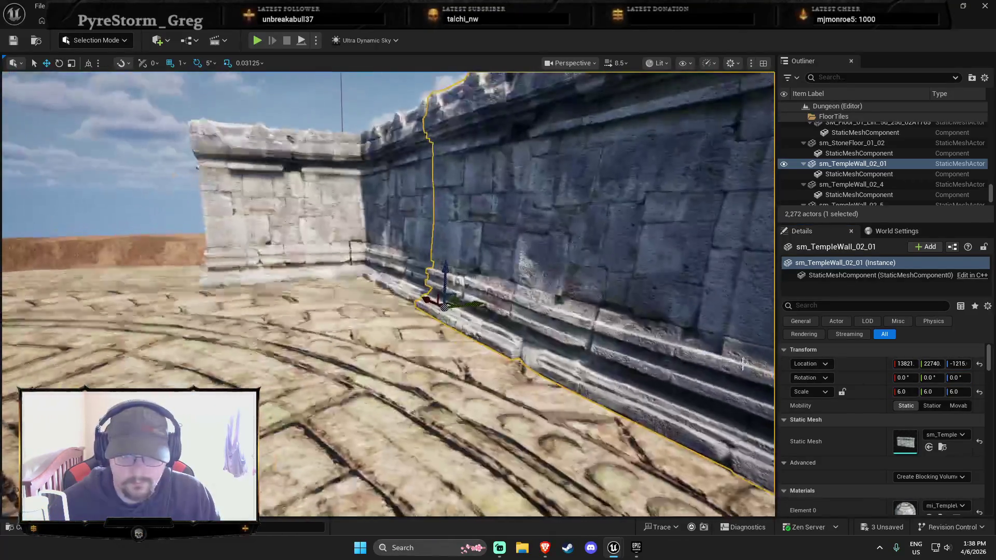
key("Escape")
left_click_drag(641, 349, 571, 350)
left_click_drag(389, 291, 390, 342)
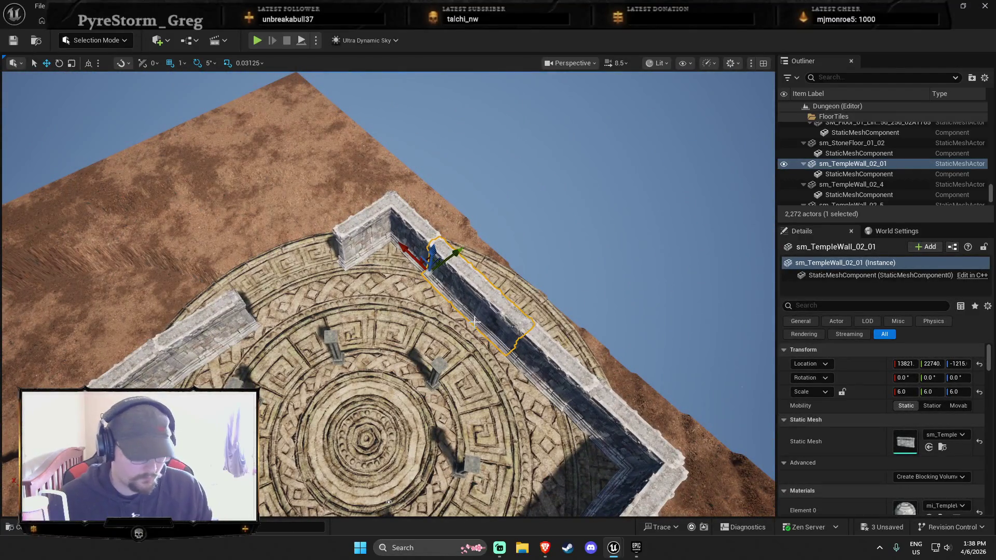
Duplicate the new temple wall and place copies along the opposite and left courtyard sides.
key("ctrl+d")
left_click_drag(645, 252, 499, 254)
mouse_move(634, 306)
left_mouse_down()
mouse_move(332, 254)
mouse_move(316, 244)
mouse_move(315, 218)
mouse_move(319, 251)
left_mouse_up()
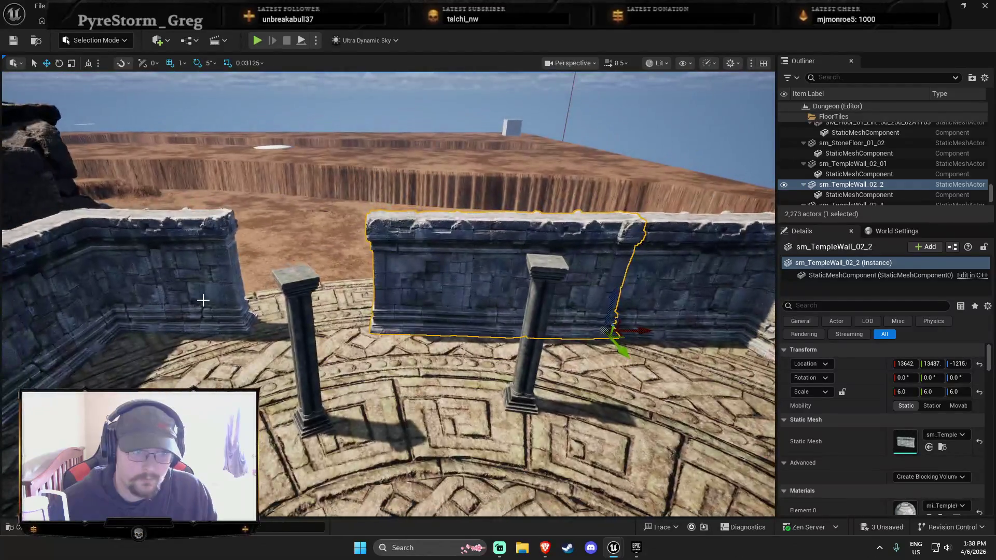
left_click(186, 284)
mouse_move(275, 327)
left_mouse_down()
mouse_move(451, 325)
mouse_move(407, 320)
left_mouse_up()
left_click(512, 294)
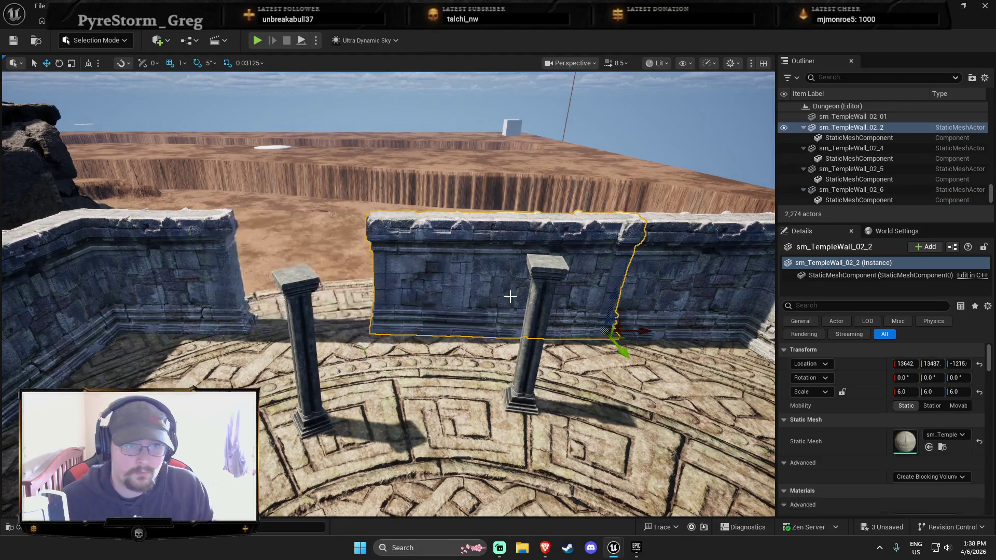
mouse_move(623, 344)
left_mouse_down()
mouse_move(604, 333)
mouse_move(629, 332)
mouse_move(607, 334)
left_mouse_up()
key("Escape")
Rotate the sm_TempleWall_02_6 wall copy into place.
left_click(363, 335)
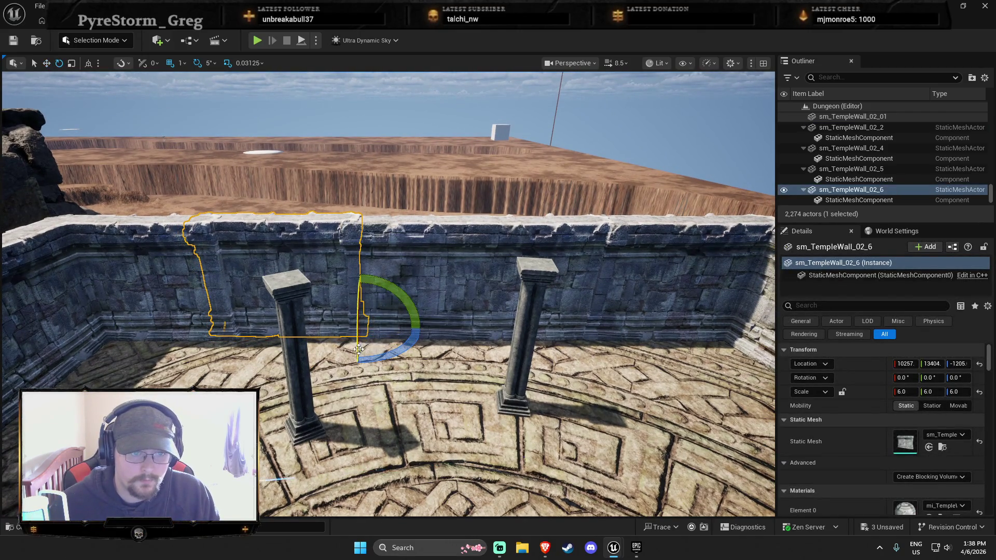
left_click_drag(358, 358, 332, 358)
key("r")
key("Escape")
Duplicate the wall standing beside the portal shrine.
mouse_move(389, 291)
left_mouse_down()
mouse_move(389, 244)
mouse_move(441, 290)
mouse_move(415, 312)
left_mouse_up()
left_click(311, 259)
key("e")
left_click_drag(311, 259, 399, 350)
key("ctrl+d")
Slide sm_TempleWall_02_21 beside the portal and duplicate it as sm_TempleWall_02_22.
key("w")
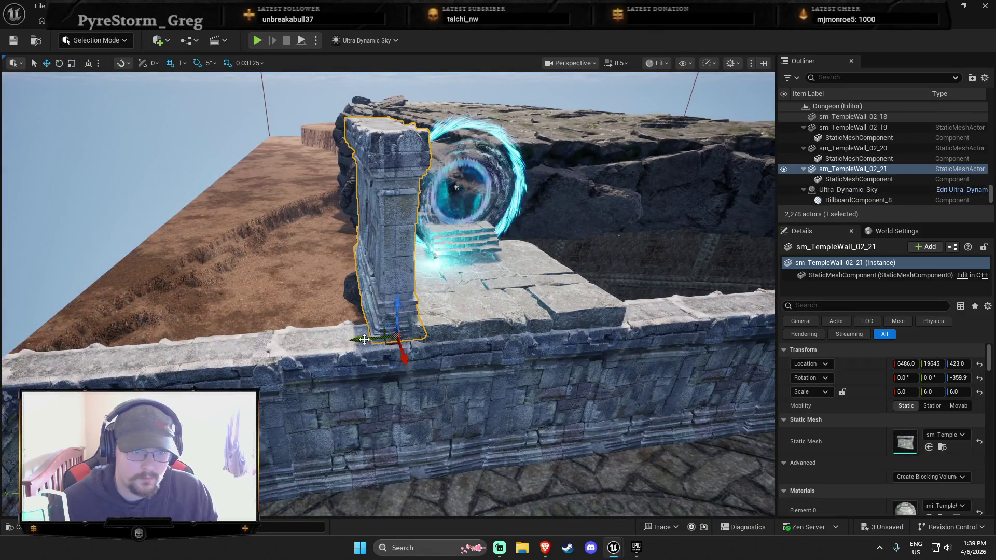
mouse_move(423, 340)
left_mouse_down()
mouse_move(629, 334)
mouse_move(645, 345)
mouse_move(478, 348)
mouse_move(313, 326)
mouse_move(506, 333)
left_mouse_up()
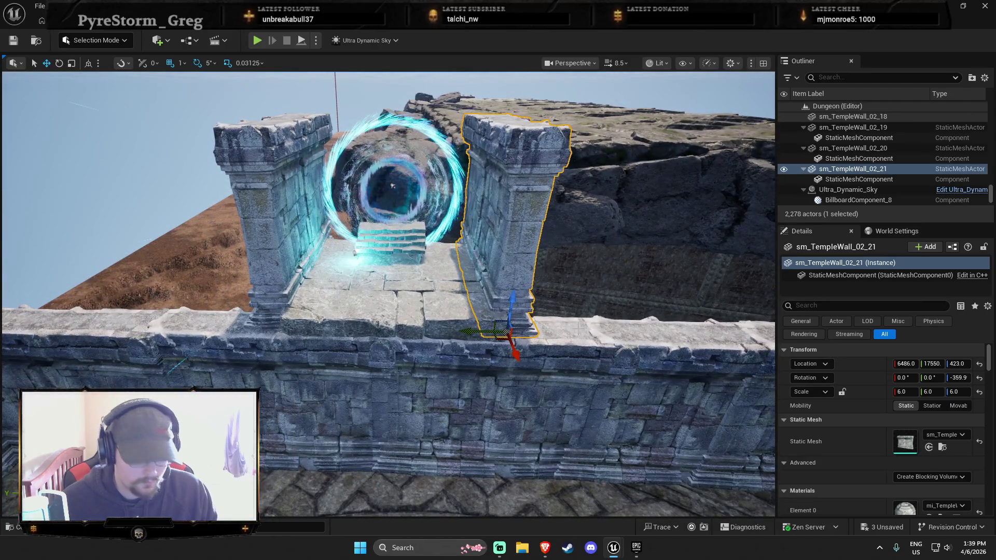
key("ctrl+d")
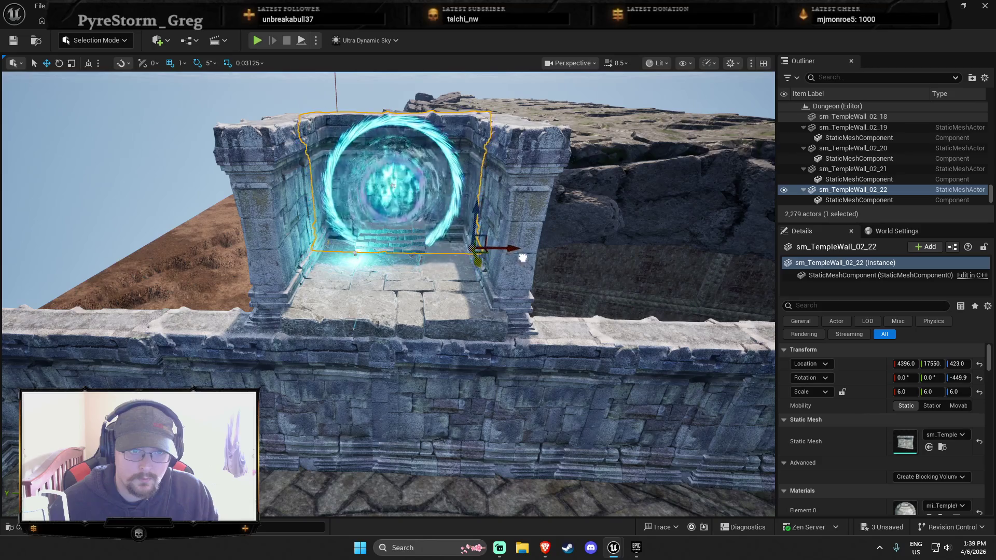
scroll(520, 259, "up", 10)
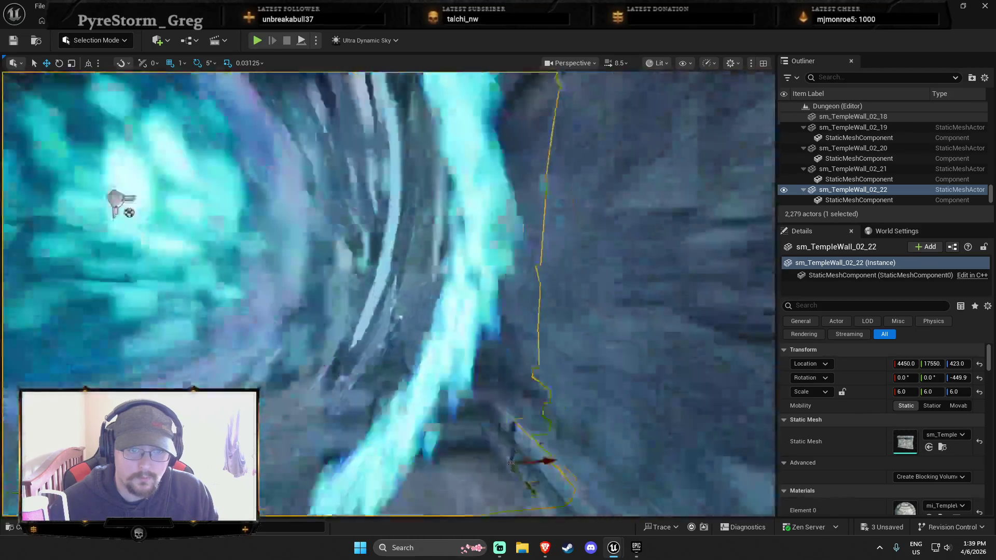
scroll(298, 183, "down", 10)
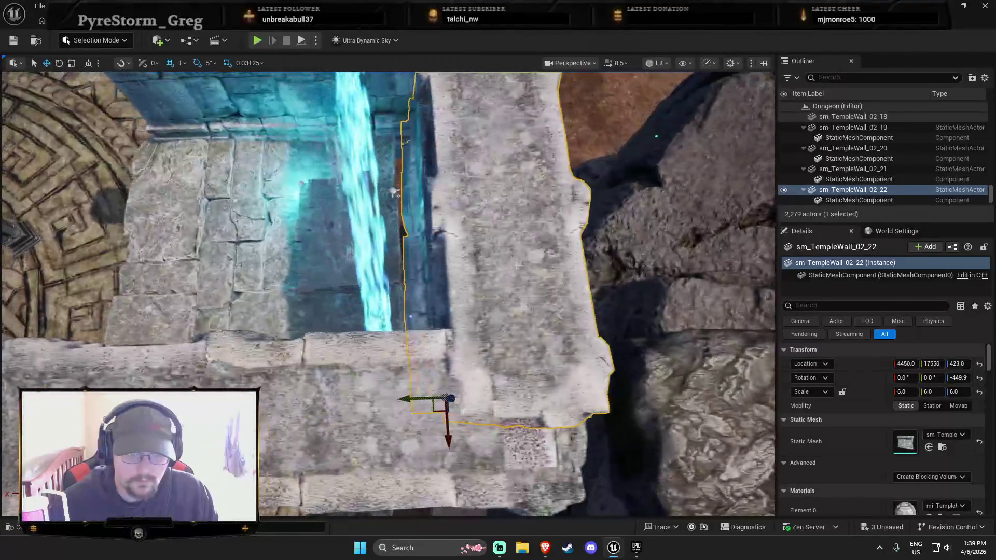
Move sm_TempleWall_02_22 behind the portal to X 4648 and show the TempleWall_02 assets.
left_click(298, 183)
left_click(498, 274)
left_click(368, 278)
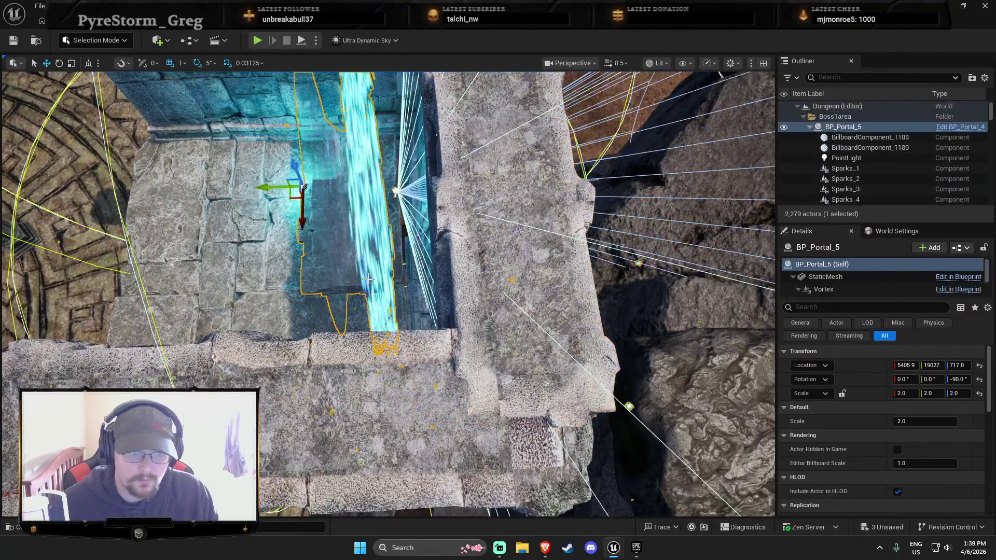
left_click(372, 196)
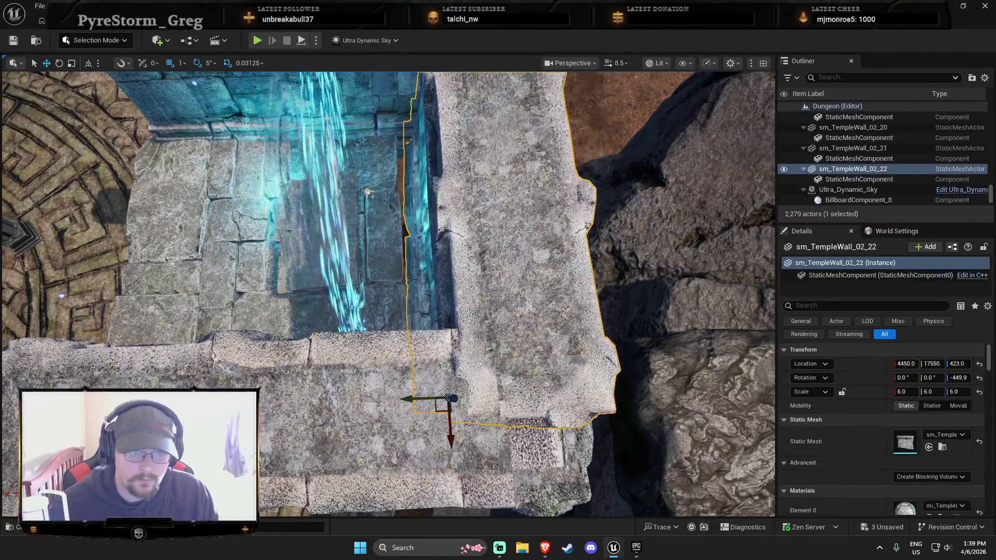
left_click_drag(406, 397, 378, 387)
key("f")
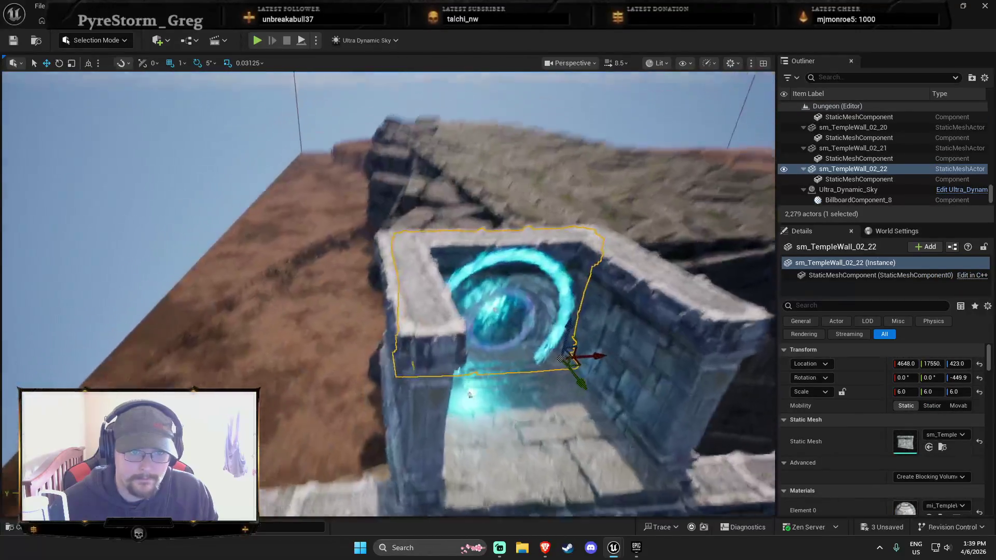
key("ctrl+b")
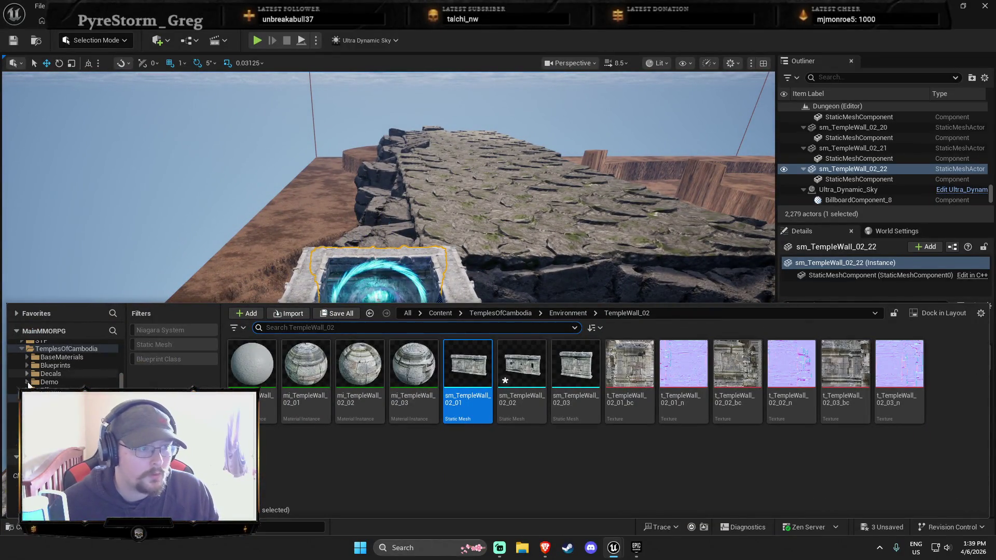
Browse the Relief_01 and Relief_02 folders in the Content Drawer, then close the drawer.
scroll(27, 352, "down", 3)
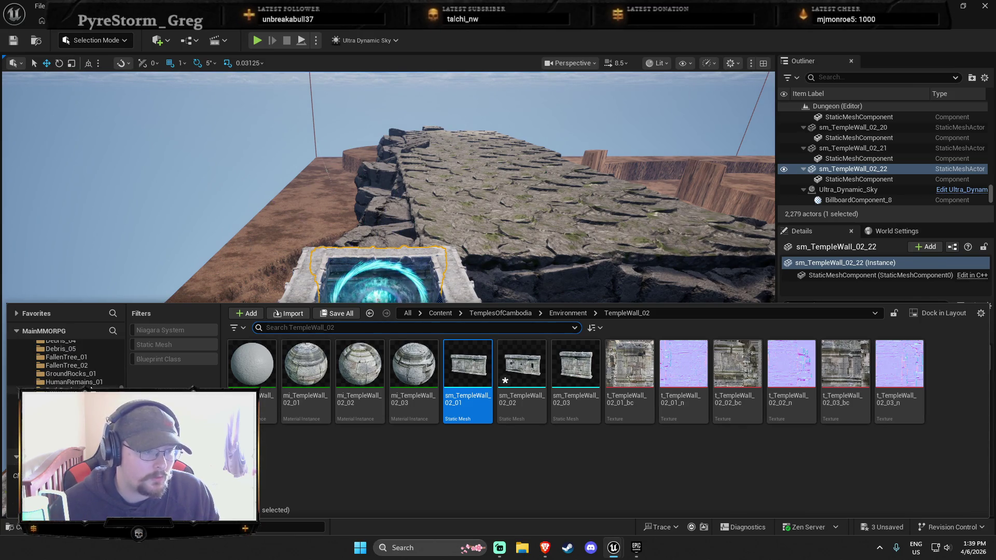
scroll(90, 387, "down", 1)
left_click(59, 357)
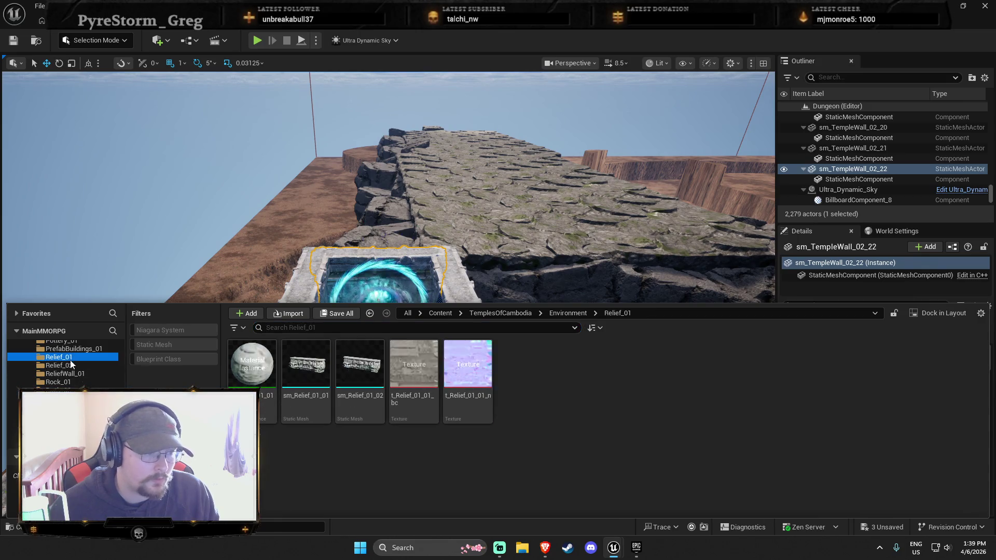
left_click(71, 369)
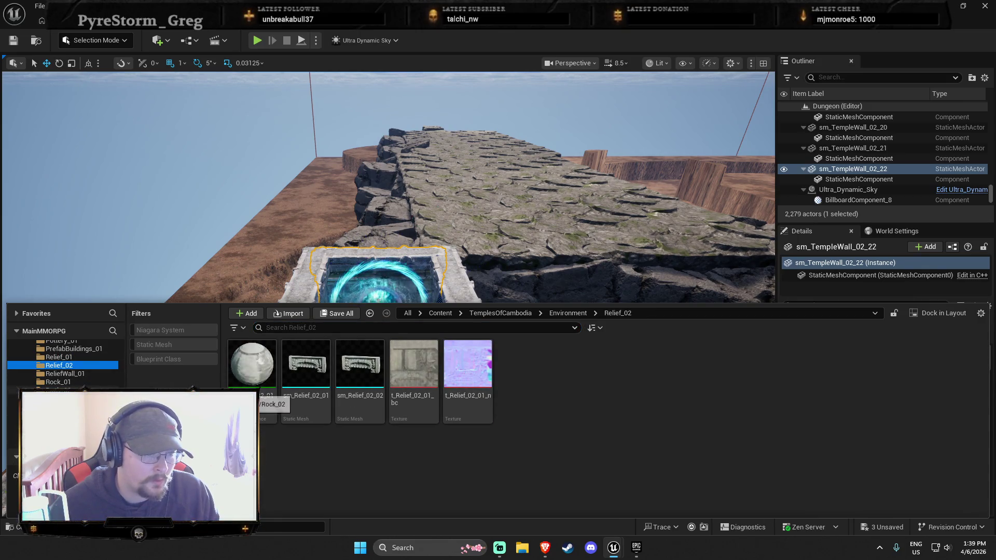
scroll(89, 379, "down", 2)
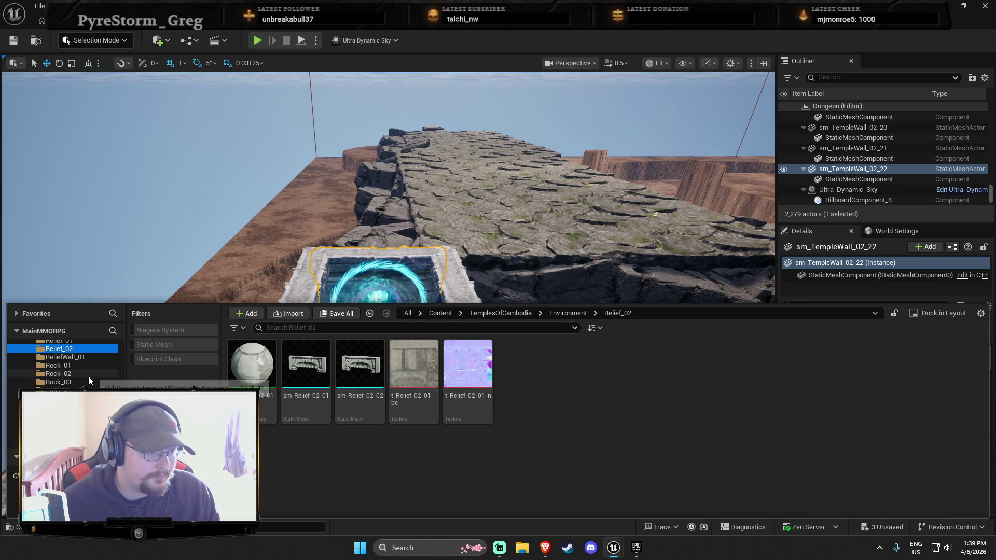
scroll(91, 384, "down", 2)
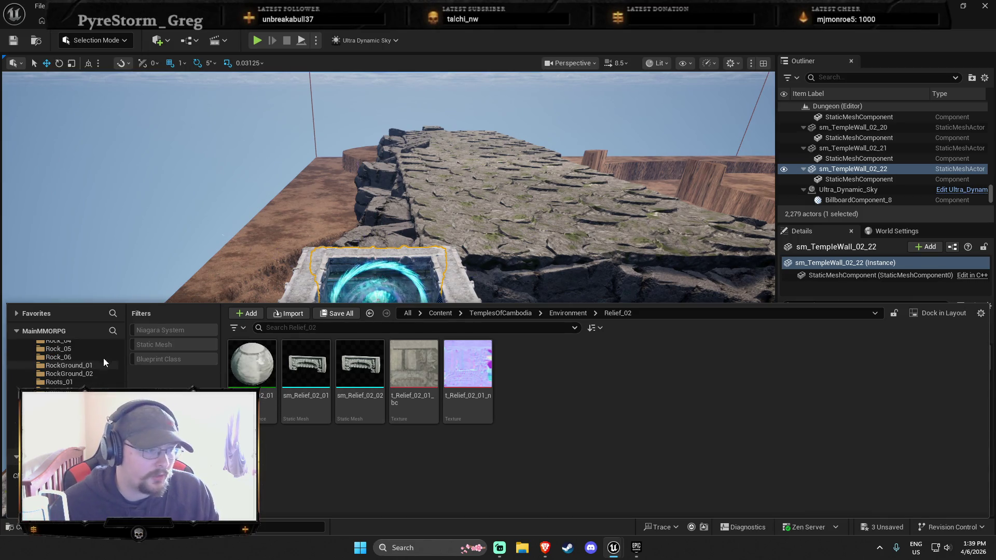
scroll(97, 374, "down", 3)
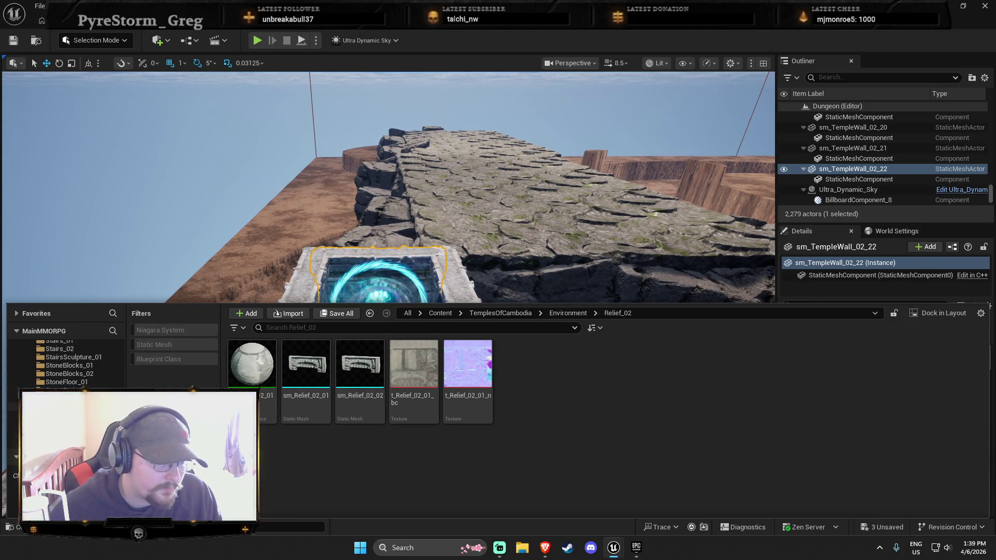
left_click(460, 257)
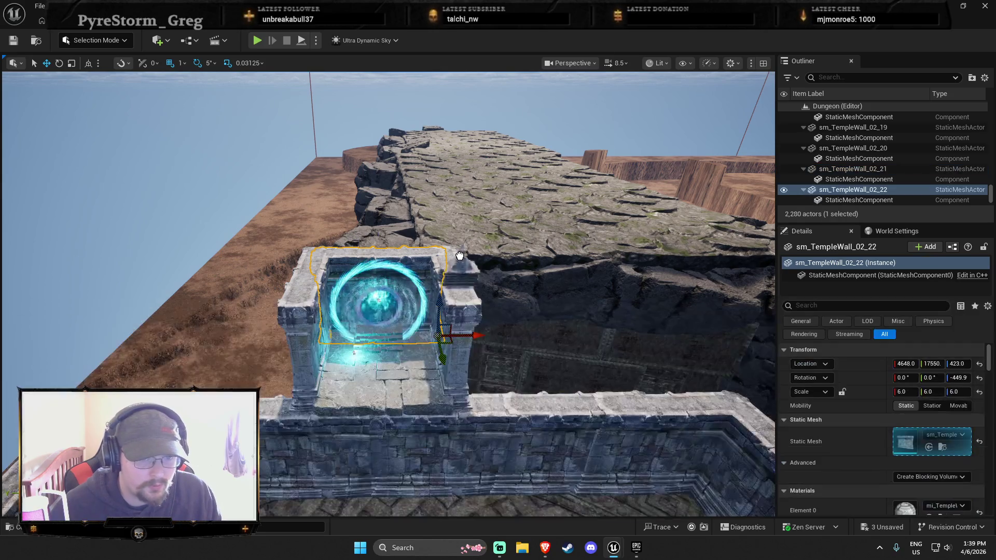
Scale the sm_TempleRoof_01_01 roof to about 4.59 and set it atop the portal shrine.
left_click(384, 277)
key("e")
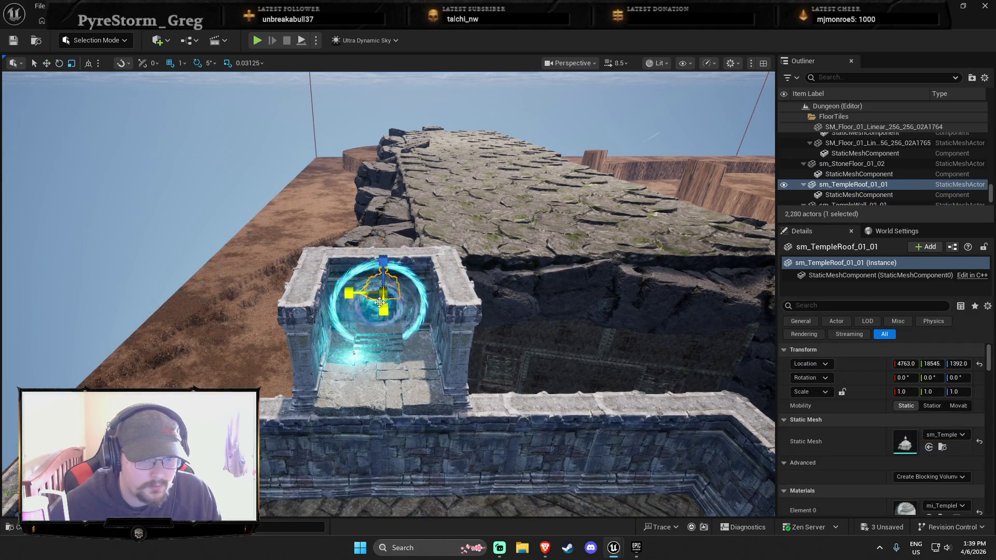
left_click(382, 293)
left_click_drag(403, 338, 397, 336)
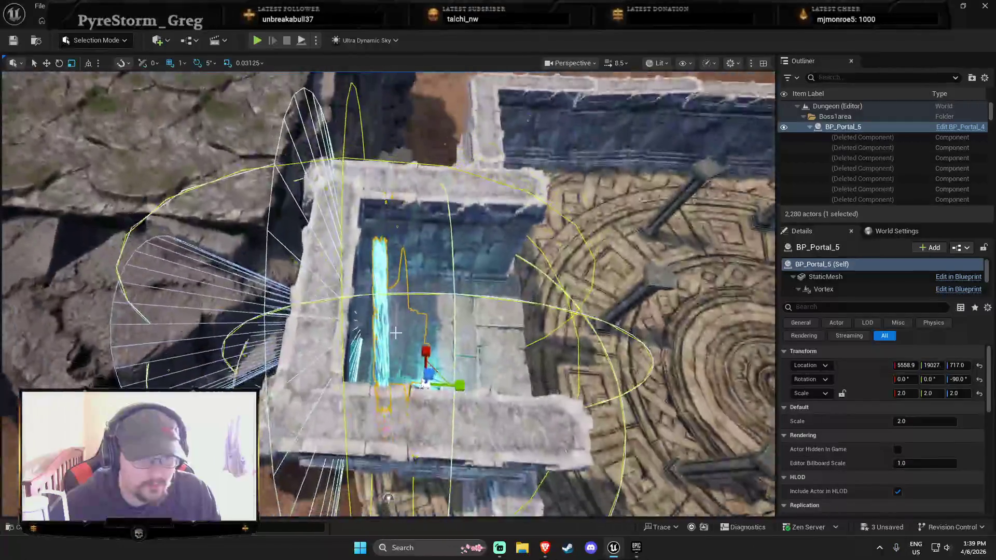
left_click(368, 341)
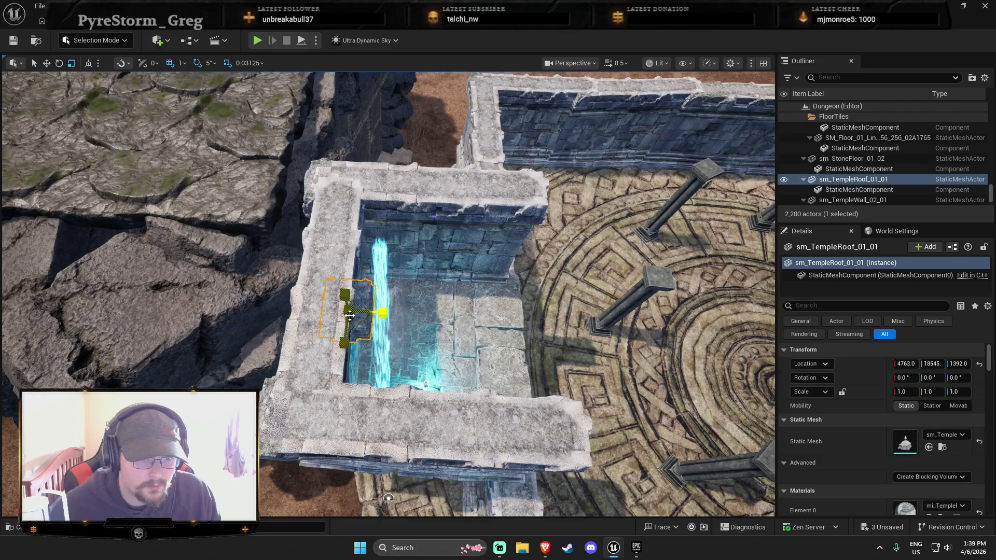
key("w")
mouse_move(348, 311)
left_mouse_down()
mouse_move(330, 332)
mouse_move(410, 298)
mouse_move(417, 267)
mouse_move(409, 234)
mouse_move(438, 247)
left_mouse_up()
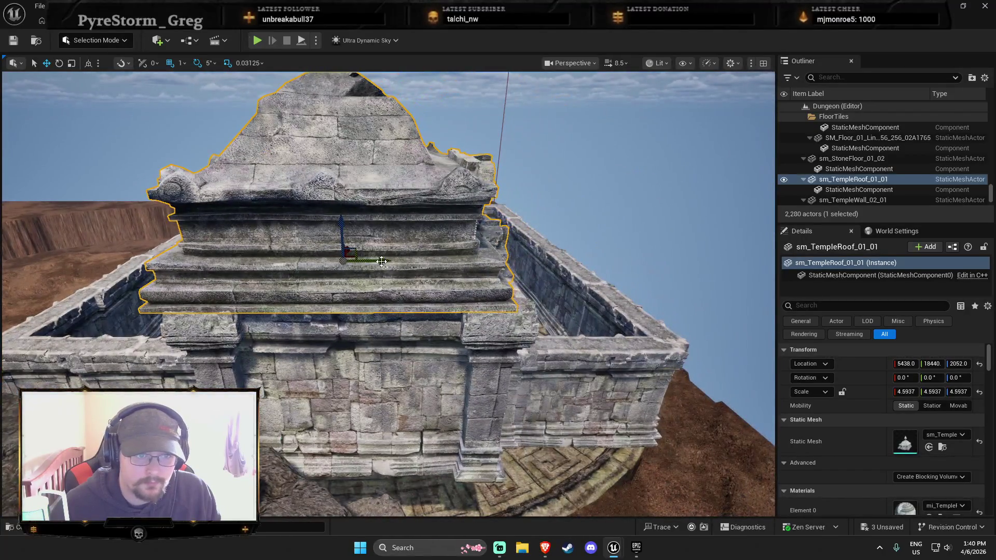
mouse_move(273, 393)
left_mouse_down()
mouse_move(285, 384)
mouse_move(271, 397)
left_mouse_up()
key("Escape")
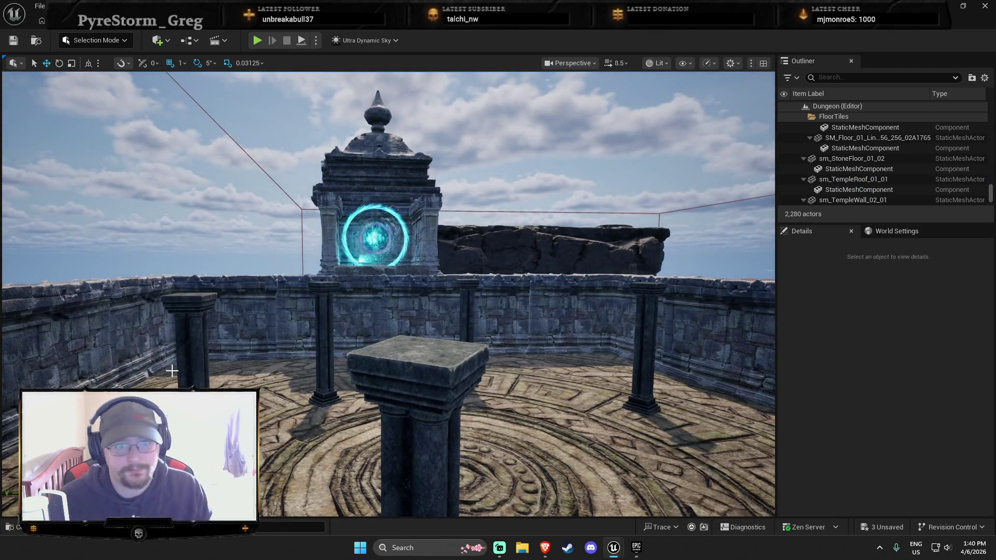
mouse_move(223, 367)
left_mouse_down()
mouse_move(223, 395)
mouse_move(368, 313)
left_mouse_up()
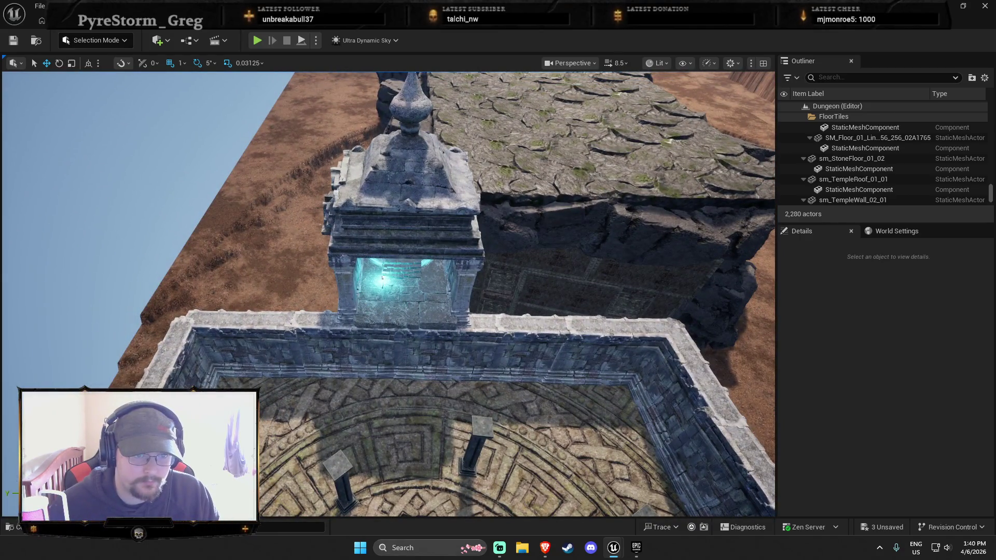
Select the portal shrine's wall pieces and roof, undoing an accidental move and stray copy.
left_click(363, 291)
left_click(446, 291, "ctrl")
key("f")
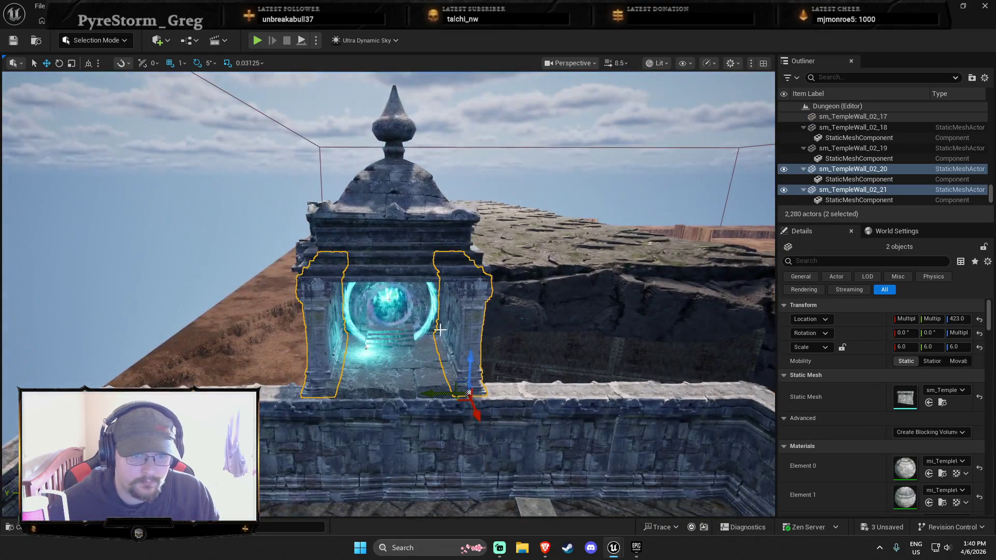
left_click(447, 345, "ctrl")
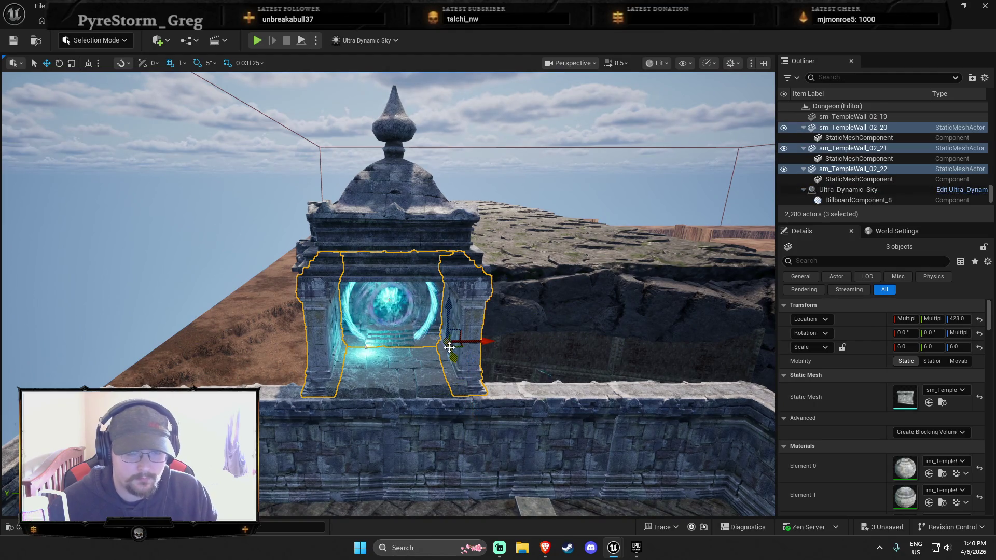
key("ctrl+z")
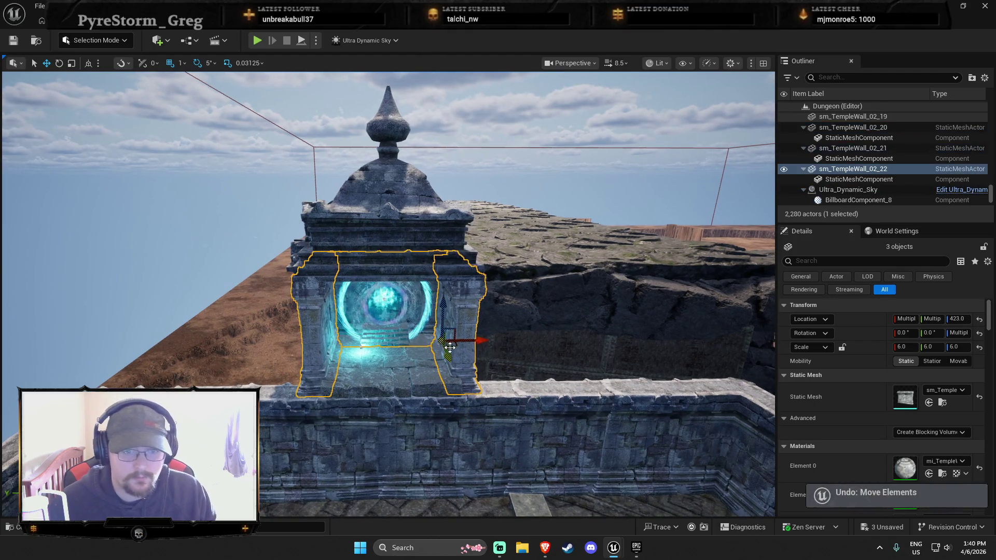
key("ctrl+d")
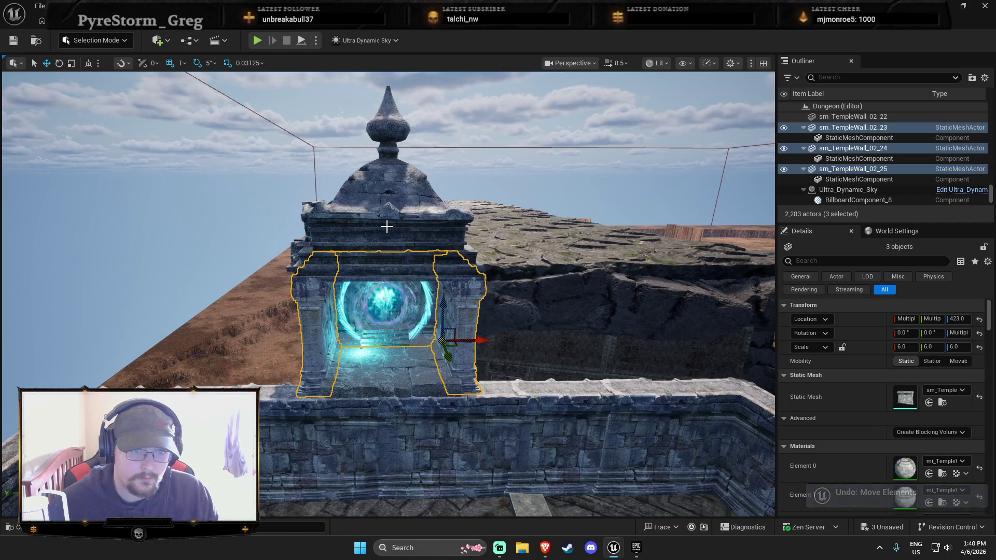
key("ctrl+z")
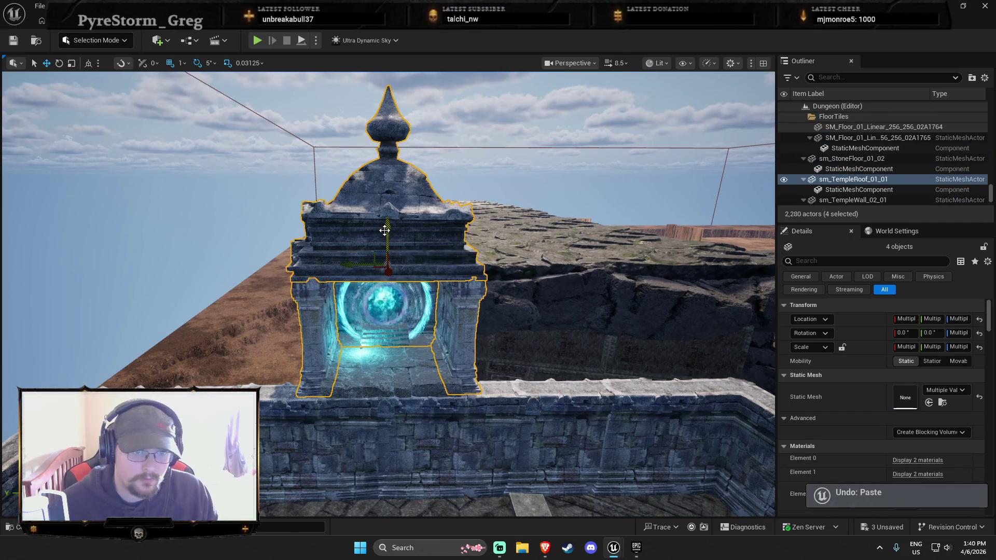
Duplicate the roofed shrine, move the copy left along the wall, and rotate it -40°.
key("ctrl+d")
mouse_move(364, 267)
left_mouse_down()
mouse_move(134, 271)
mouse_move(142, 276)
left_mouse_up()
left_click_drag(287, 294, 286, 294)
key("e")
mouse_move(341, 213)
left_mouse_down()
mouse_move(298, 215)
mouse_move(306, 228)
mouse_move(279, 247)
mouse_move(291, 251)
mouse_move(240, 213)
mouse_move(249, 222)
mouse_move(286, 206)
mouse_move(359, 315)
left_mouse_up()
left_click(369, 284)
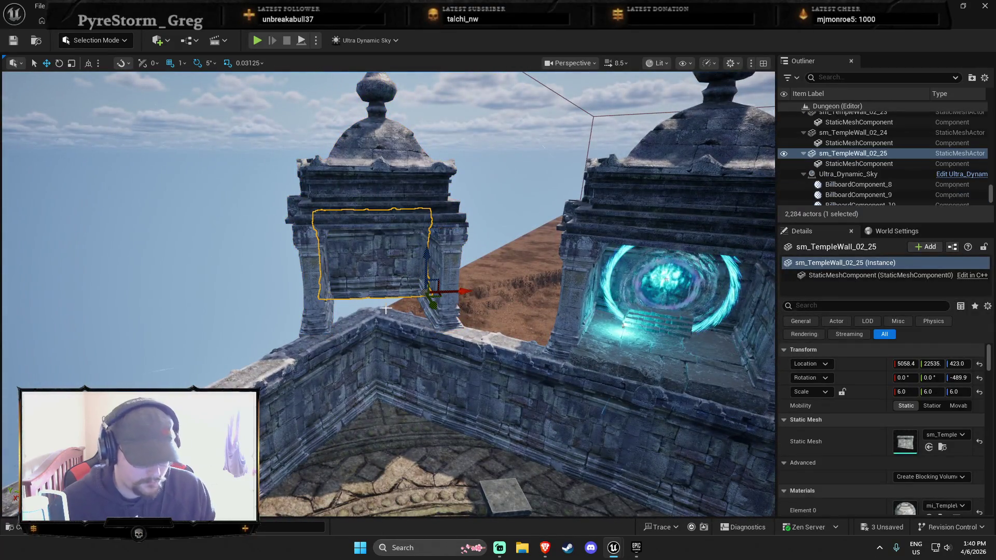
Duplicate the front wall piece to close the copied tower's front.
key("ctrl+d")
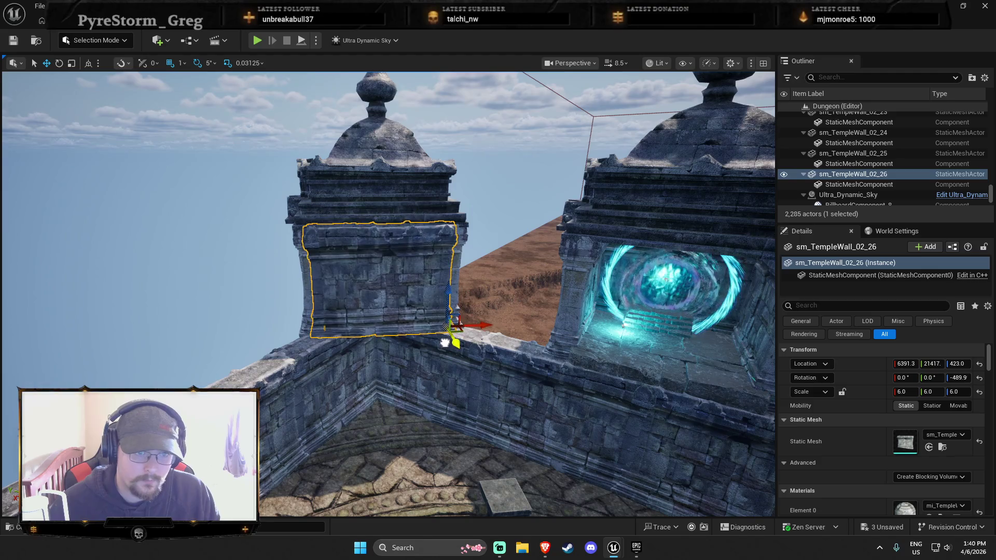
key("Escape")
mouse_move(437, 414)
left_mouse_down()
mouse_move(433, 392)
mouse_move(363, 371)
left_mouse_up()
Select the copied tower's five pieces and duplicate them.
left_click(337, 366)
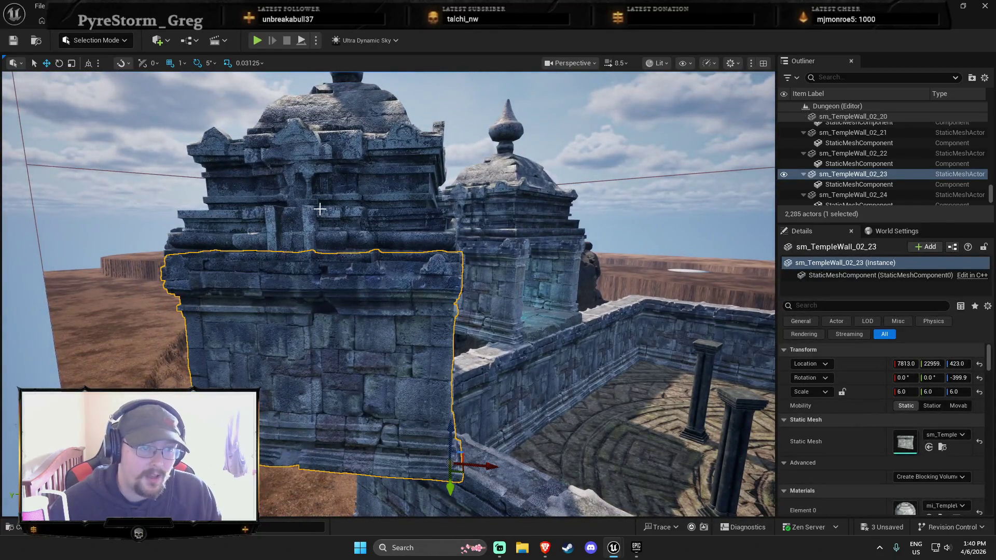
left_click(322, 156, "ctrl")
mouse_move(322, 156)
left_mouse_down()
mouse_move(632, 344)
mouse_move(433, 378)
mouse_move(223, 367)
mouse_move(260, 338)
left_mouse_up()
left_click(631, 344, "ctrl")
left_click(223, 367, "ctrl")
mouse_move(354, 350)
left_mouse_down()
mouse_move(363, 343)
mouse_move(353, 350)
mouse_move(645, 367)
mouse_move(528, 474)
mouse_move(354, 361)
mouse_move(568, 375)
left_mouse_up()
key("ctrl+d")
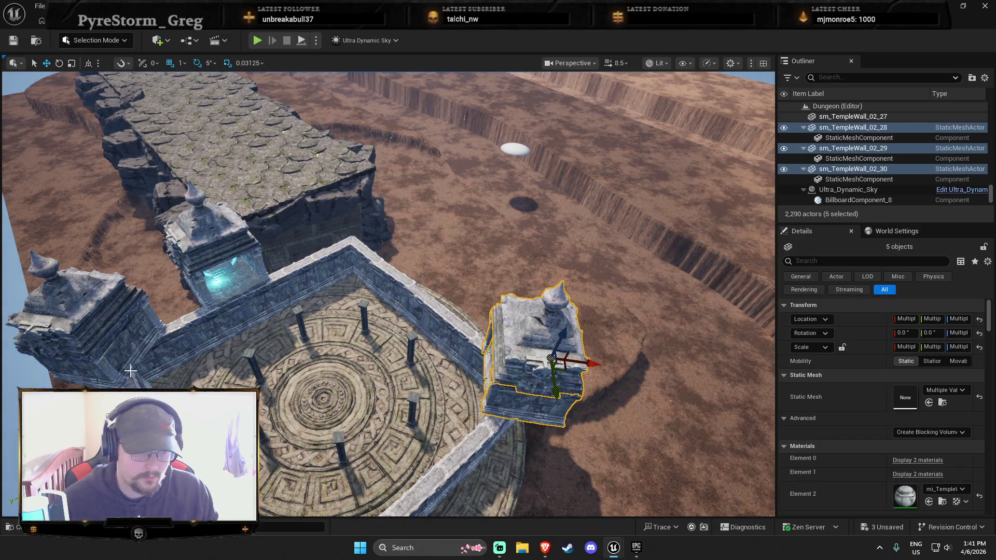
Place the tower copy on the courtyard's far corner and turn it 90°.
mouse_move(560, 362)
left_mouse_down()
mouse_move(376, 267)
mouse_move(384, 232)
left_mouse_up()
key("e")
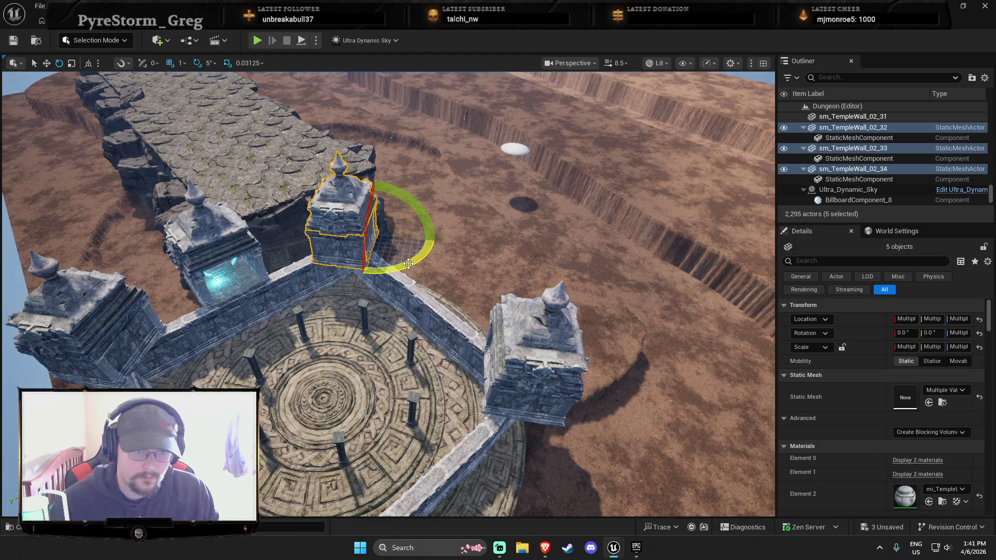
mouse_move(407, 265)
left_mouse_down()
mouse_move(363, 274)
mouse_move(365, 252)
mouse_move(365, 263)
left_mouse_up()
key("r")
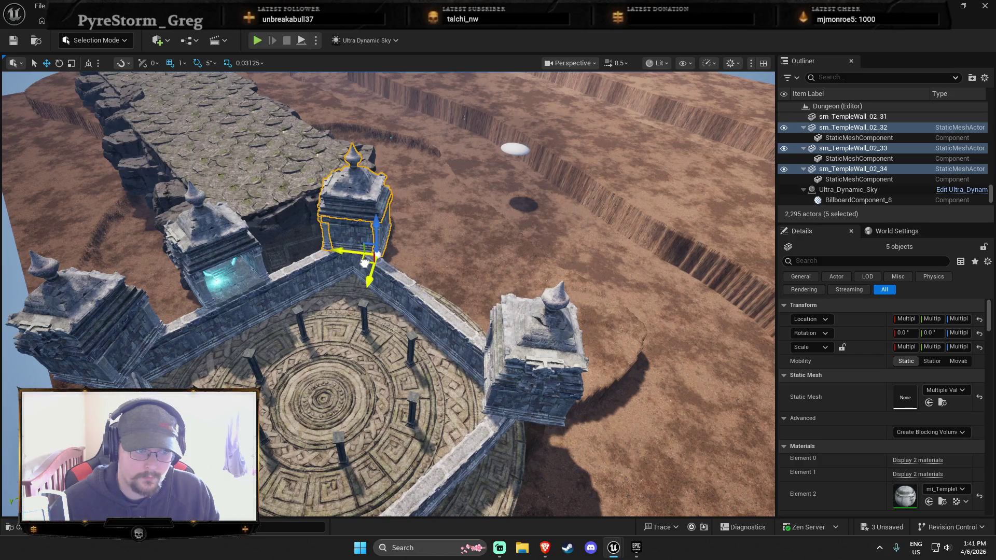
left_click_drag(445, 281, 518, 267)
Duplicate the tower again and move the new copy into the left corner.
key("ctrl+d")
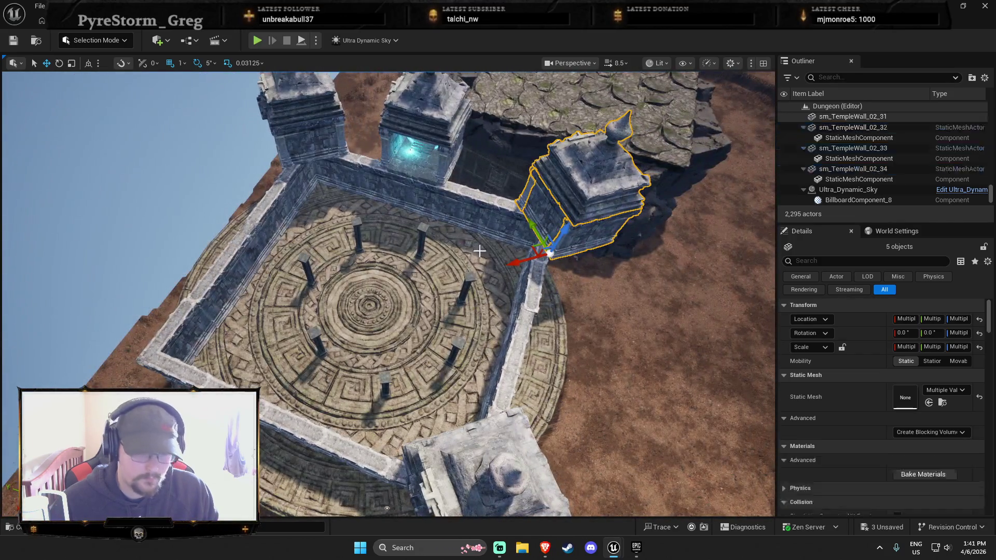
left_click(504, 268)
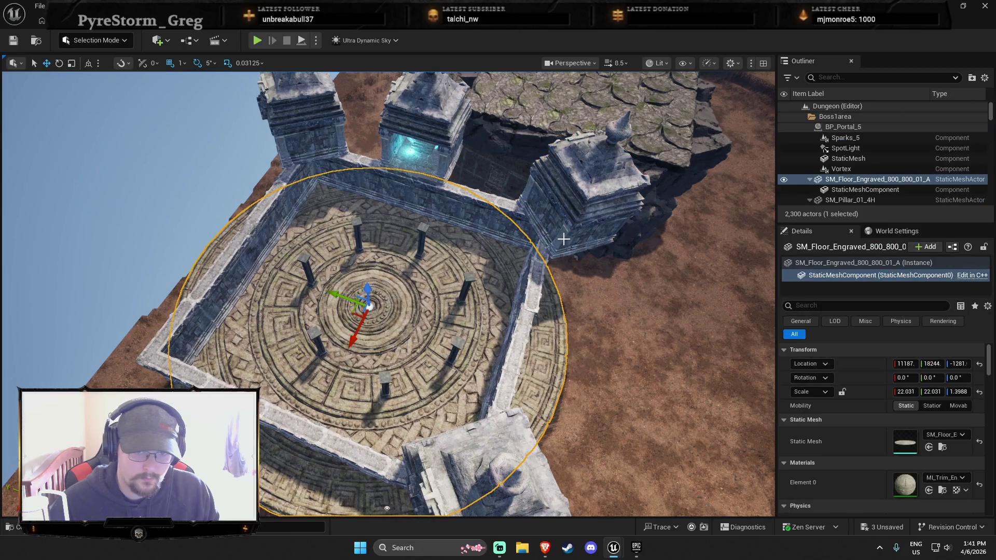
key("ctrl+z")
key("ctrl+z")
mouse_move(523, 258)
left_mouse_down()
mouse_move(225, 347)
mouse_move(53, 382)
left_mouse_up()
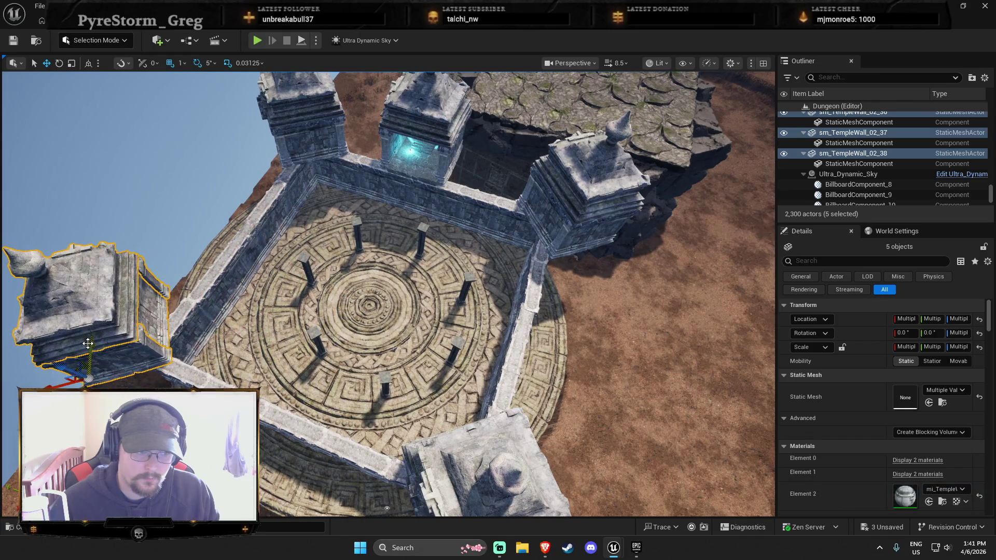
left_click_drag(89, 344, 95, 369)
key("w")
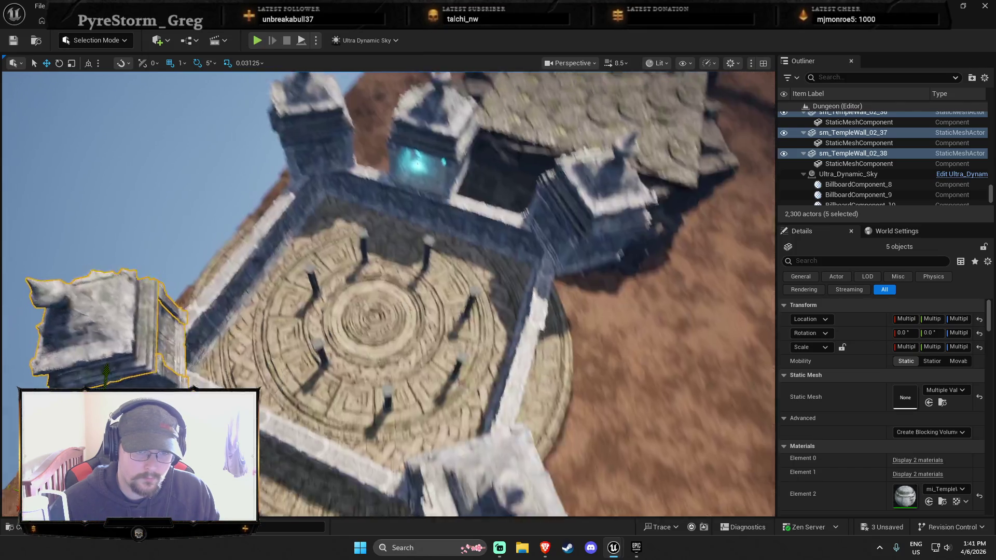
key("s")
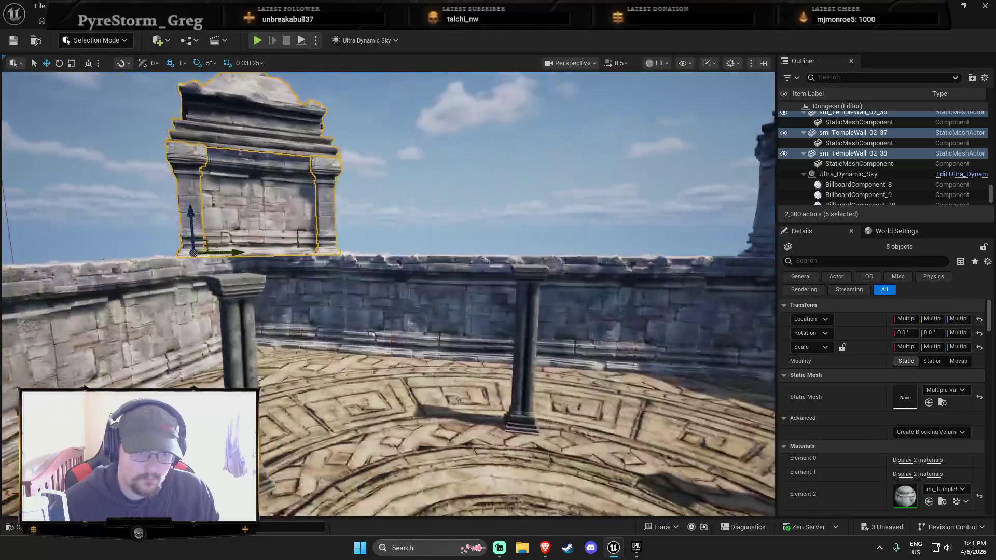
key("s")
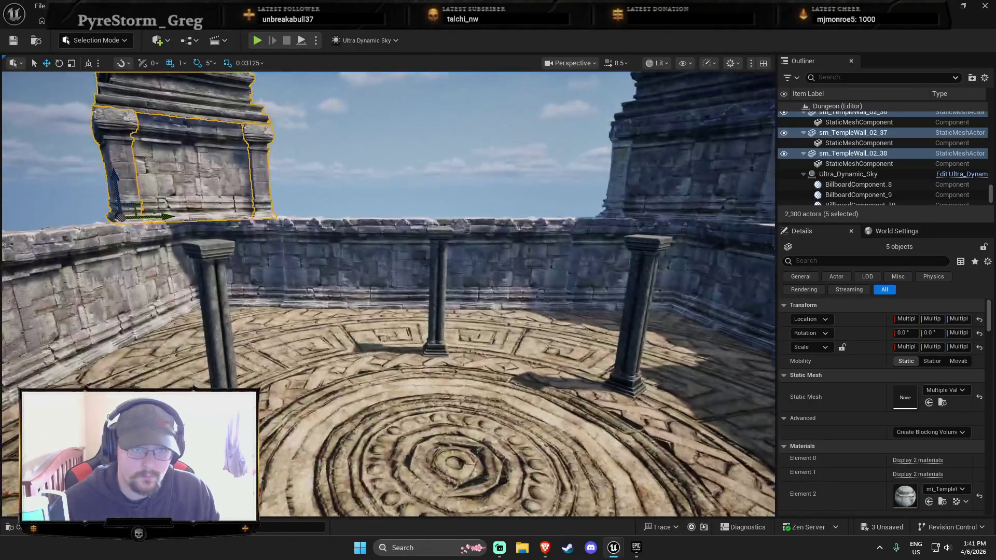
left_click(477, 282)
Duplicate the central courtyard wall pieces, stack them on the existing wall, and reposition them.
left_click(498, 271)
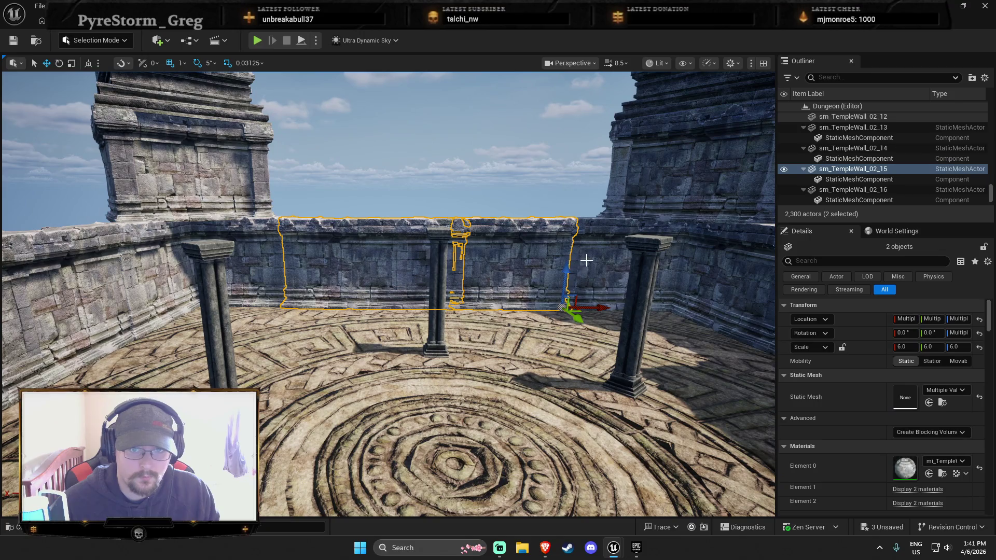
left_click(602, 269, "ctrl")
left_click(249, 264, "ctrl")
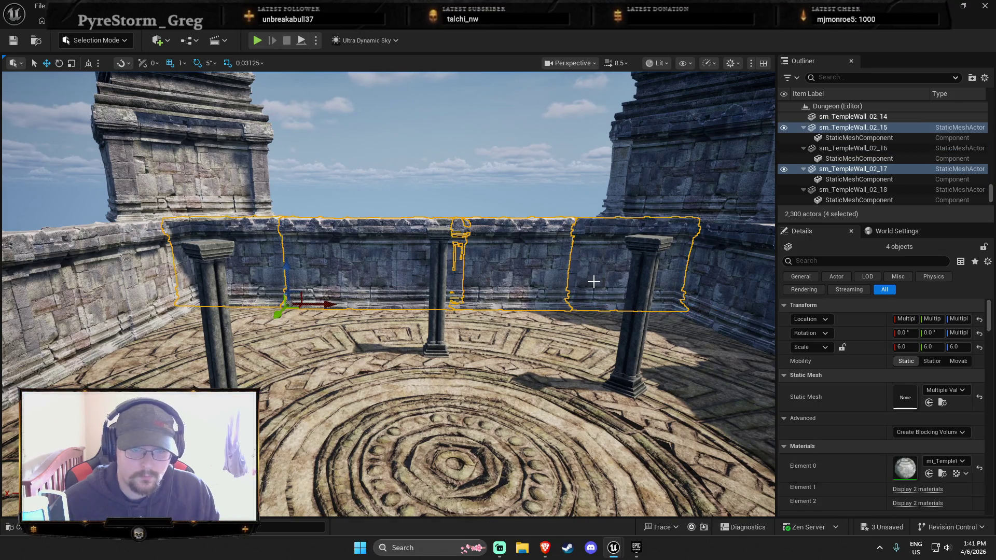
key("ctrl+d")
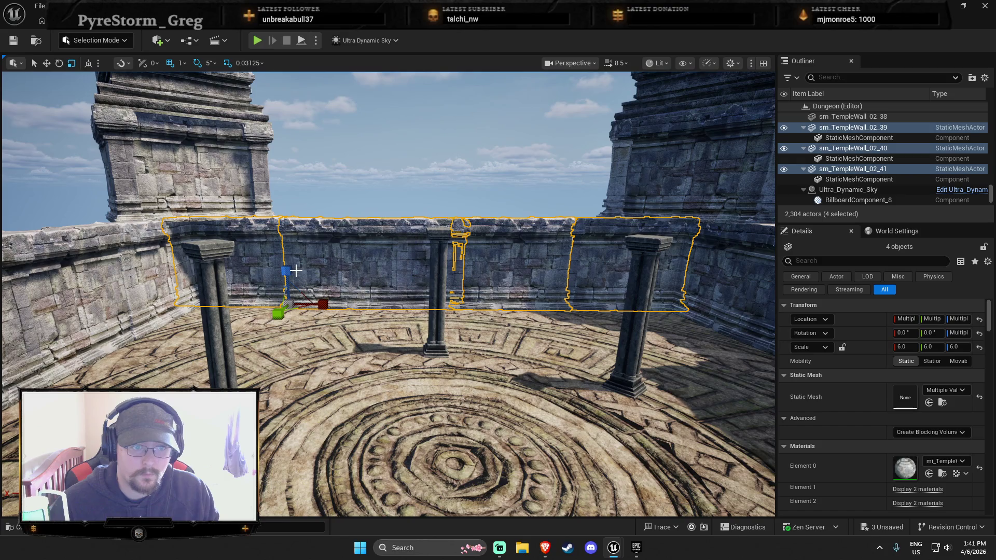
left_click_drag(286, 270, 282, 183)
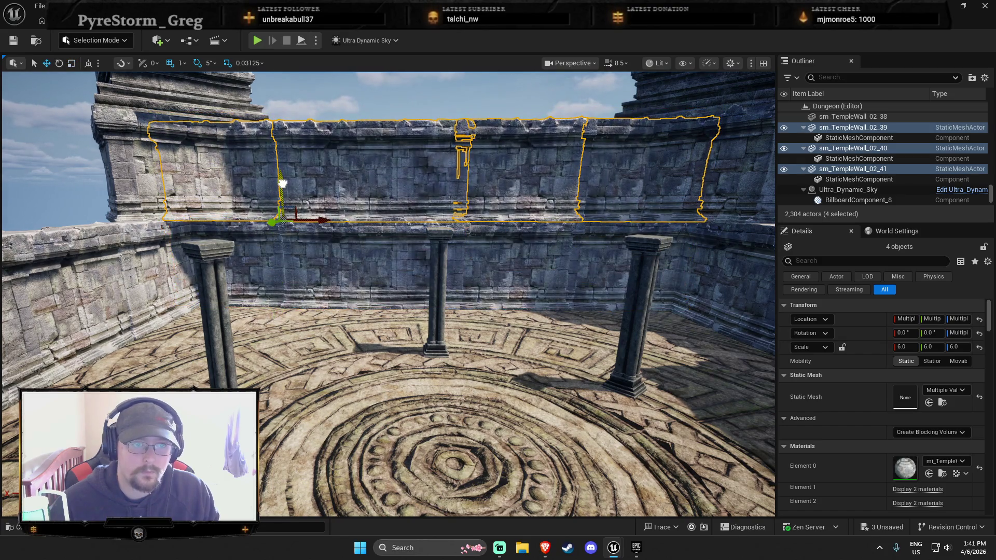
key("Escape")
left_click_drag(324, 259, 323, 259)
left_click_drag(451, 287, 451, 287)
key("ctrl+z")
mouse_move(315, 240)
left_mouse_down()
mouse_move(270, 338)
mouse_move(264, 462)
left_mouse_up()
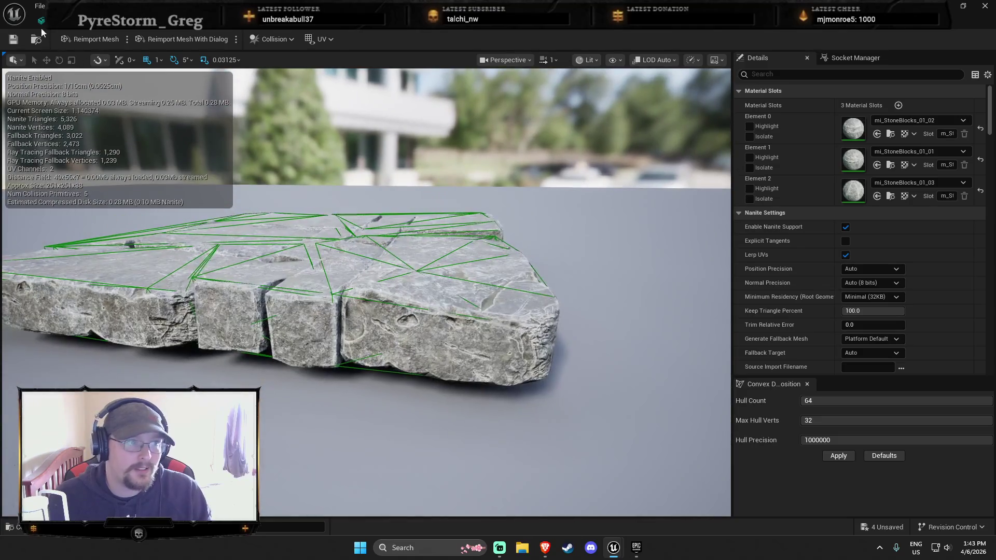
Save the mesh edits and play-test the level from a spot on the floor.
key("ctrl+s")
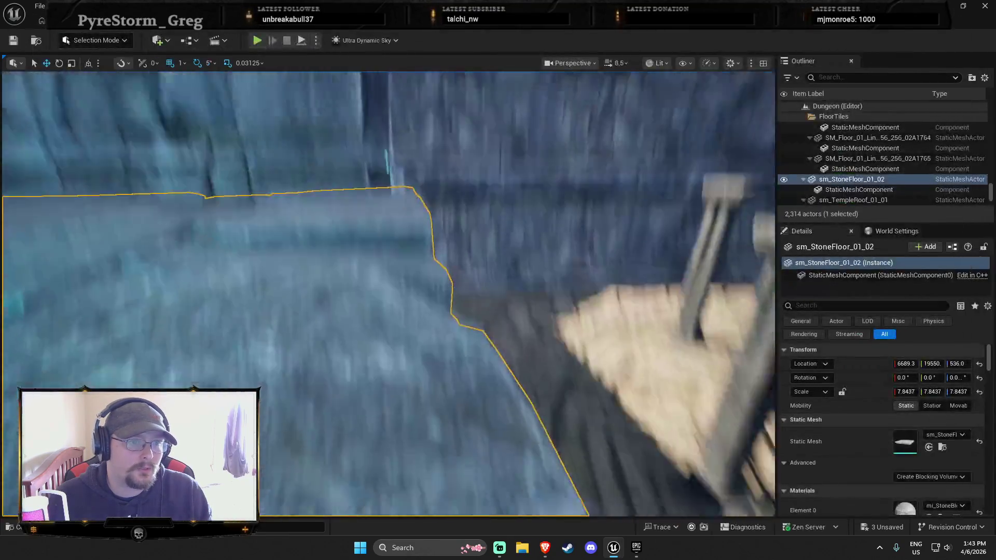
right_click(331, 236)
left_click(421, 523)
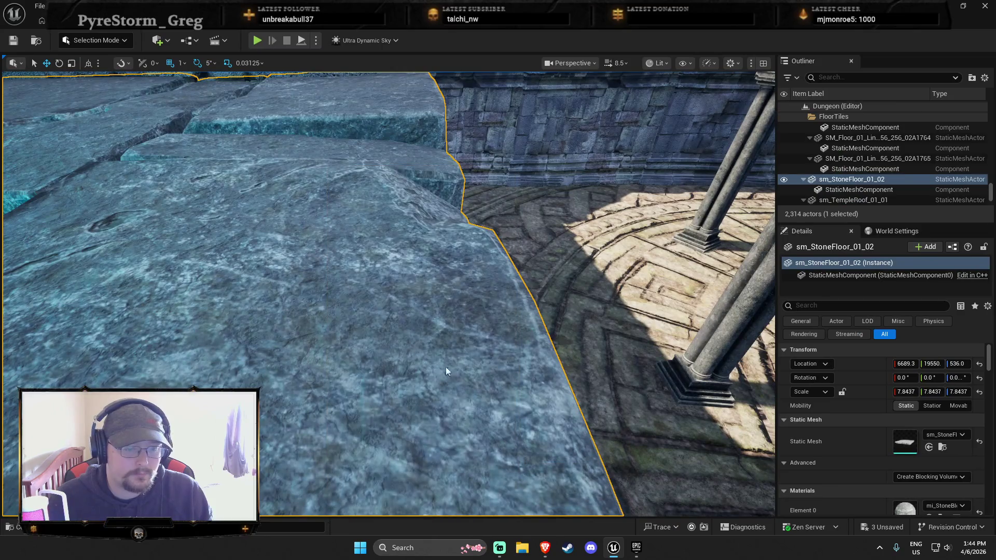
key("d")
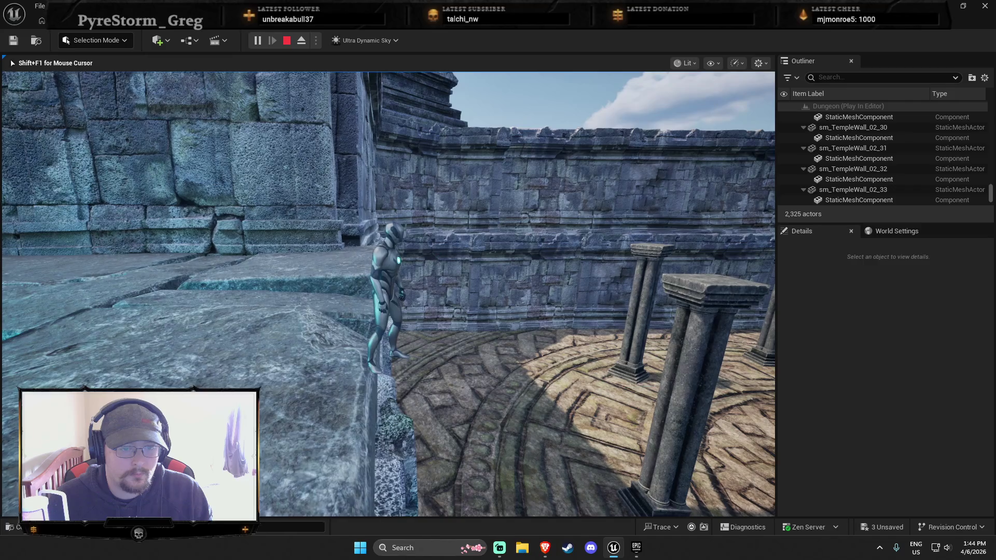
key("Escape")
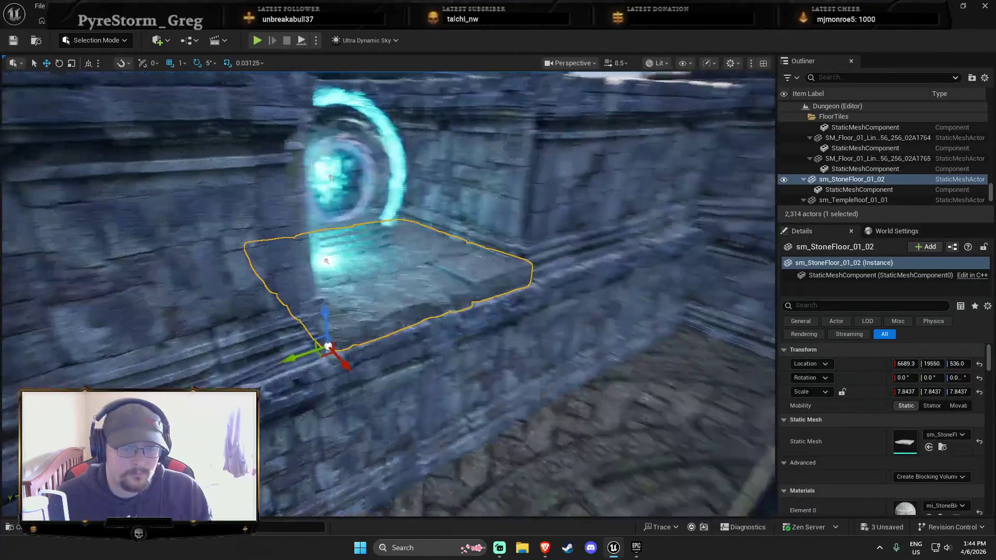
View the floor slab by the portal and open the Content Drawer on the TempleRoof_01 assets.
mouse_move(475, 296)
left_mouse_down()
mouse_move(518, 312)
mouse_move(561, 353)
left_mouse_up()
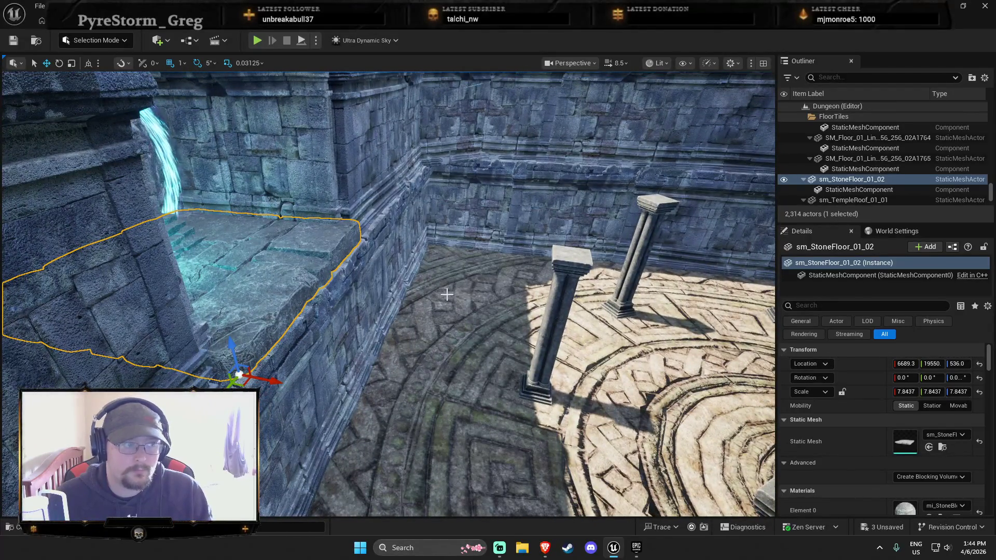
mouse_move(449, 295)
left_mouse_down()
mouse_move(469, 259)
mouse_move(484, 300)
left_mouse_up()
key("ctrl+space")
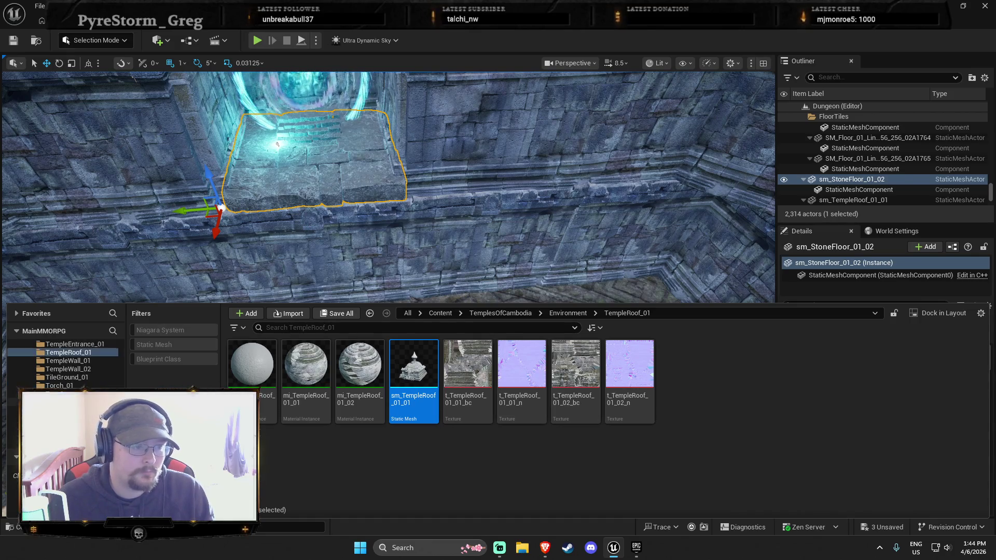
Place the sm_Stairs_02_06 staircase from Stairs_02, rotated against the ledge beside the portal slab.
left_click(67, 377)
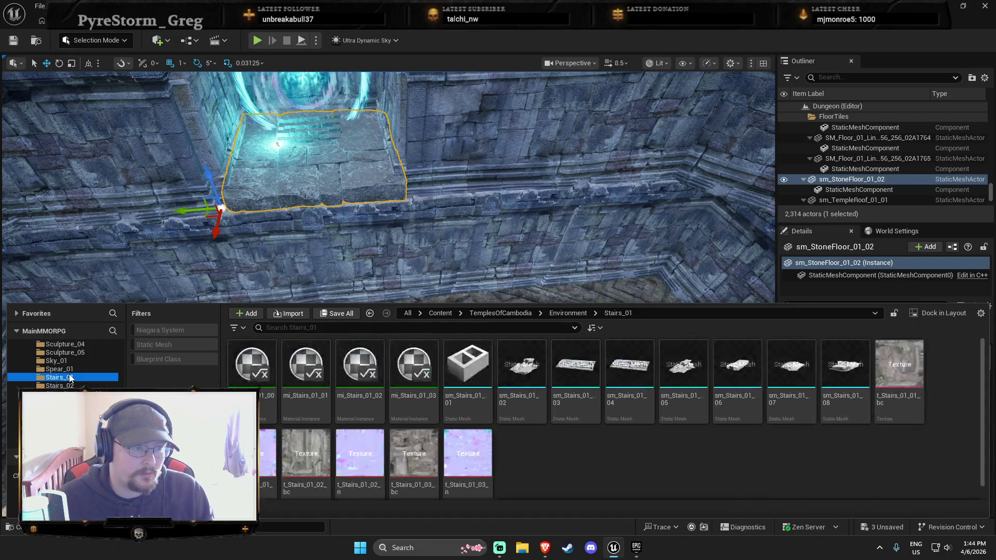
left_click(71, 386)
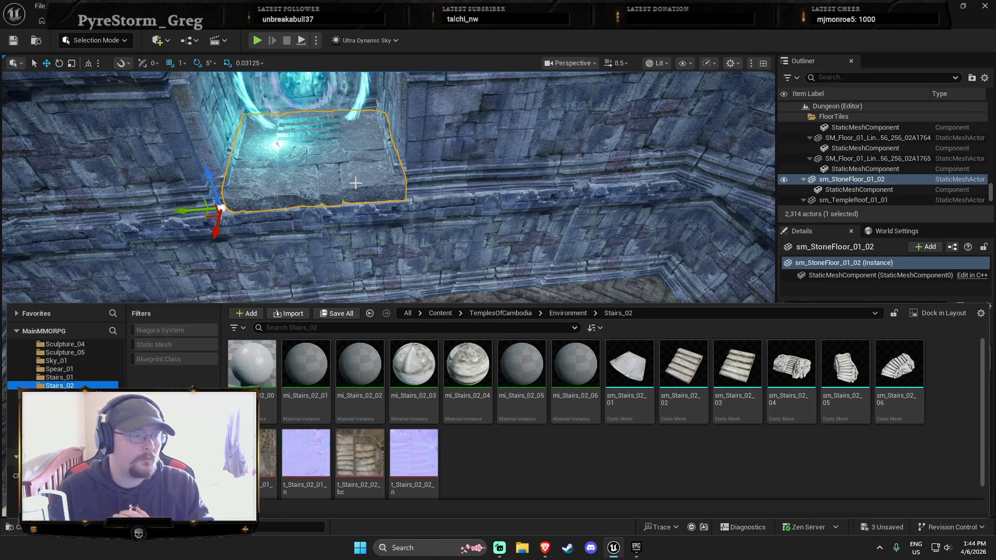
left_click_drag(363, 187, 408, 280)
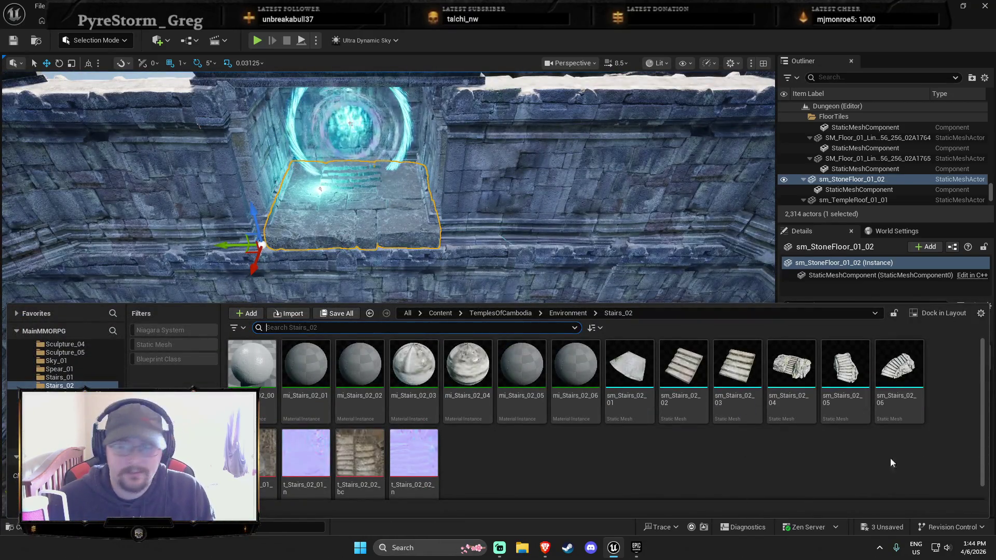
left_click(896, 384)
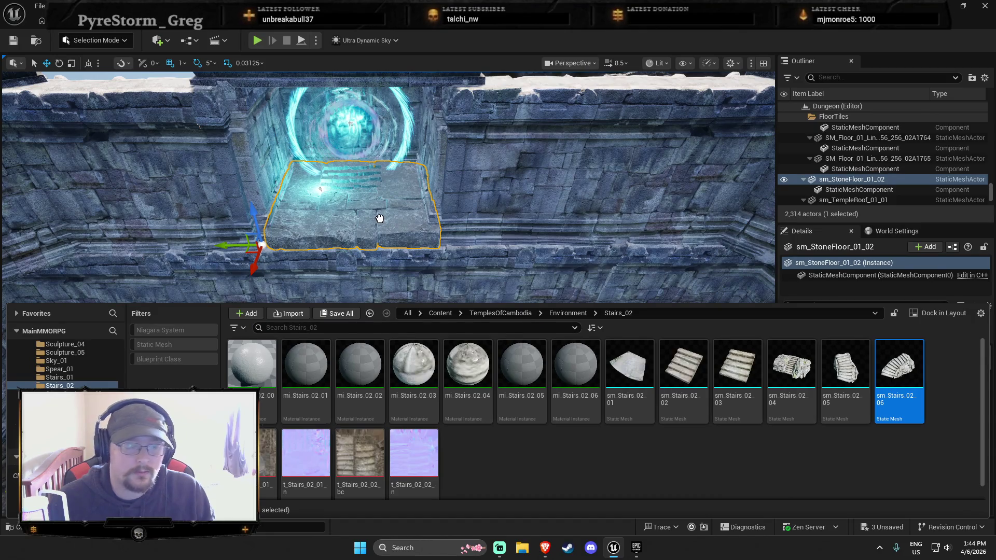
left_click_drag(381, 222, 389, 236)
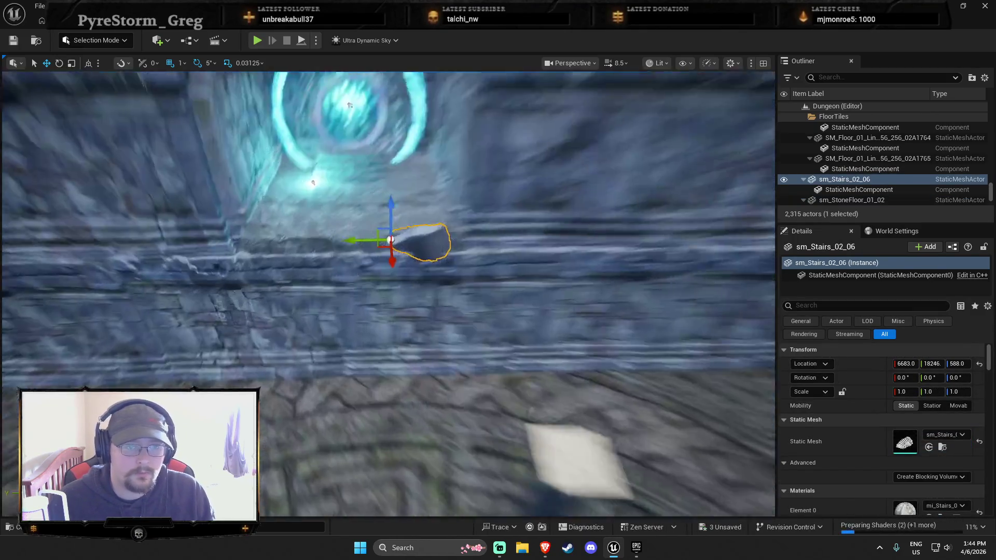
mouse_move(313, 182)
left_mouse_down()
mouse_move(344, 367)
mouse_move(330, 389)
mouse_move(312, 366)
mouse_move(287, 388)
left_mouse_up()
key("e")
key("r")
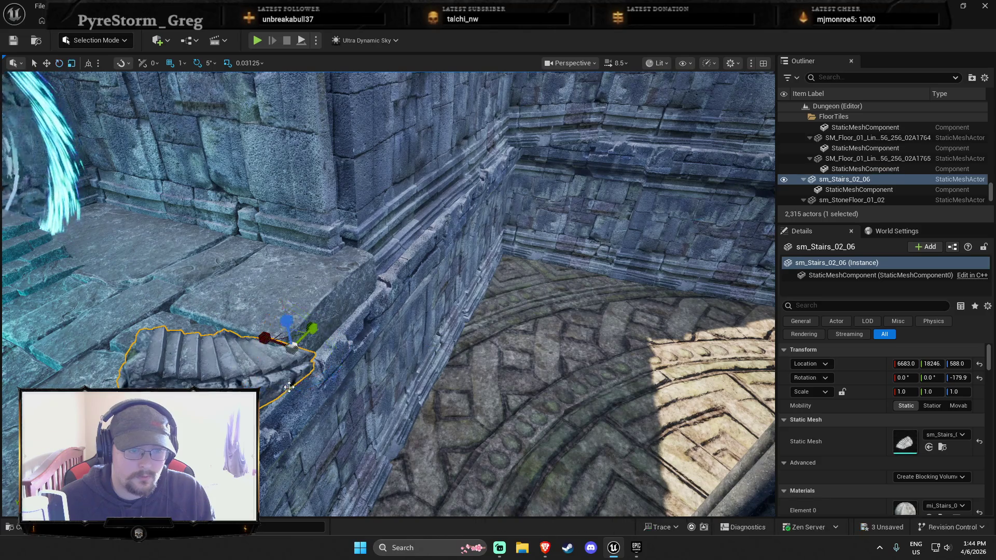
mouse_move(295, 341)
left_mouse_down()
mouse_move(455, 283)
mouse_move(445, 249)
mouse_move(408, 280)
mouse_move(481, 227)
mouse_move(489, 244)
left_mouse_up()
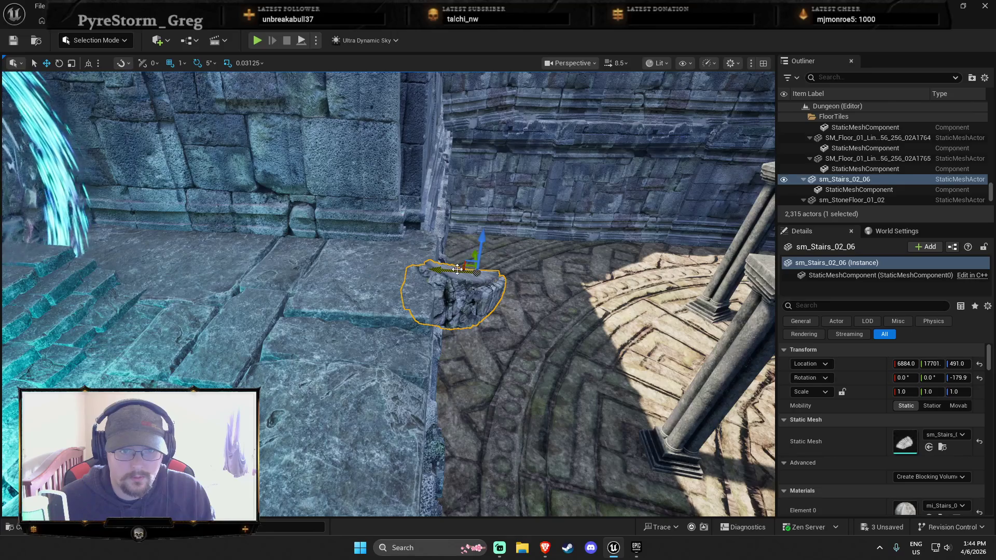
Play the level starting from the stone floor slab.
left_click(431, 290)
key("f")
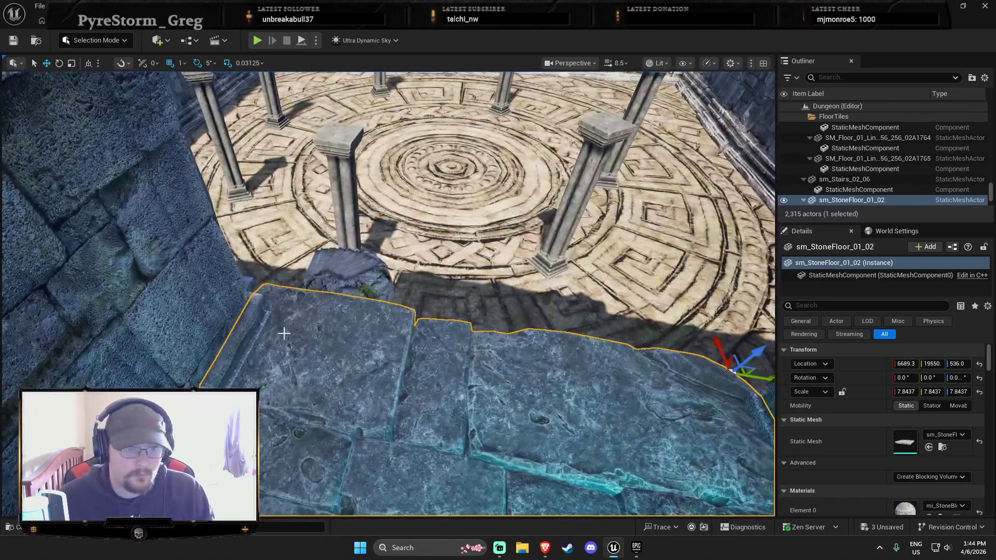
right_click(338, 348)
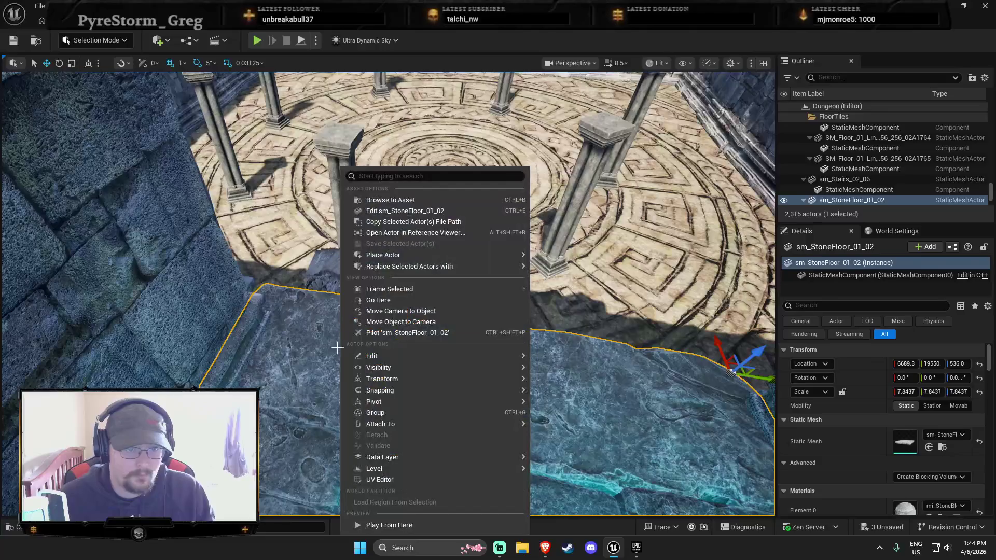
left_click(392, 525)
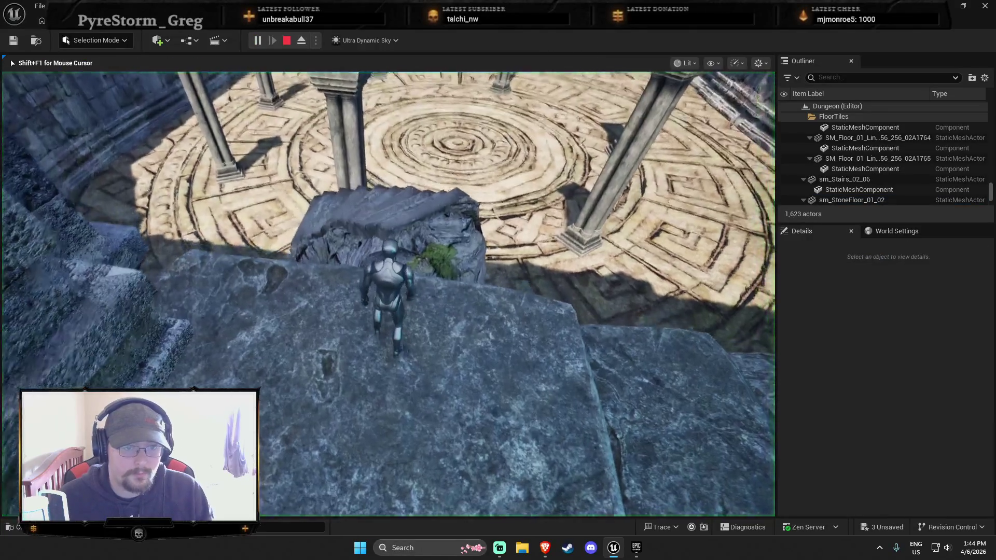
Stop the play-test and replace curved sm_Stairs_02_06 with sm_Stairs_02_04 set into the wall.
key("Escape")
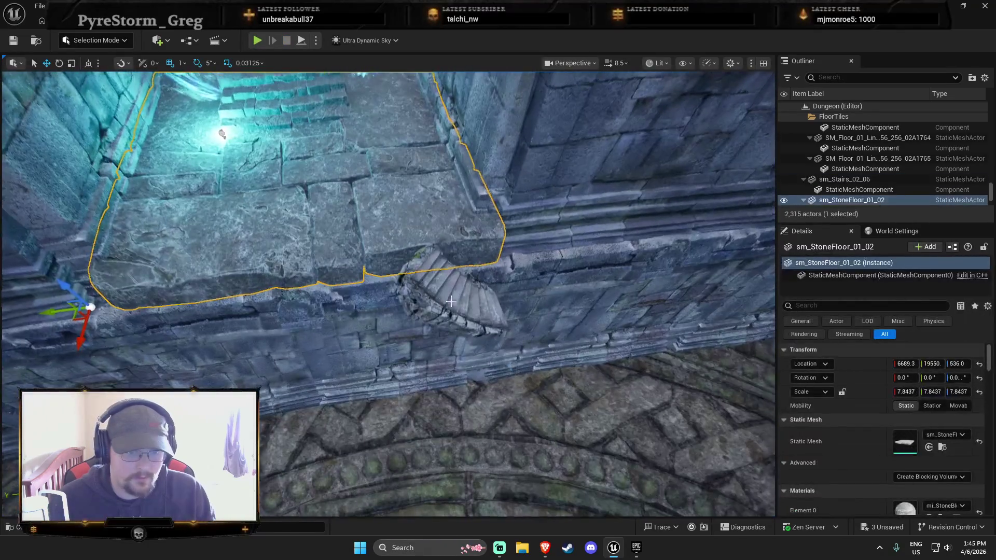
left_click(462, 326)
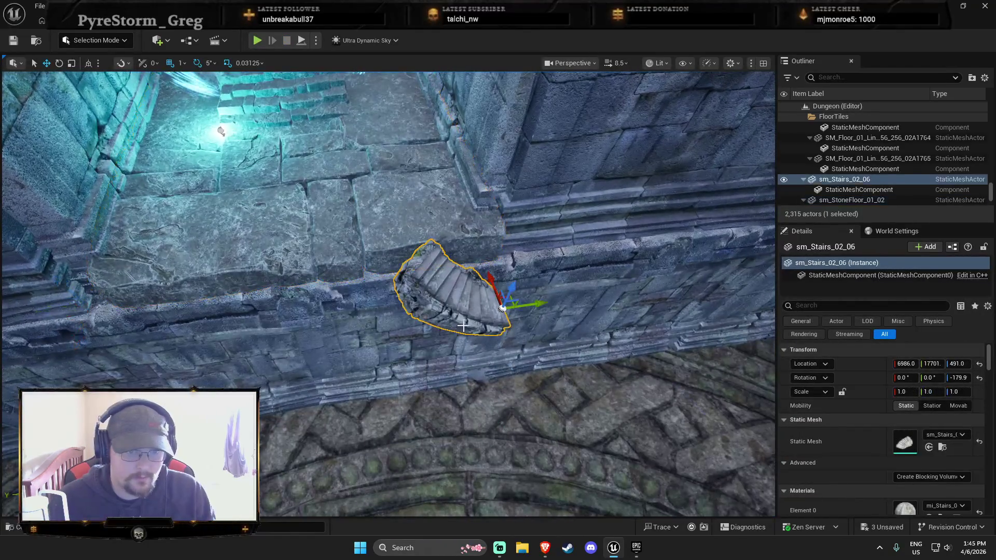
key("Delete")
key("ctrl+space")
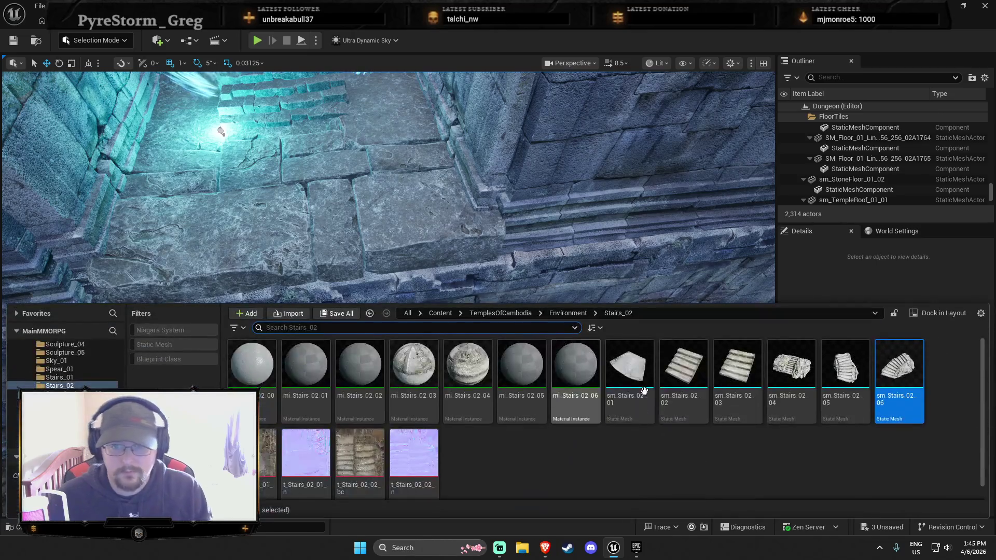
mouse_move(811, 377)
left_mouse_down()
mouse_move(799, 301)
mouse_move(643, 273)
left_mouse_up()
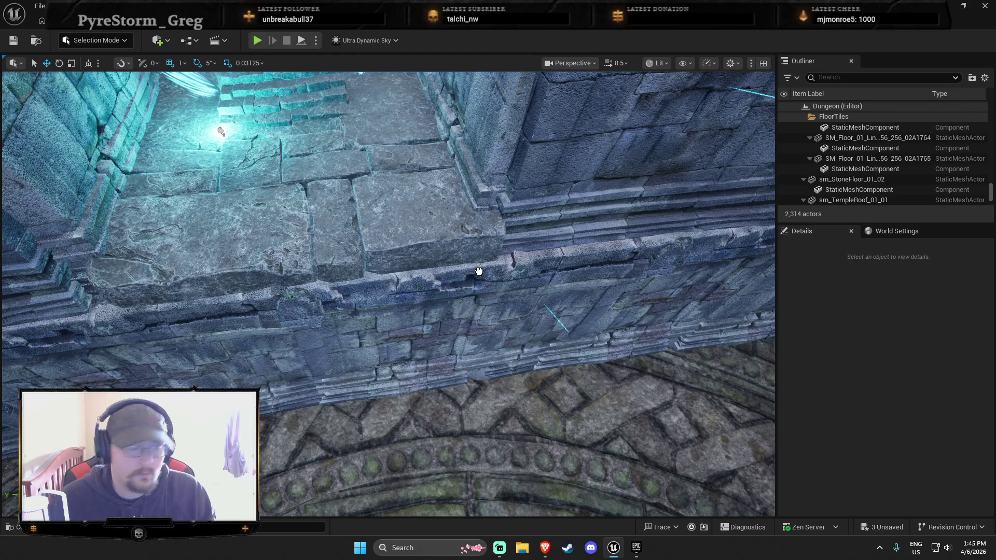
mouse_move(484, 271)
left_mouse_down()
mouse_move(519, 291)
mouse_move(511, 333)
mouse_move(518, 322)
mouse_move(521, 352)
mouse_move(508, 339)
left_mouse_up()
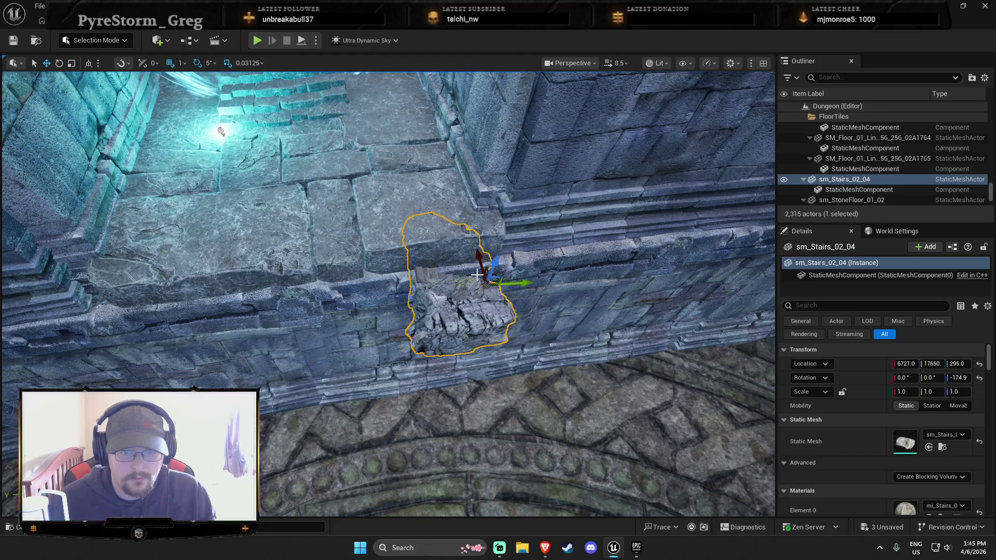
mouse_move(476, 274)
left_mouse_down()
mouse_move(504, 308)
mouse_move(599, 309)
left_mouse_up()
Duplicate the stone floor slab and slide the copy along X to extend the ledge.
left_click(408, 252)
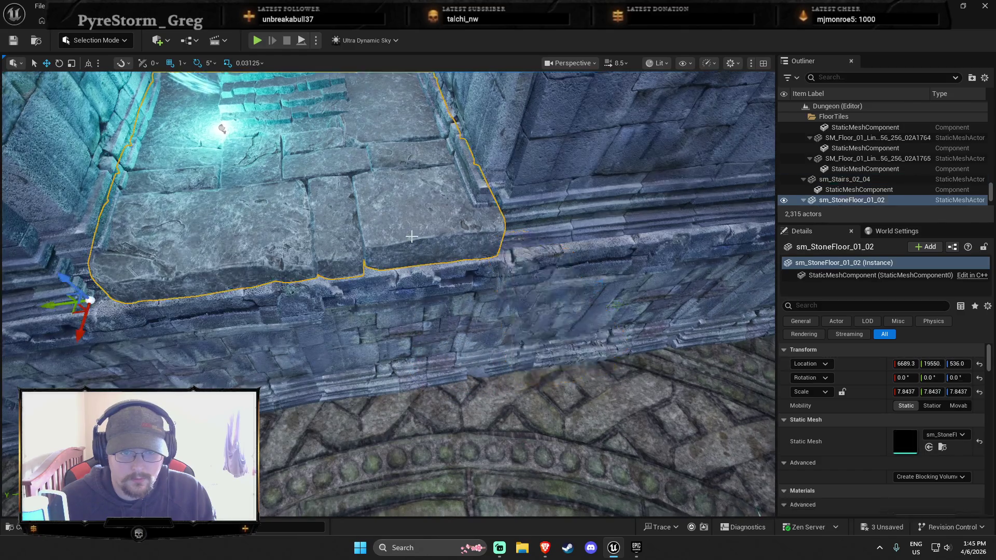
key("ctrl+d")
mouse_move(87, 325)
left_mouse_down()
mouse_move(92, 343)
mouse_move(71, 406)
left_mouse_up()
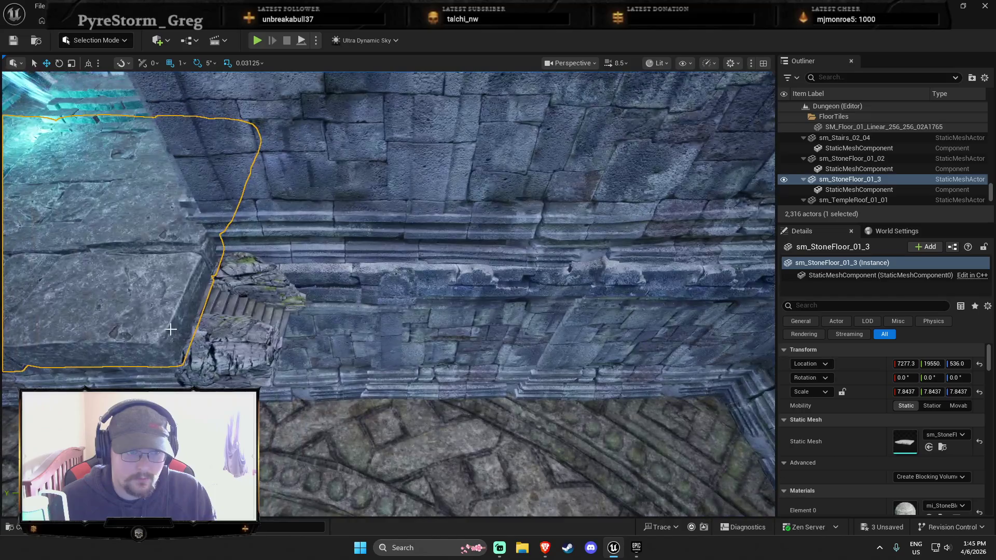
Start another play-test of the level to walk toward the new stairs.
left_click(244, 338)
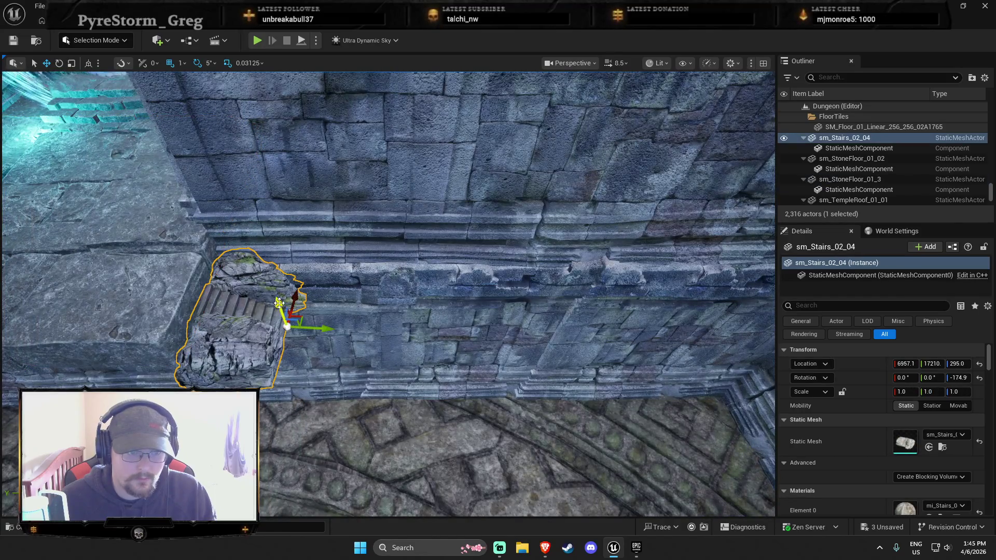
right_click(129, 169)
mouse_move(286, 525)
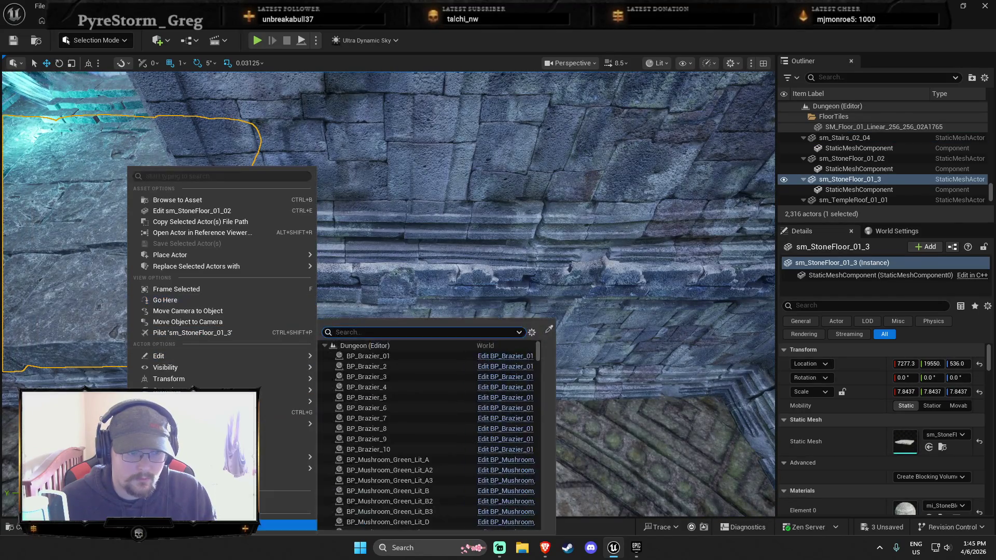
key("Escape")
key("alt+p")
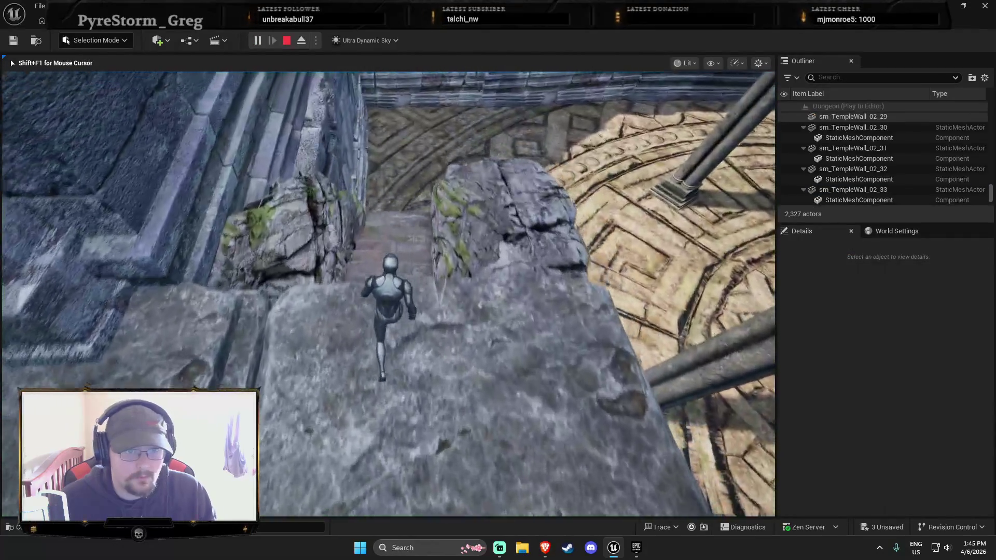
key("w")
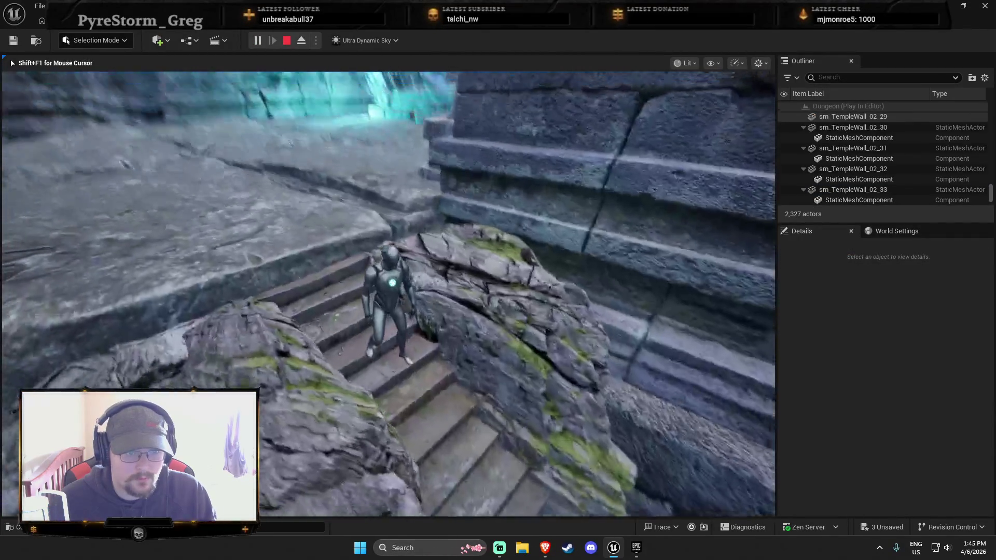
key("Escape")
left_click(329, 309)
key("f")
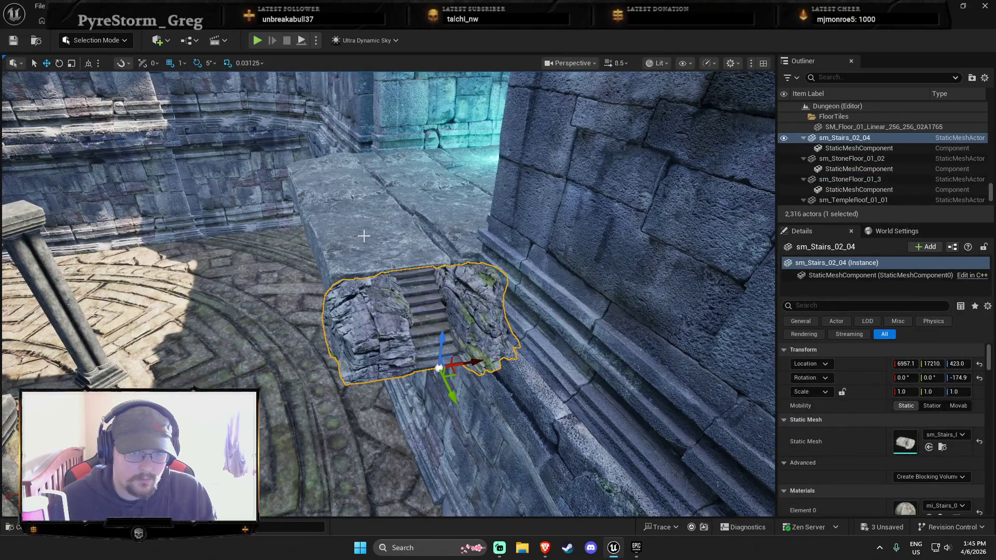
right_click(387, 247)
left_click(434, 525)
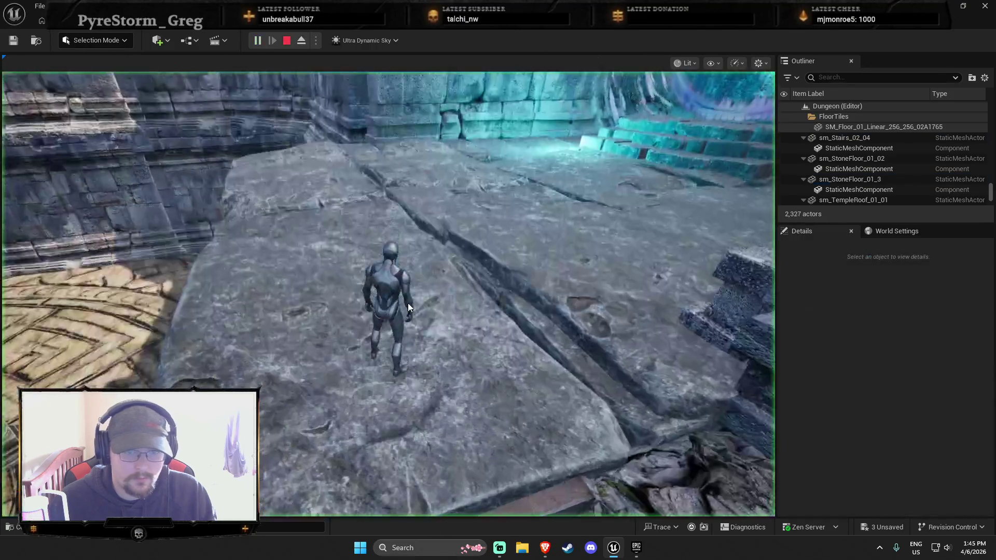
key("w")
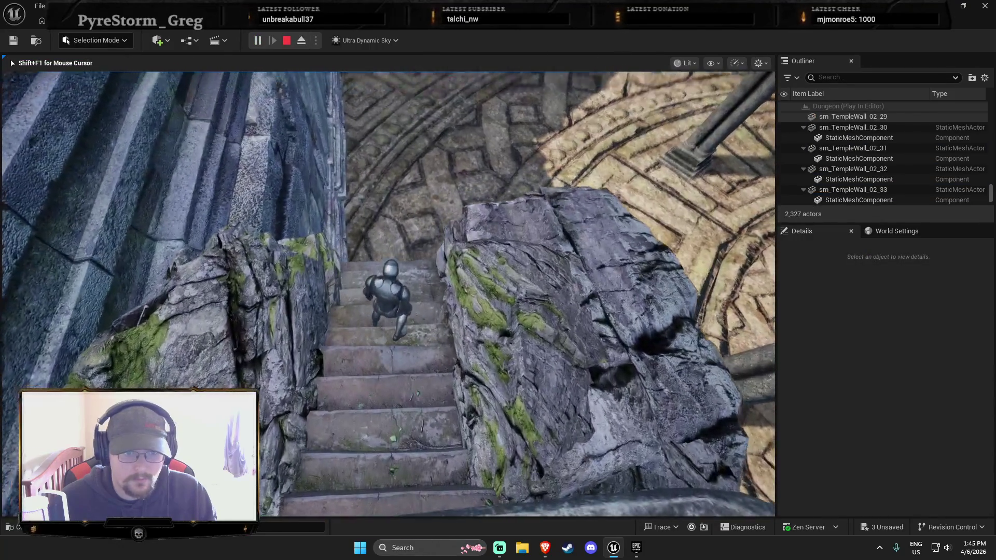
key("w")
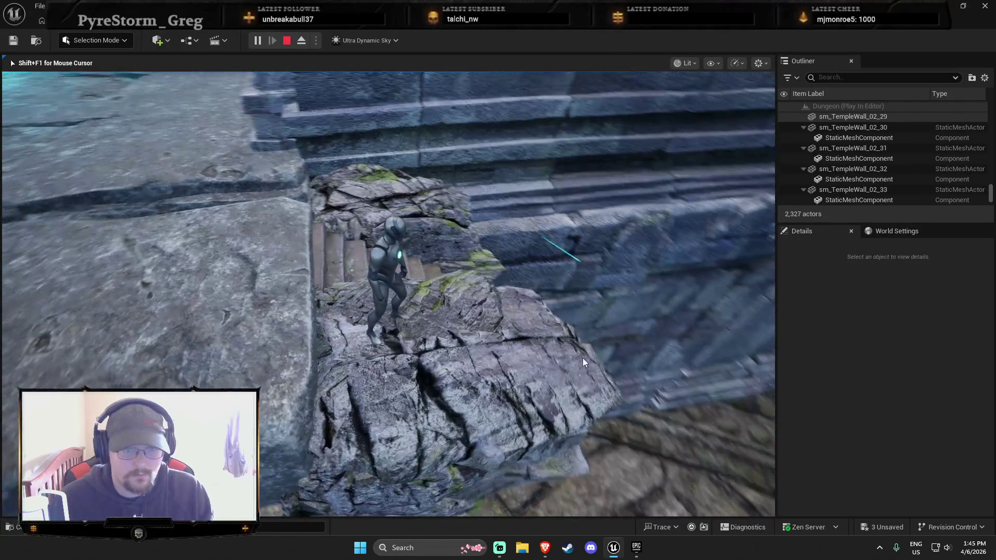
key("Escape")
scroll(525, 374, "down", 10)
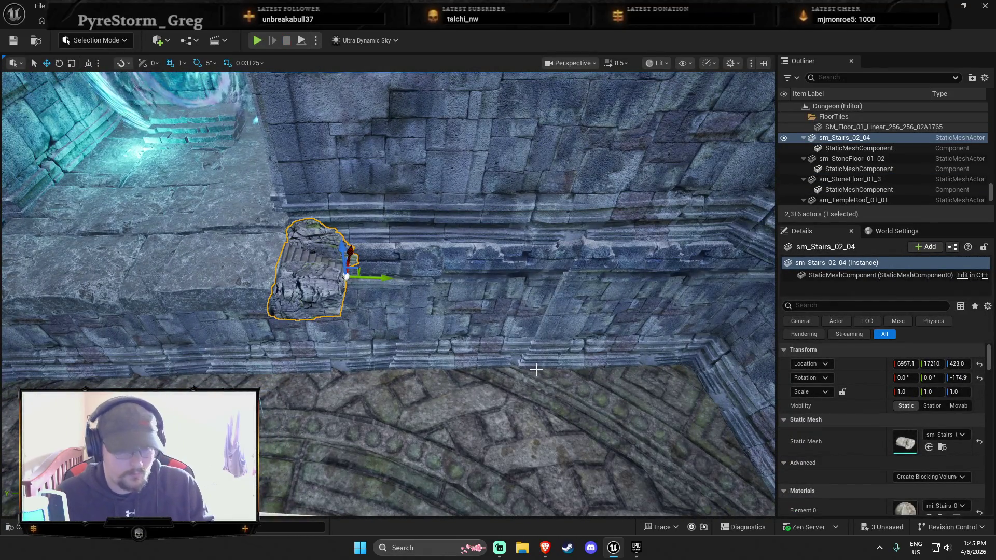
Duplicate the stair piece and position the copy below the first along the wall.
key("ctrl+d")
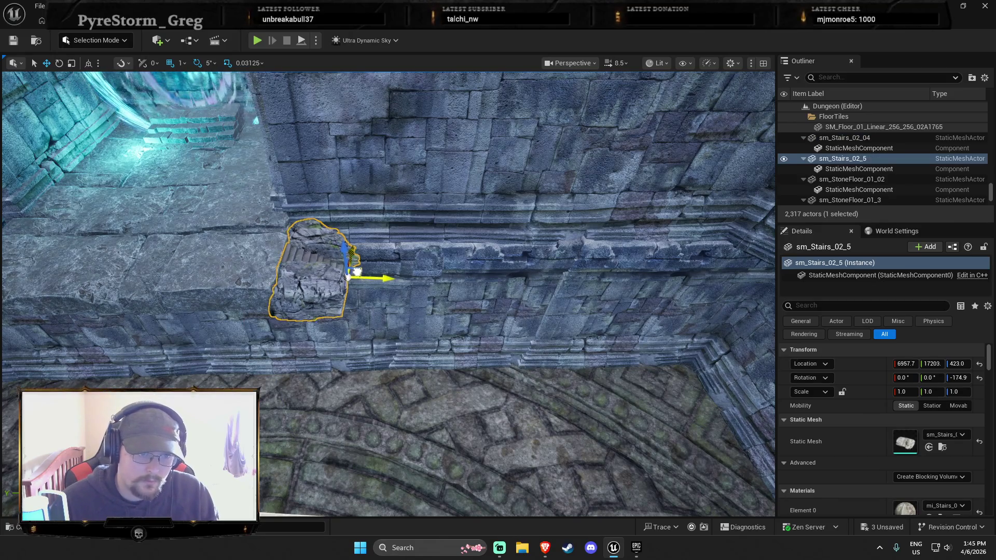
left_click_drag(363, 275, 394, 275)
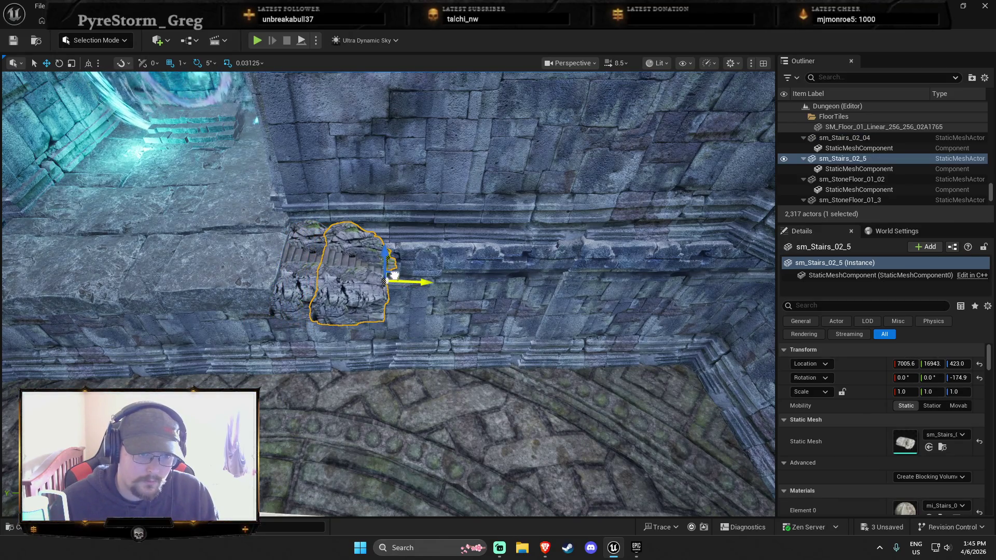
key("ctrl+z")
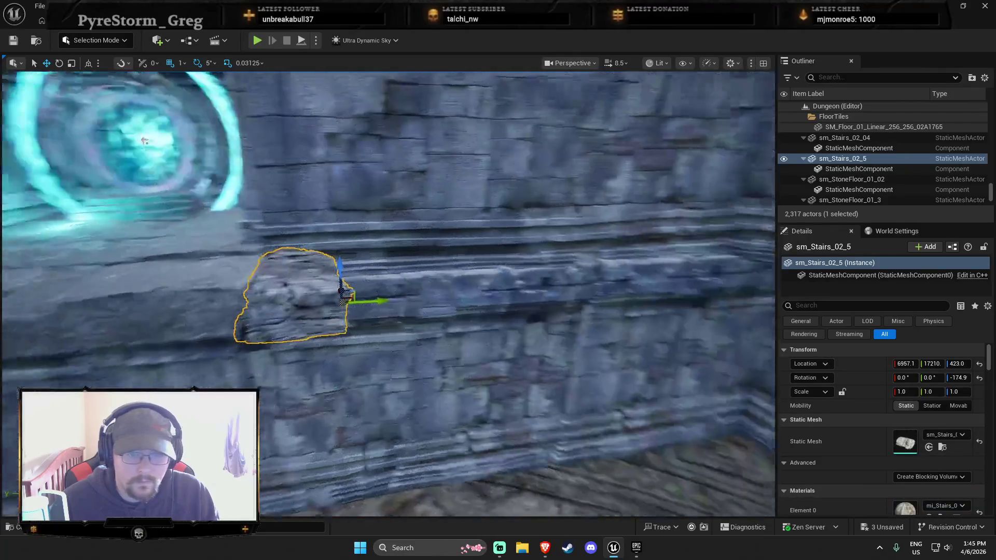
mouse_move(344, 301)
left_mouse_down()
mouse_move(279, 284)
mouse_move(501, 278)
mouse_move(456, 278)
mouse_move(486, 297)
left_mouse_up()
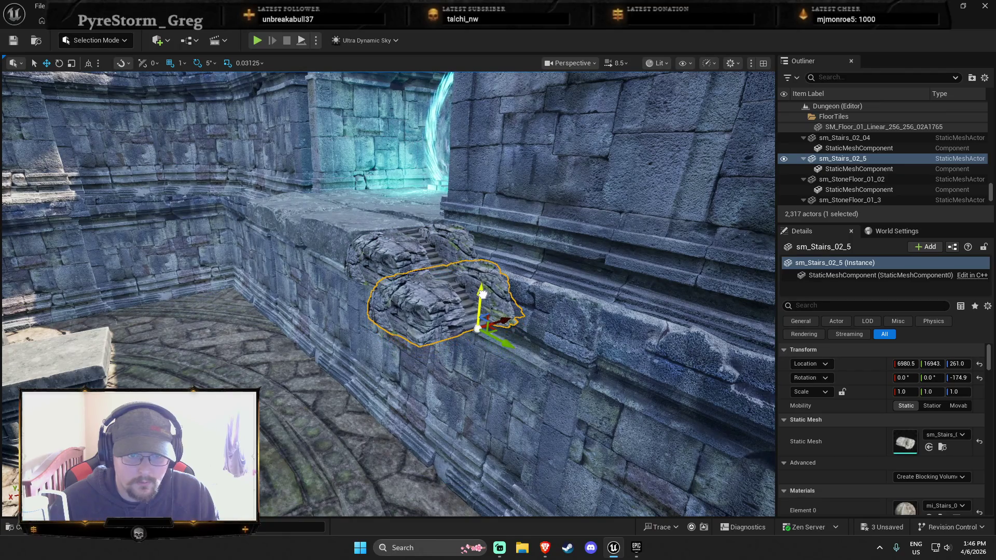
scroll(486, 297, "down", 3)
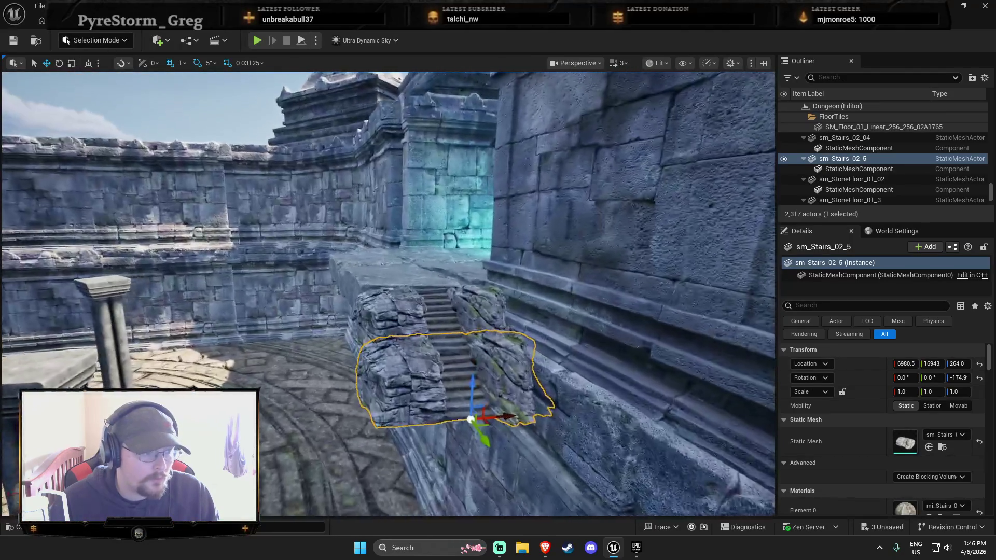
scroll(486, 297, "up", 5)
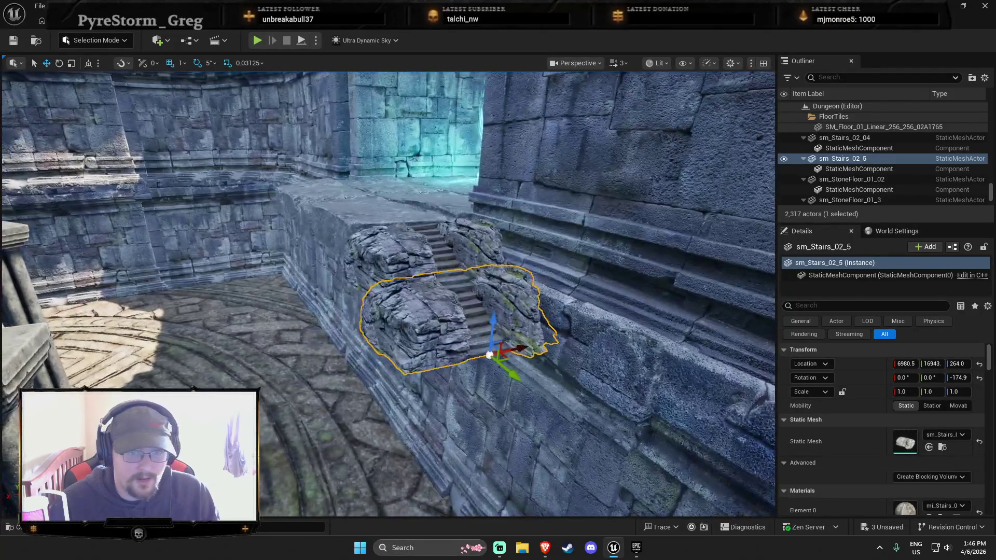
left_click_drag(486, 297, 486, 297)
left_click_drag(481, 338, 481, 338)
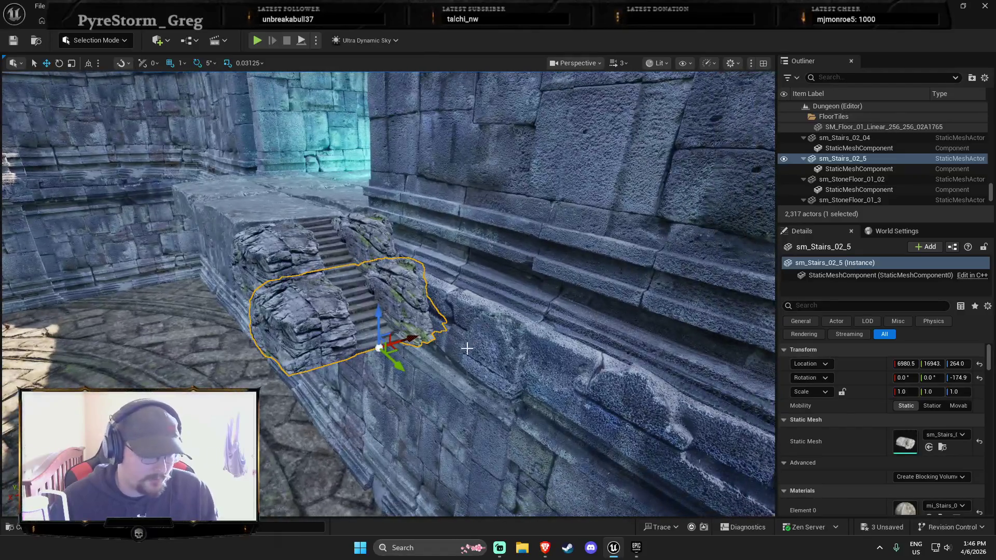
Add a third stair copy lowered further down the wall, reaching Z 104.
key("ctrl+d")
left_click_drag(405, 367, 436, 406)
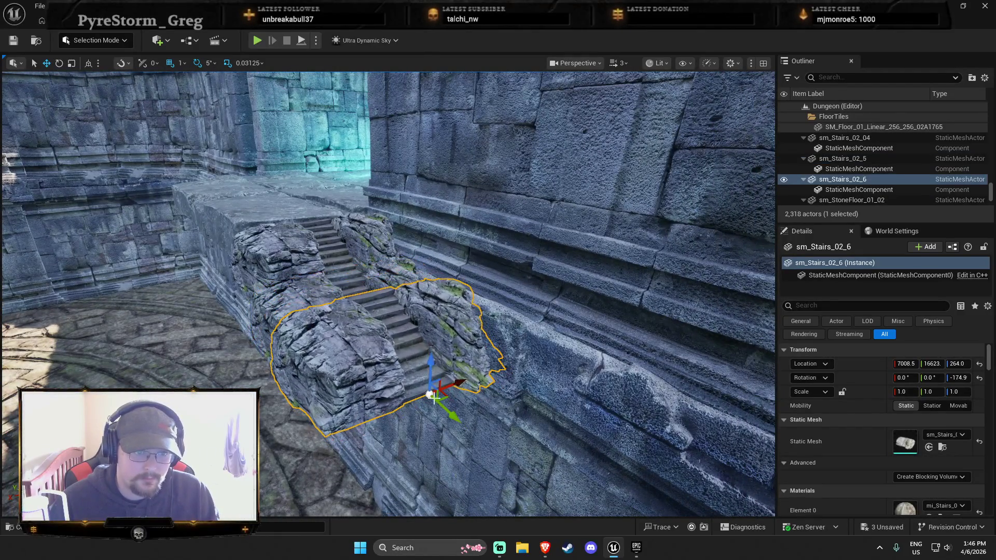
mouse_move(430, 363)
left_mouse_down()
mouse_move(438, 438)
mouse_move(430, 400)
left_mouse_up()
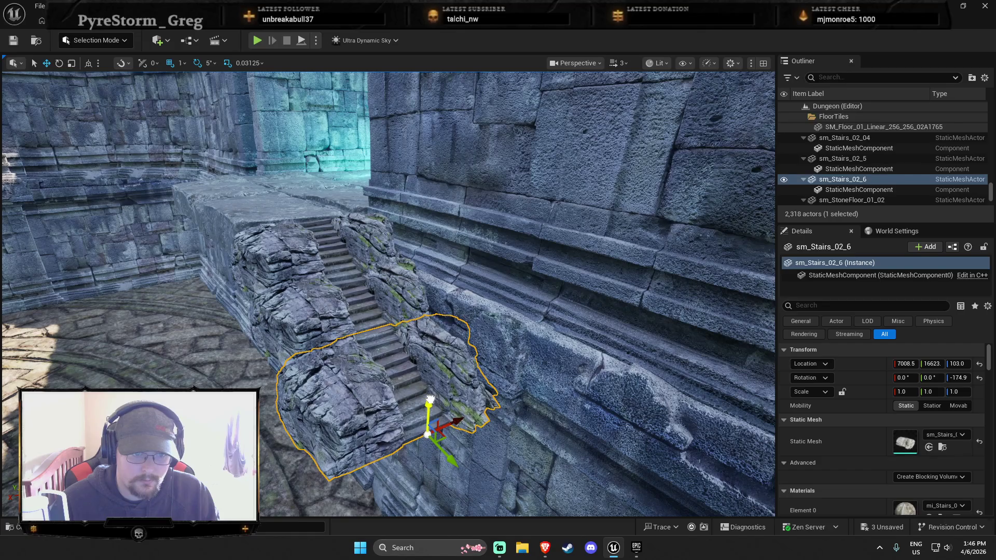
key("w")
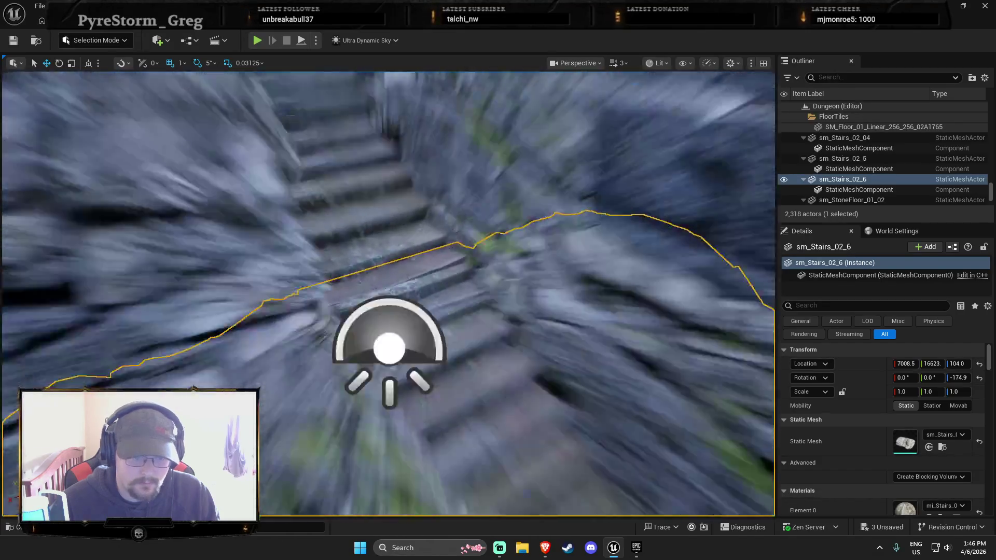
scroll(426, 396, "up", 2)
key("s")
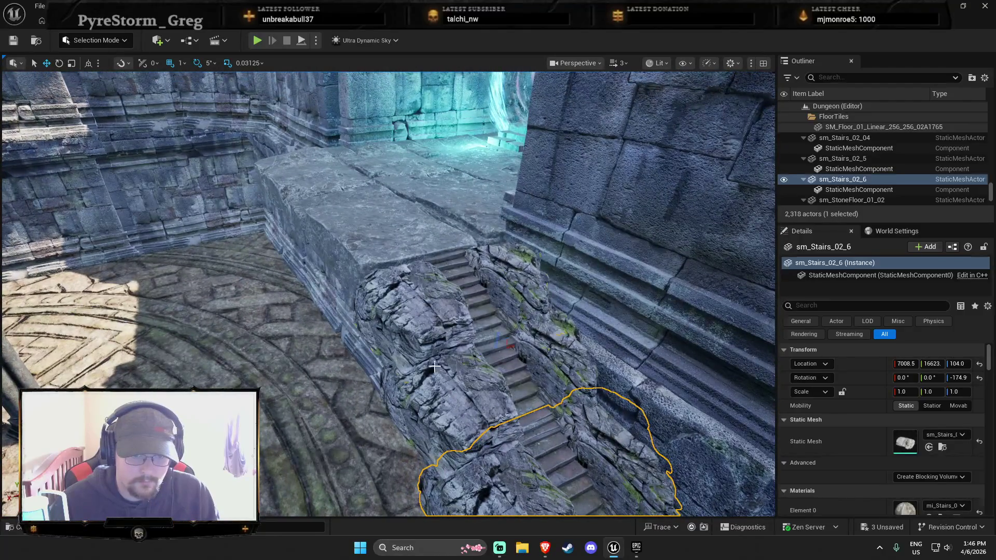
left_click(451, 398, "ctrl")
Alt-drag copies of the three selected stair pieces further along the wall to lengthen the flight.
key("f")
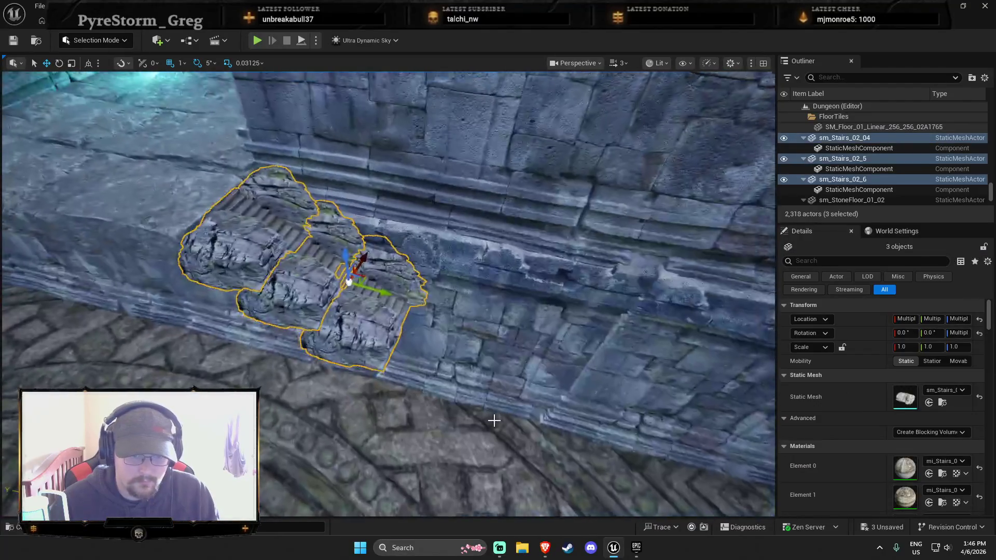
mouse_move(374, 288)
left_mouse_down("alt")
mouse_move(528, 309)
mouse_move(536, 316)
mouse_move(520, 328)
mouse_move(526, 372)
mouse_move(553, 390)
mouse_move(545, 397)
mouse_move(519, 383)
mouse_move(519, 335)
mouse_move(518, 358)
mouse_move(249, 356)
left_mouse_up("alt")
scroll(519, 342, "down", 5)
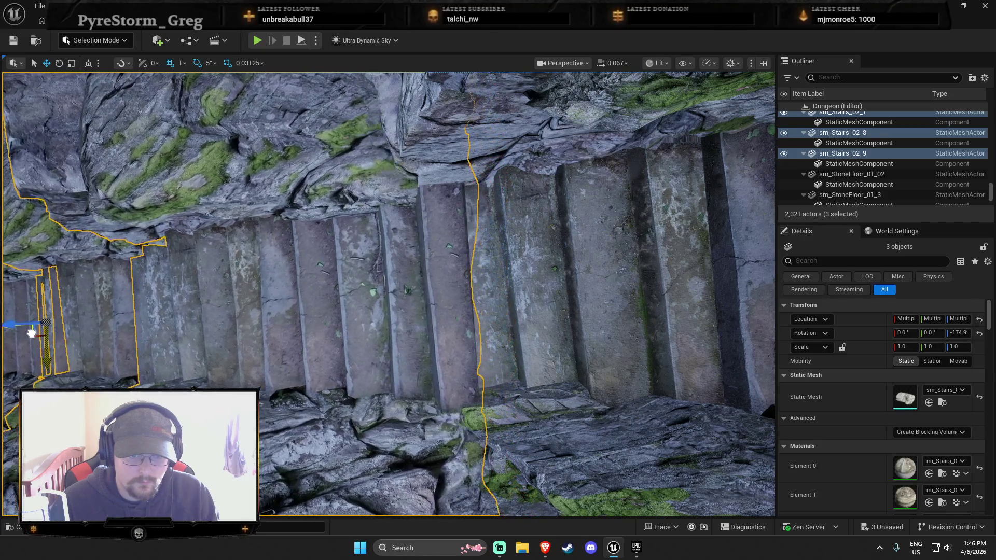
left_click_drag(184, 297, 184, 297)
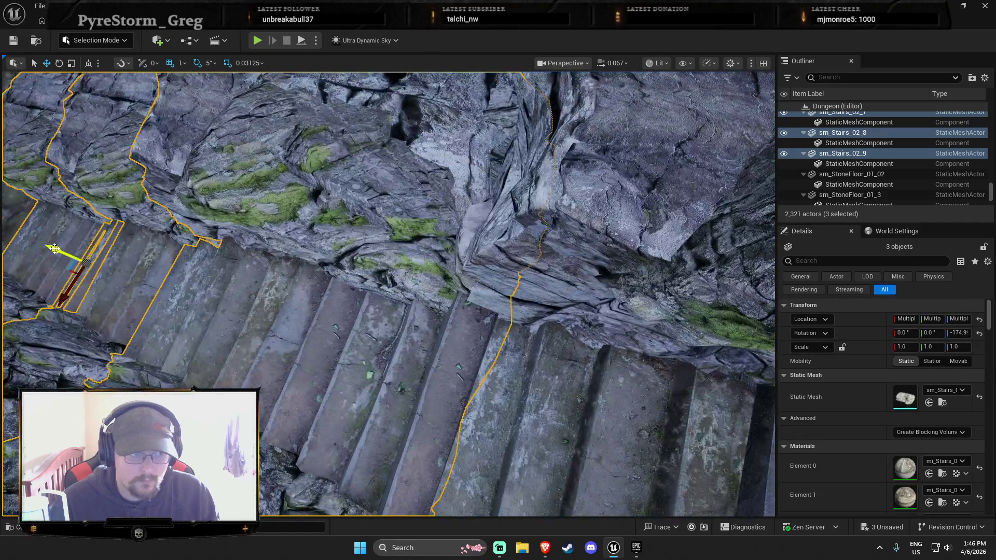
left_click_drag(54, 250, 73, 256)
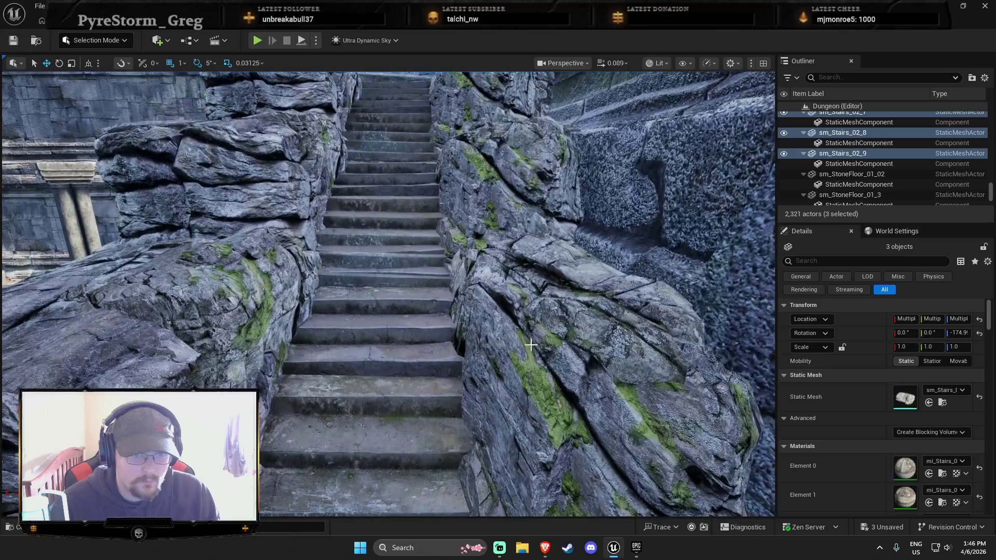
left_click(524, 345)
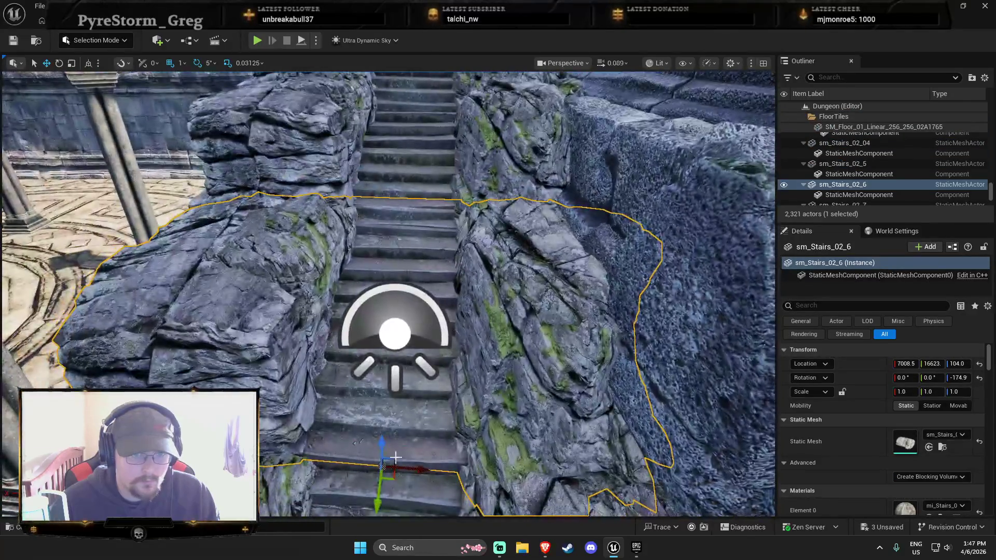
Nudge sm_Stairs_02_6 and sm_Stairs_02_7 into line, with sm_Stairs_02_7 at X 7091.9, Y 15647.
left_click_drag(379, 495, 380, 498)
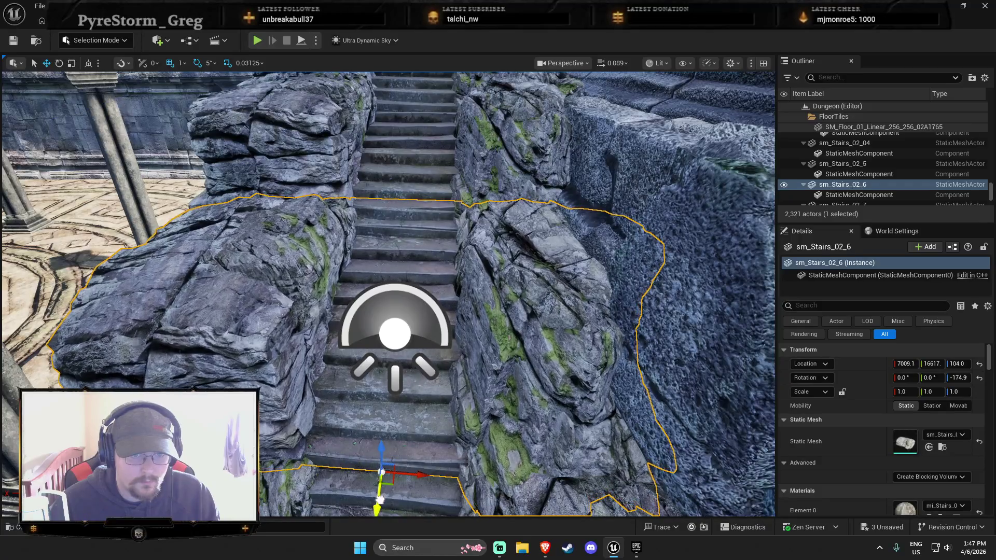
key("w")
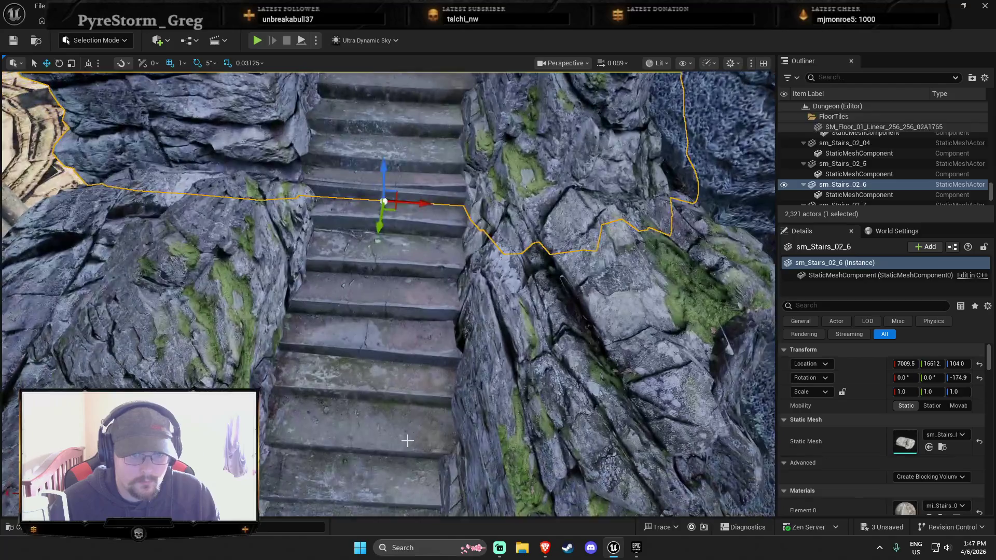
left_click(407, 441)
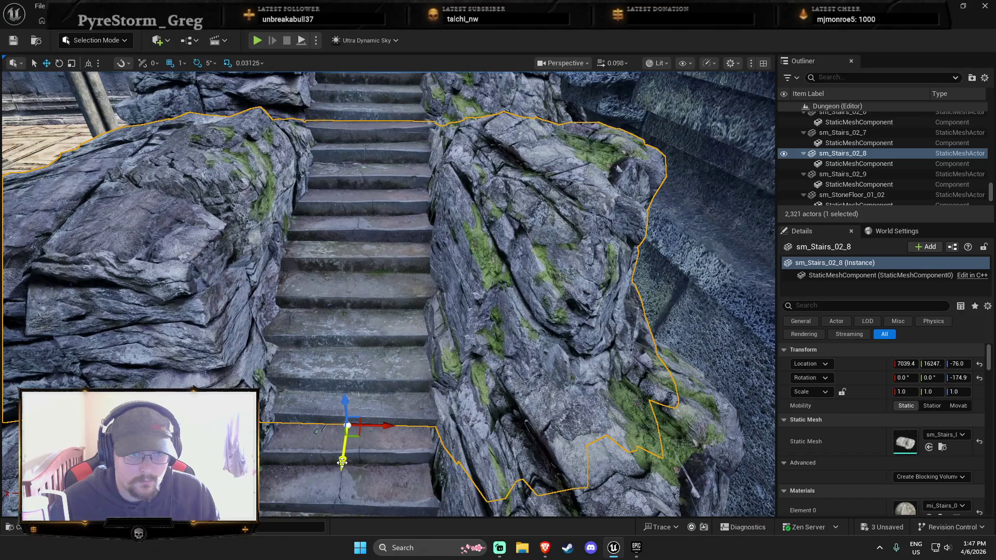
key("s")
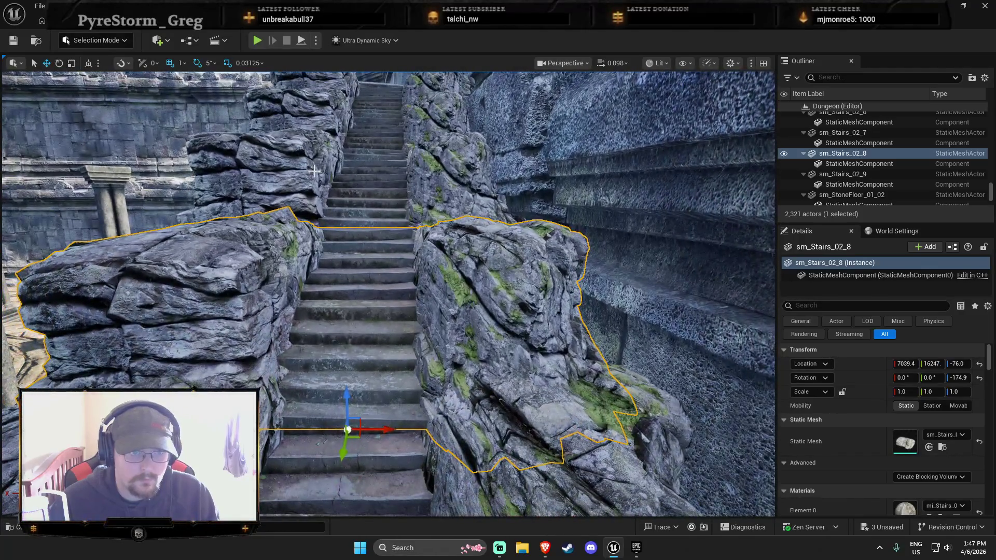
left_click(355, 236, "ctrl")
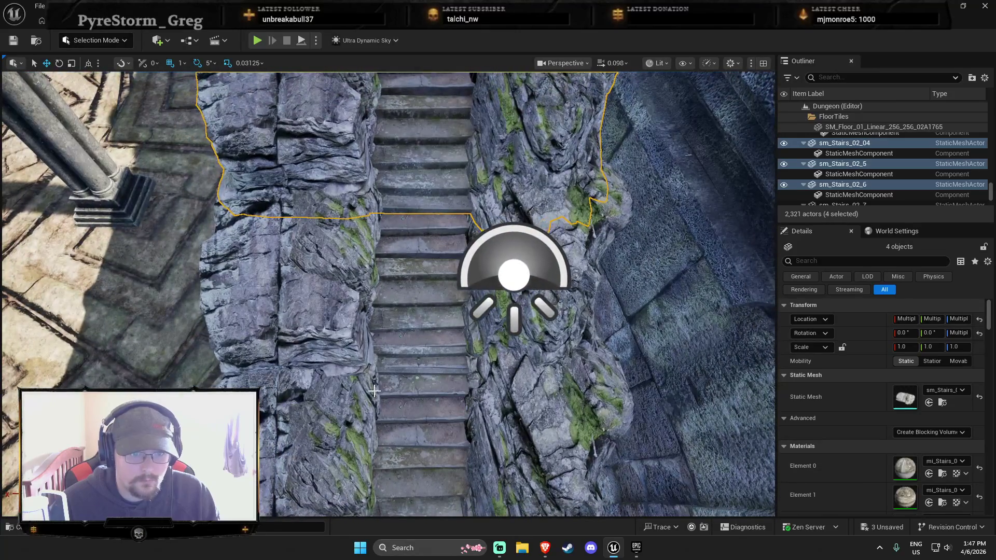
left_click(375, 391)
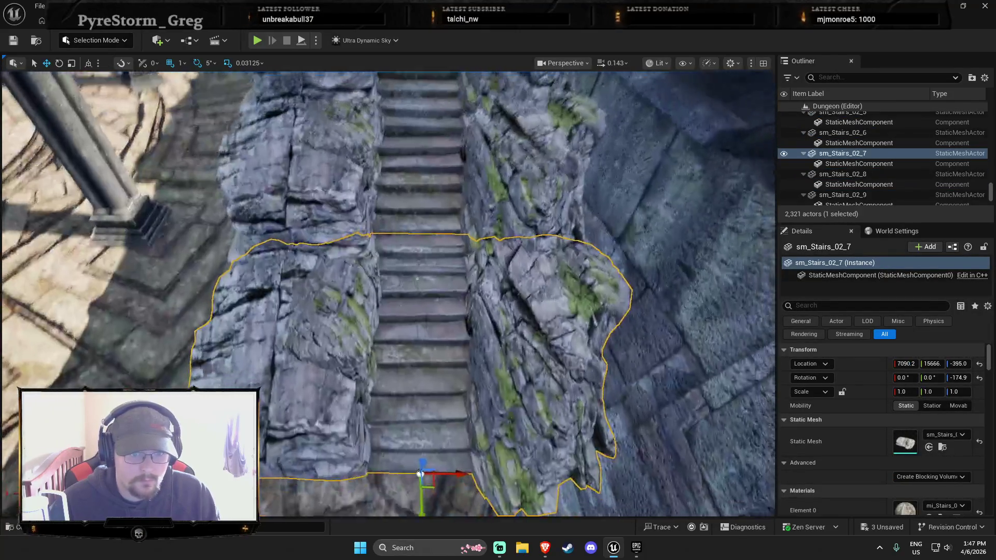
left_click_drag(423, 501, 423, 500)
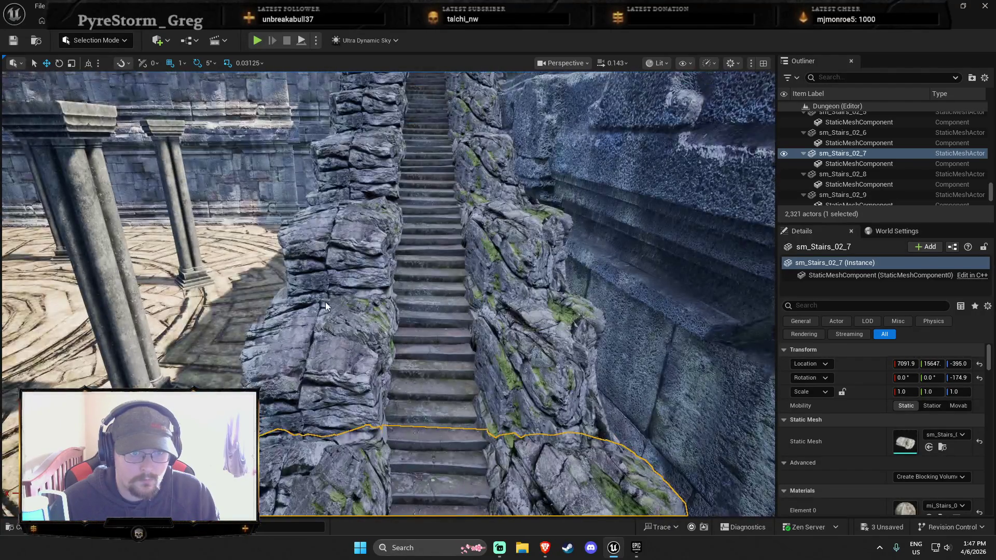
Select all six stair pieces and frame them in the viewport.
left_click(326, 306, "ctrl")
left_click(434, 218, "ctrl")
key("f")
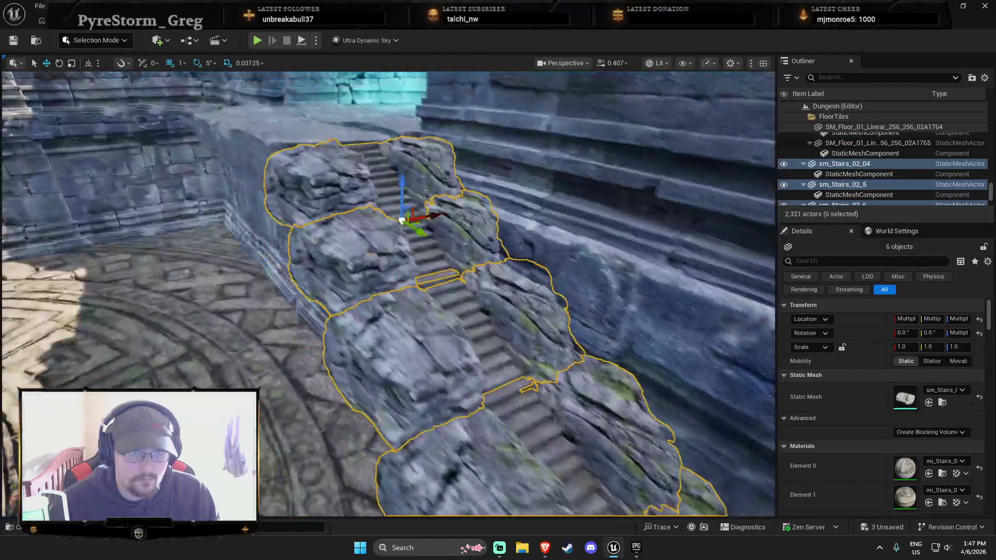
Duplicate the six stair pieces and move the copies further down the wall, up to sm_Stairs_02_15.
left_click_drag(508, 291, 433, 289)
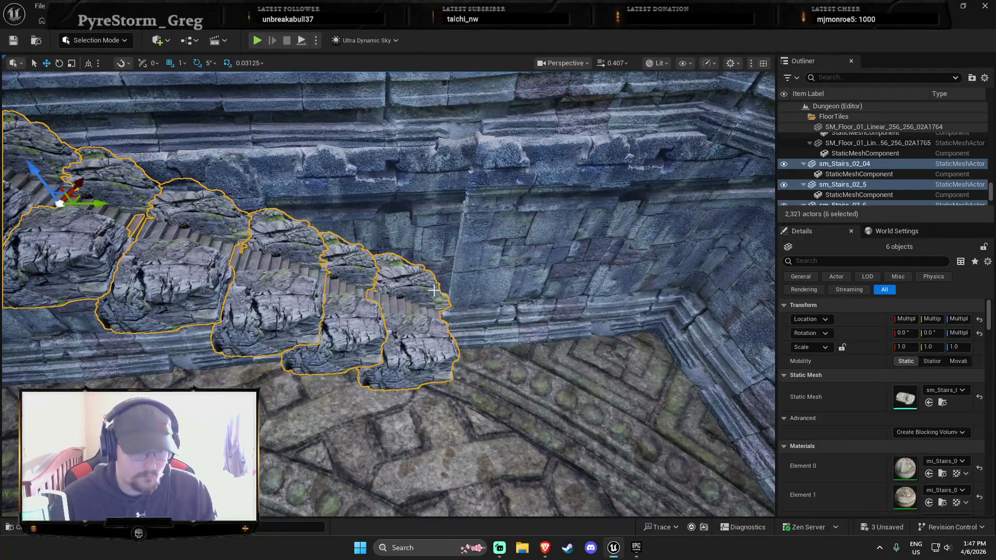
key("ctrl+d")
left_click_drag(59, 203, 458, 257)
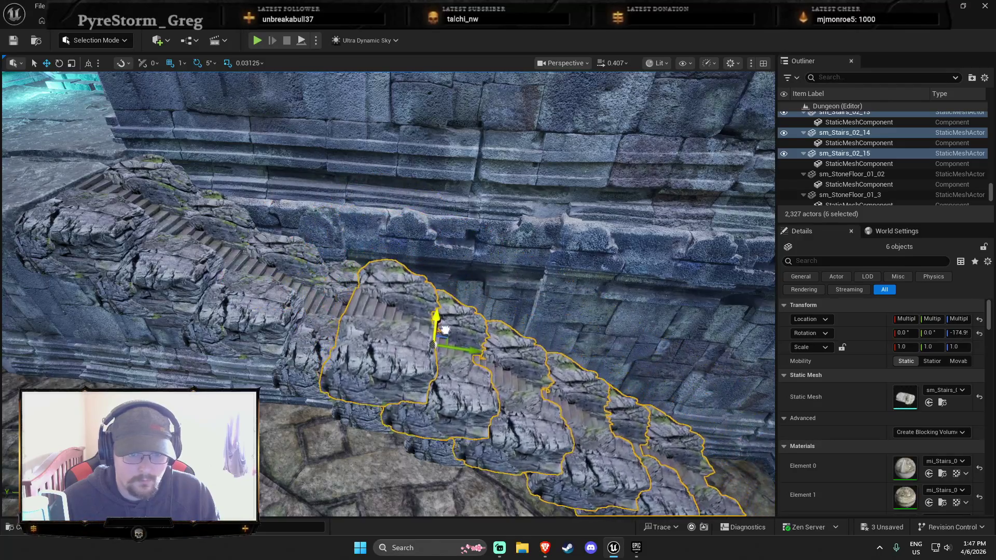
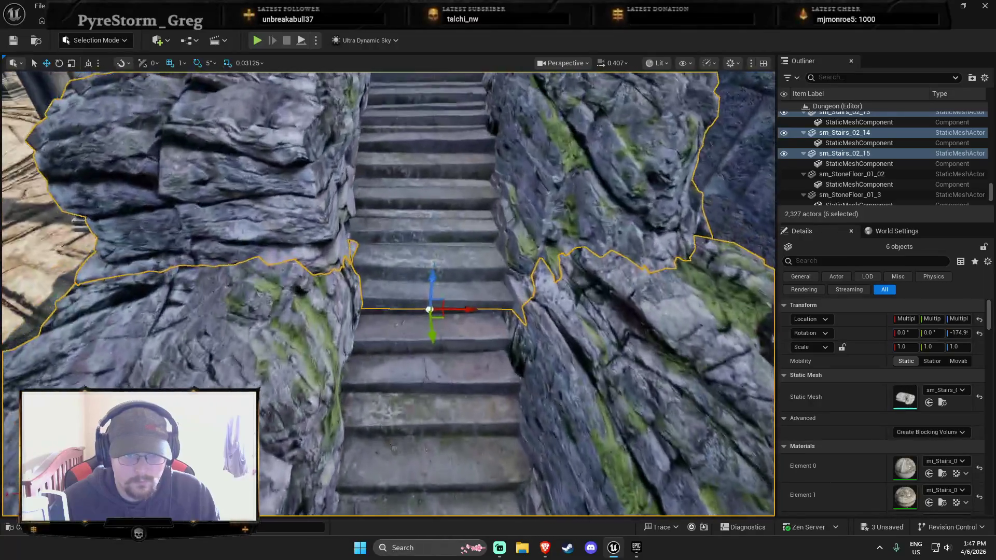
Delete the four rock pieces forming the upper stairway.
scroll(447, 331, "up", 2)
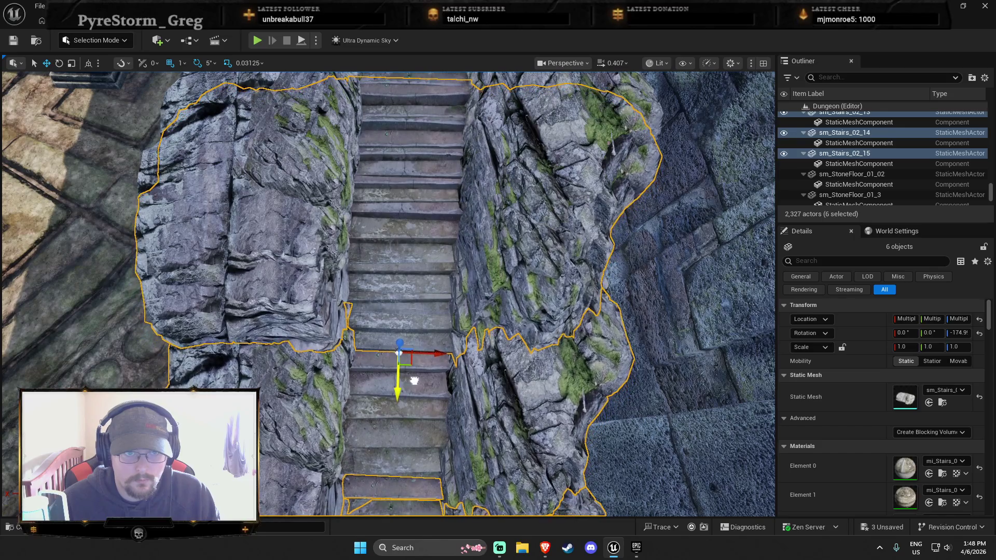
scroll(446, 368, "down", 2)
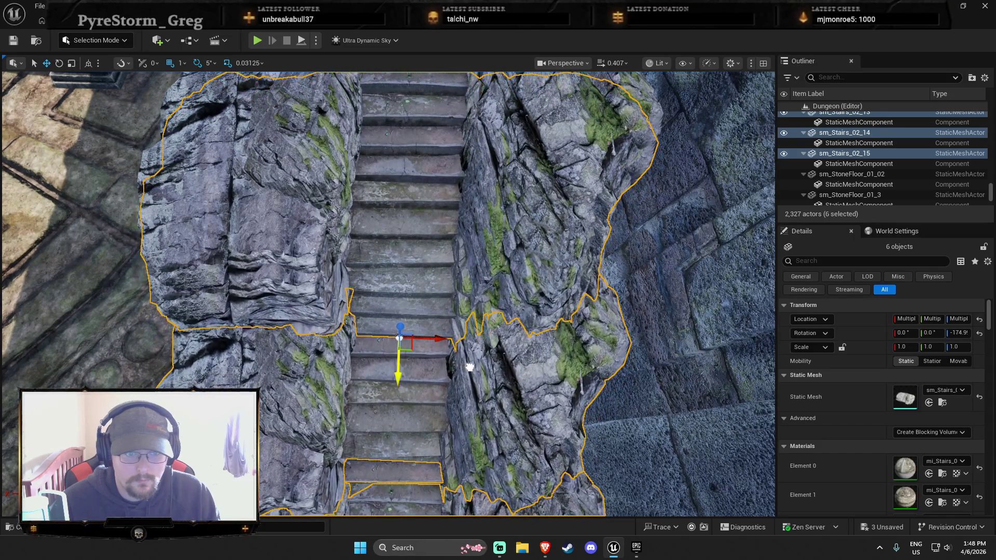
mouse_move(470, 367)
left_mouse_down()
mouse_move(469, 208)
mouse_move(457, 197)
mouse_move(457, 244)
mouse_move(446, 218)
mouse_move(415, 213)
mouse_move(431, 213)
left_mouse_up()
key("Escape")
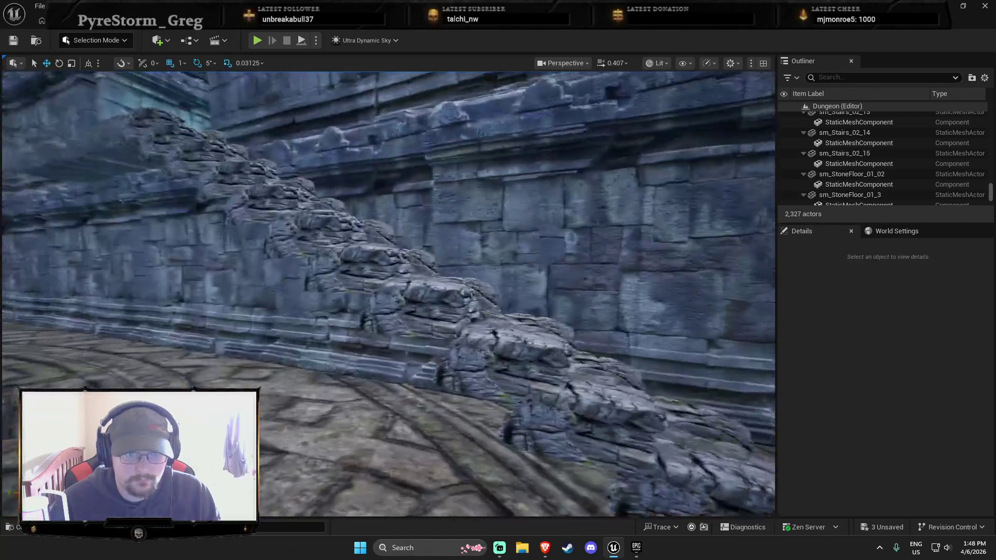
left_click_drag(377, 296, 377, 296)
left_click(350, 273)
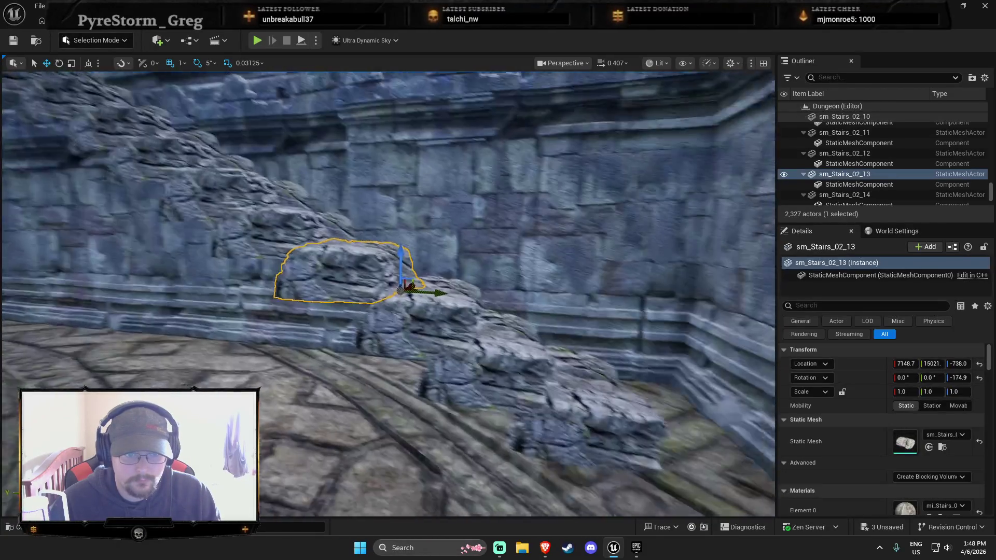
left_click(411, 311, "ctrl")
left_click(471, 345, "ctrl")
left_click(549, 405, "ctrl")
key("Delete")
Duplicate the sm_StoneFloor_01 slab and slide the copy over the stairs, tilting it downward.
left_click_drag(554, 427, 539, 427)
left_click_drag(315, 254, 224, 210)
key("ctrl+space")
key("ctrl+v")
key("f")
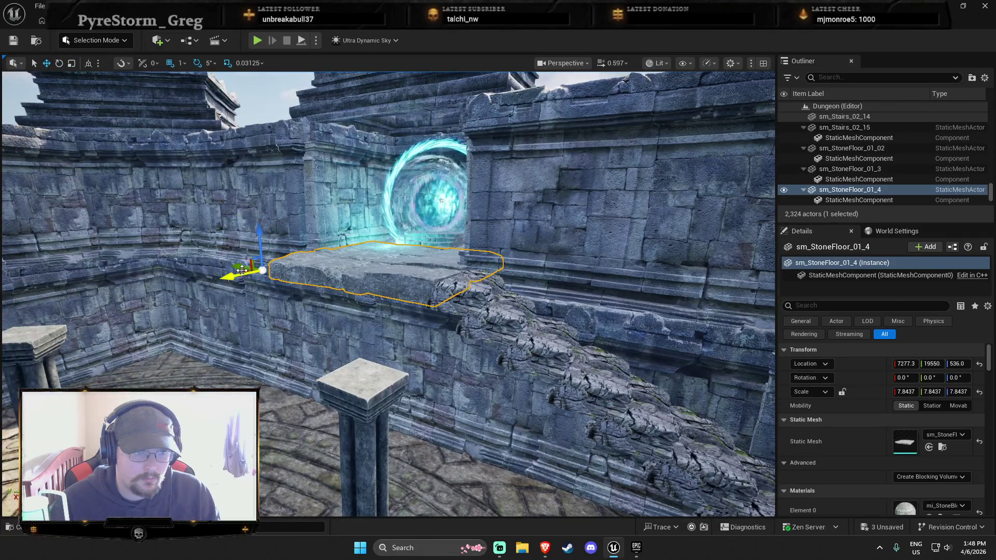
left_click_drag(241, 270, 393, 396)
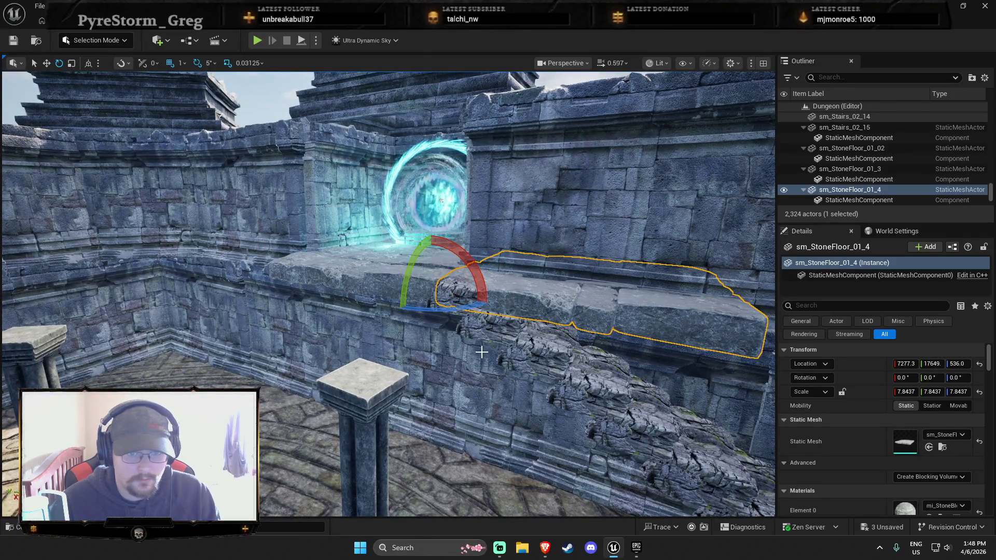
left_click_drag(468, 268, 460, 296)
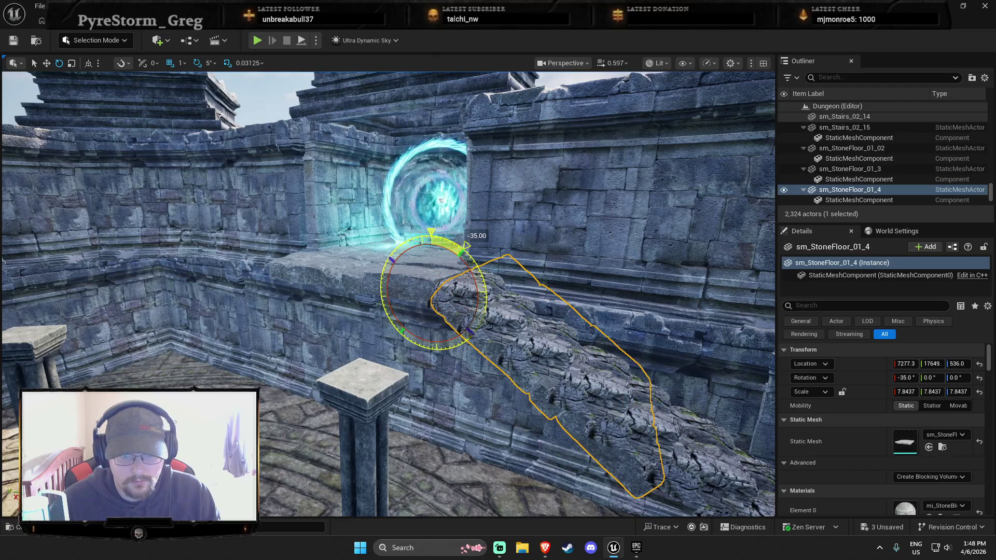
Set the slab copy to -25° pitch and lower it to Z 432.39 over the stairway.
key("q")
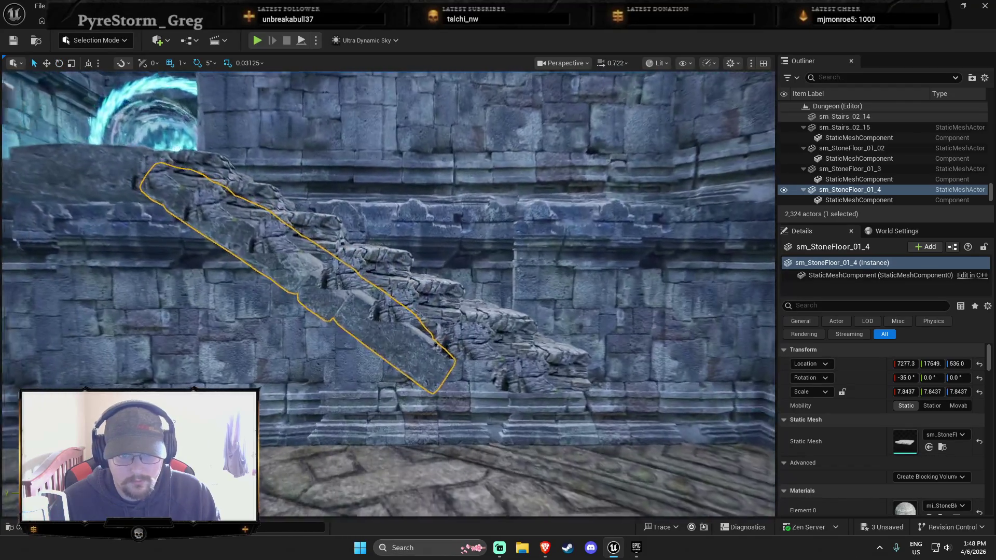
key("a")
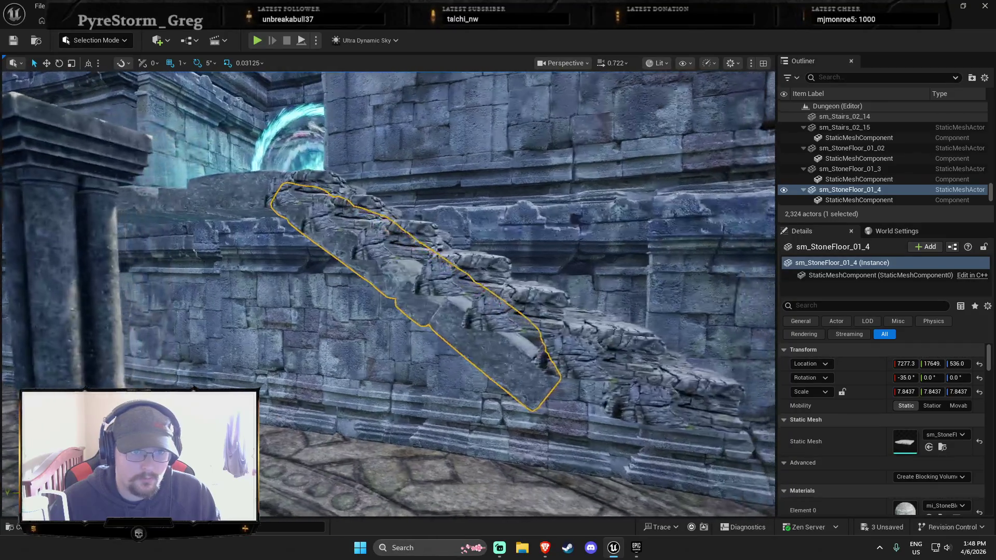
key("w")
mouse_move(233, 181)
left_mouse_down()
mouse_move(216, 190)
mouse_move(213, 172)
mouse_move(253, 155)
mouse_move(234, 181)
mouse_move(289, 149)
mouse_move(234, 151)
left_mouse_up()
key("e")
key("w")
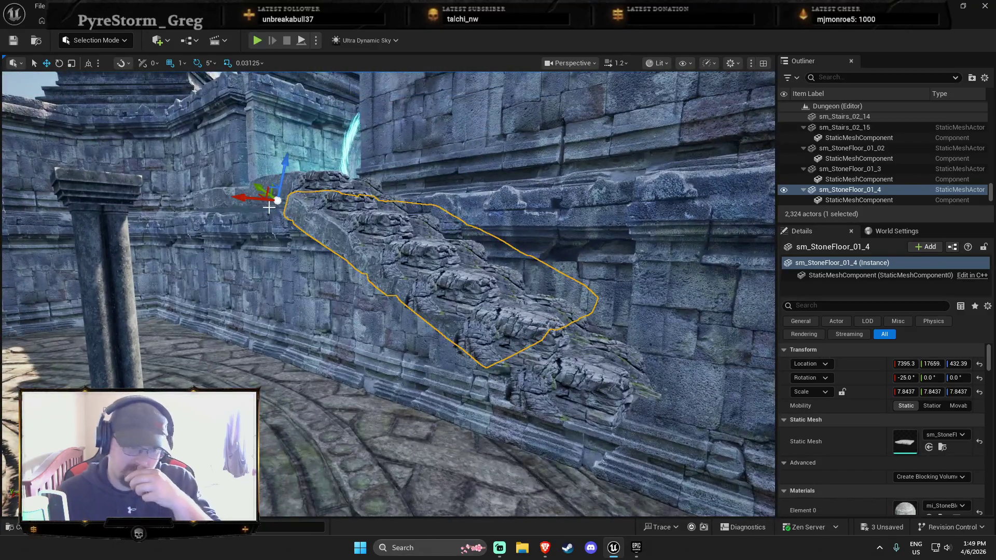
left_click_drag(280, 207, 273, 228)
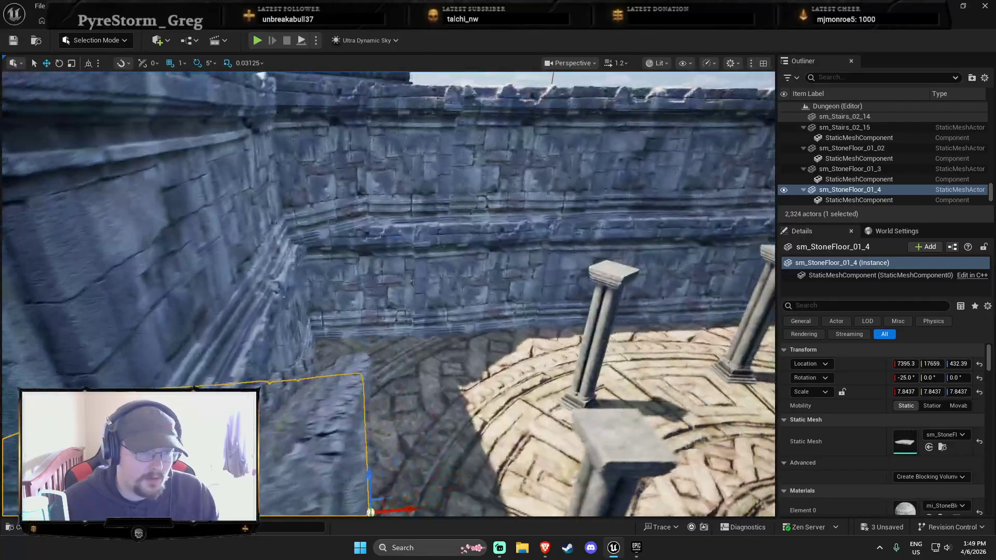
key("Escape")
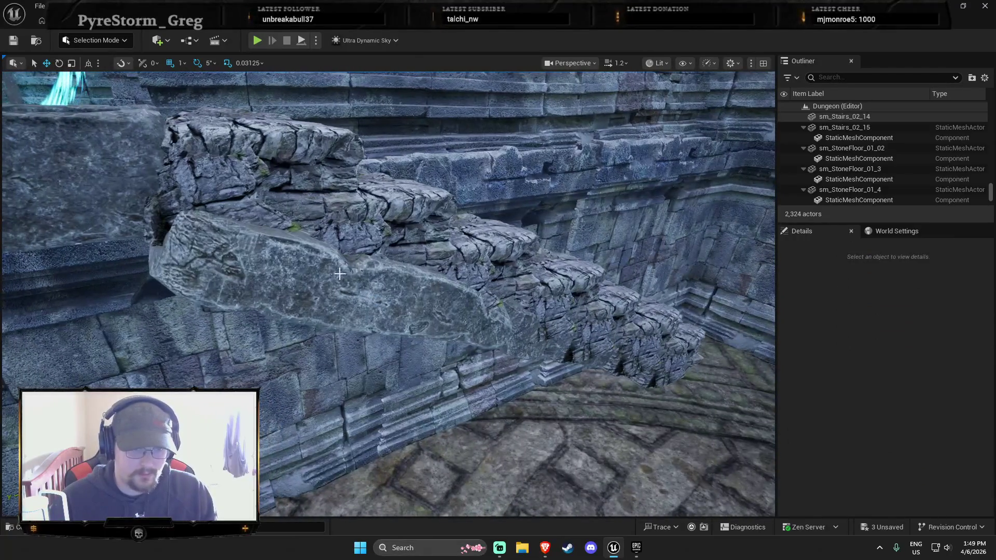
Delete the tilted slab and clear away the rocky stair pieces in the viewport.
left_click(341, 273)
key("Delete")
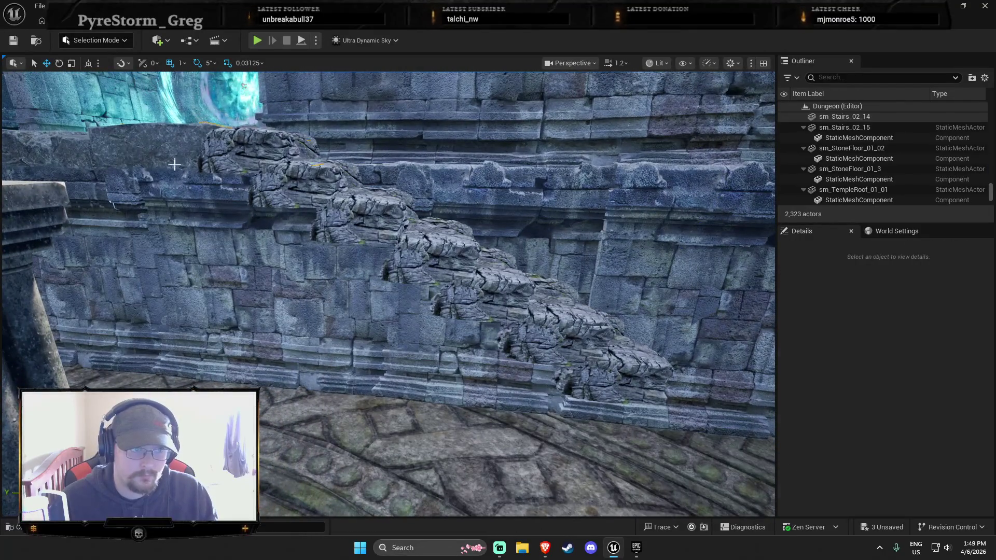
left_click(349, 255)
left_click(359, 308)
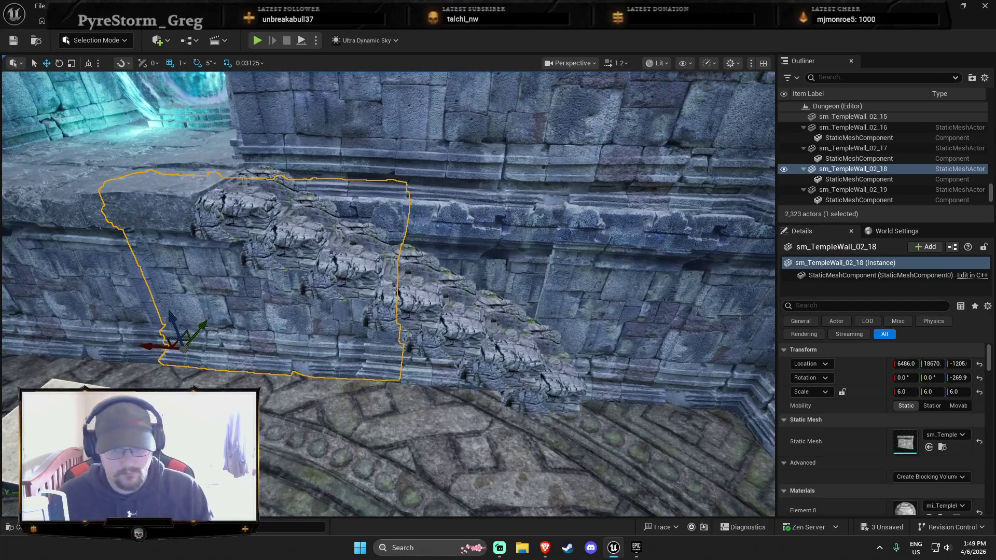
left_click(539, 374)
left_click(498, 353, "ctrl")
left_click(446, 316, "ctrl")
left_click(390, 300, "ctrl")
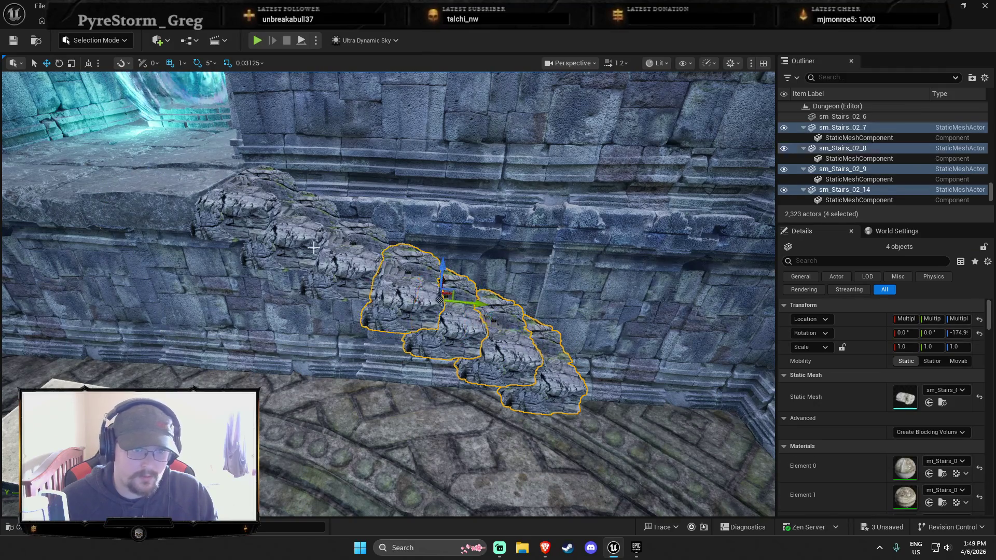
left_click(347, 267, "ctrl")
left_click(311, 234, "ctrl")
left_click(270, 218, "ctrl")
key("h")
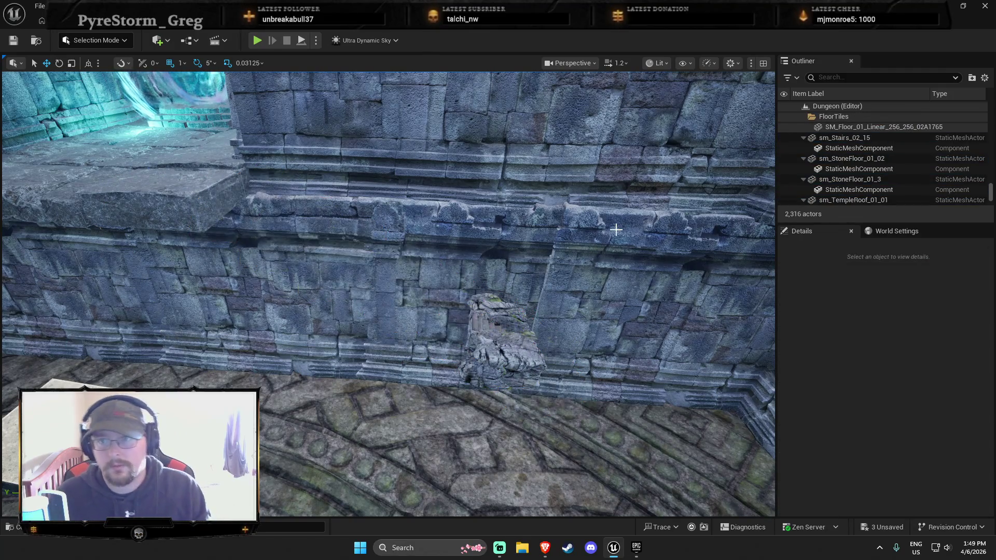
Delete the last stair rock, sm_Stairs_02_15, from the Outliner.
left_click(830, 117)
left_click(804, 164)
left_click(846, 169)
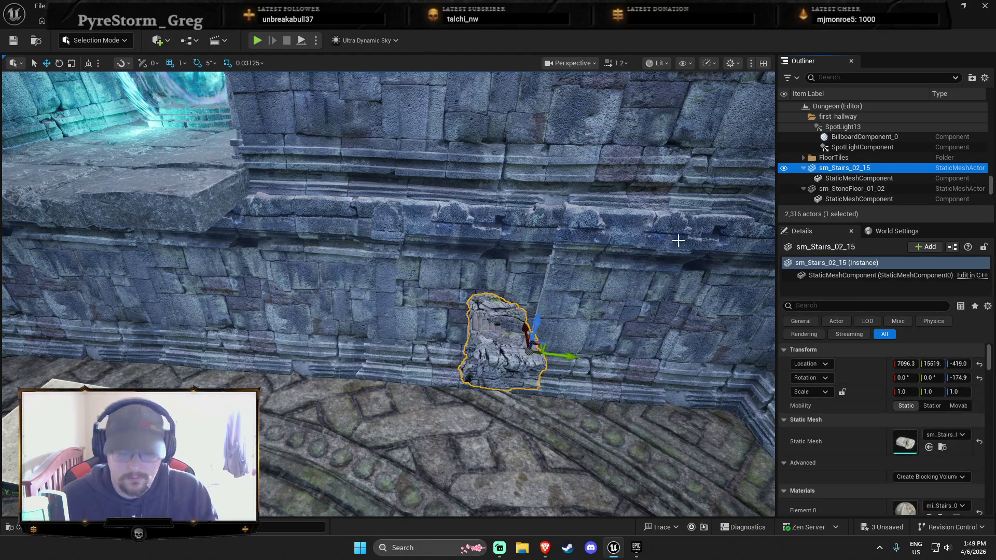
key("Delete")
Group the temple wall actors from sm_StoneFloor_01_02 onward into a new folder named first_hallway.
left_click(851, 167)
scroll(856, 181, "down", 10)
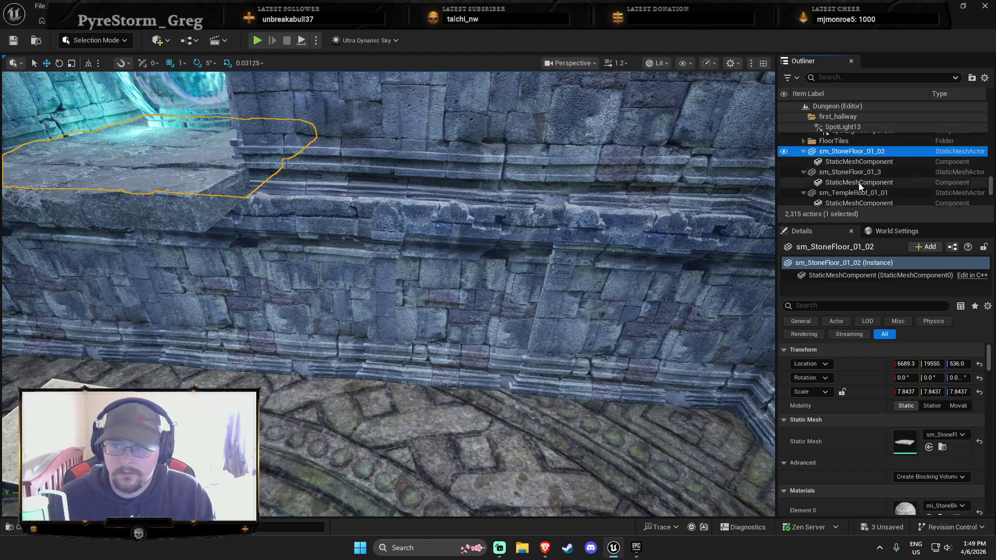
scroll(856, 179, "down", 15)
scroll(861, 184, "down", 5)
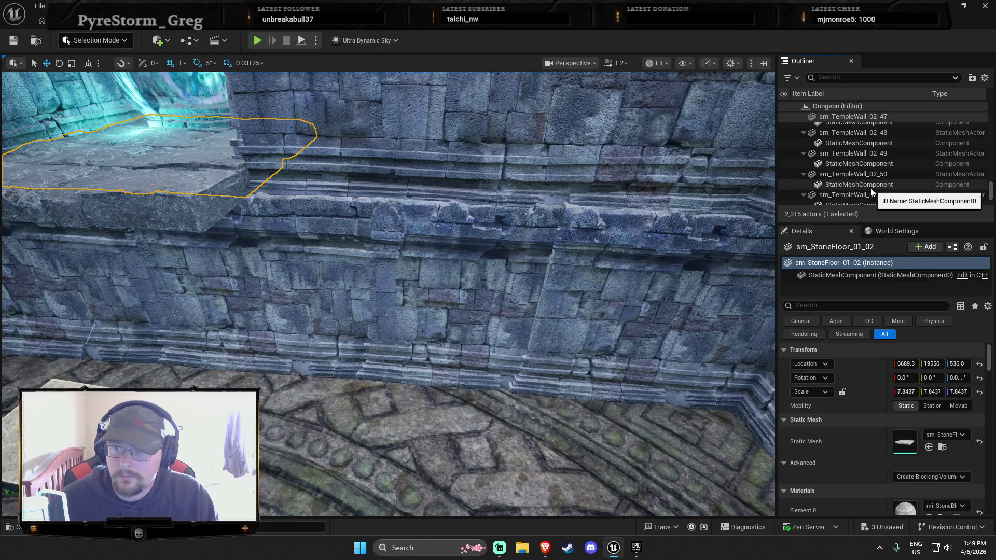
left_click(858, 191, "shift")
scroll(857, 192, "down", 1)
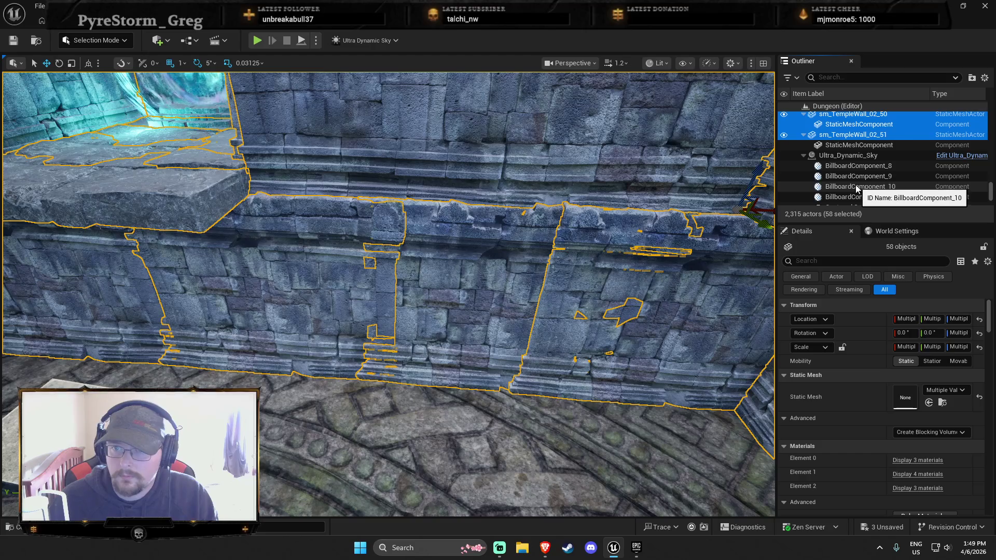
right_click(838, 123)
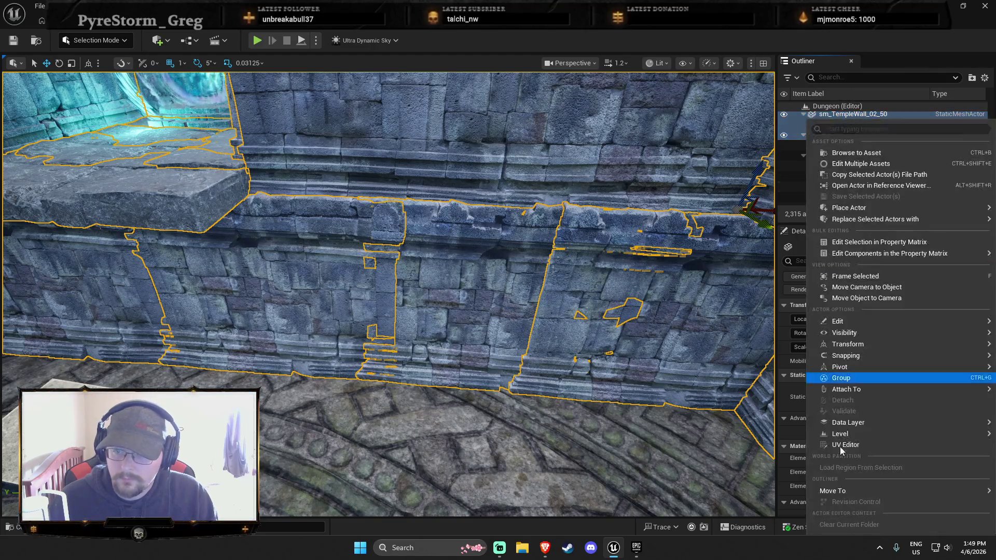
mouse_move(833, 491)
left_click(767, 483)
type("first_hallway")
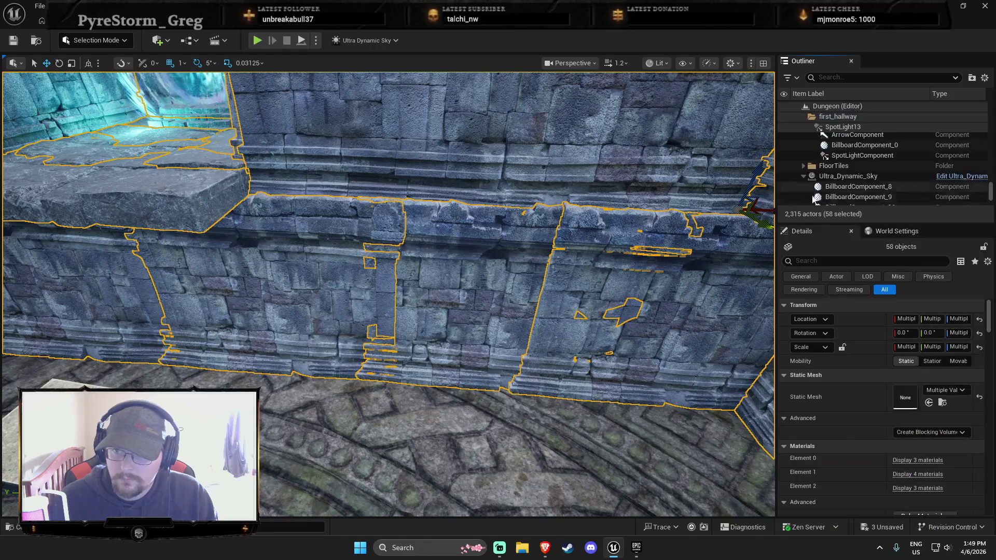
key("Return")
Select the Boss1area folder and pull the view back to show the portal.
scroll(815, 122, "up", 5)
left_click(814, 119)
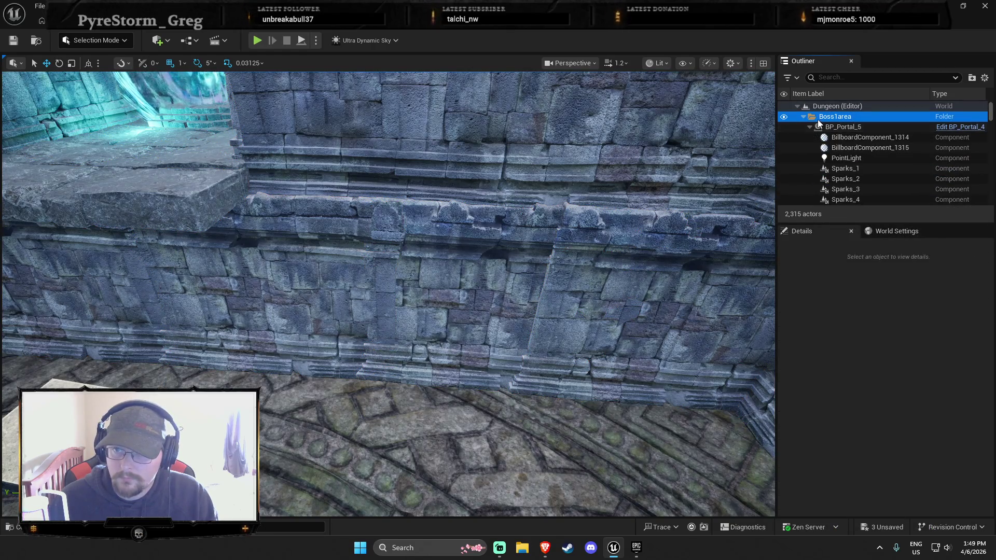
left_click_drag(519, 260, 511, 244)
left_click_drag(560, 278, 560, 277)
key("ctrl+space")
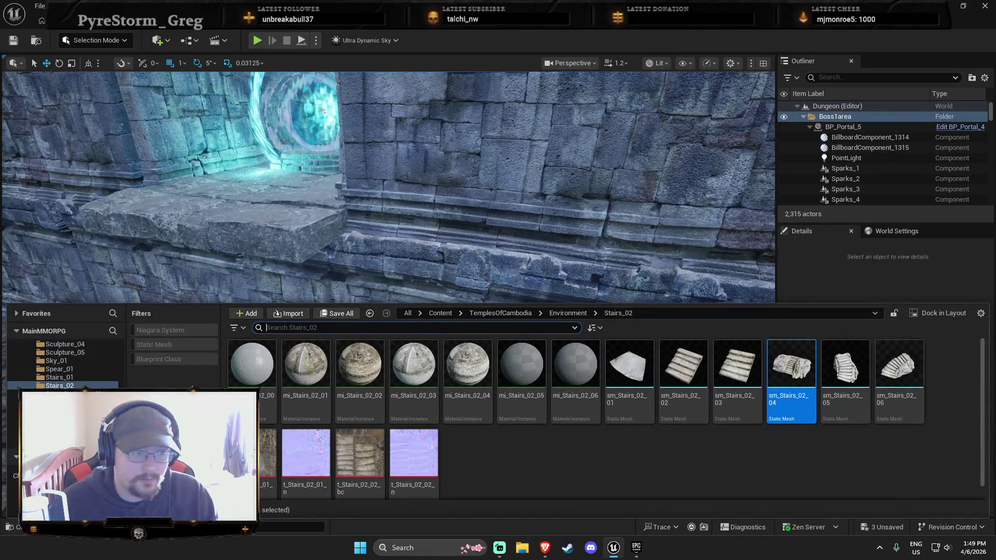
left_click(306, 364)
type("stiar")
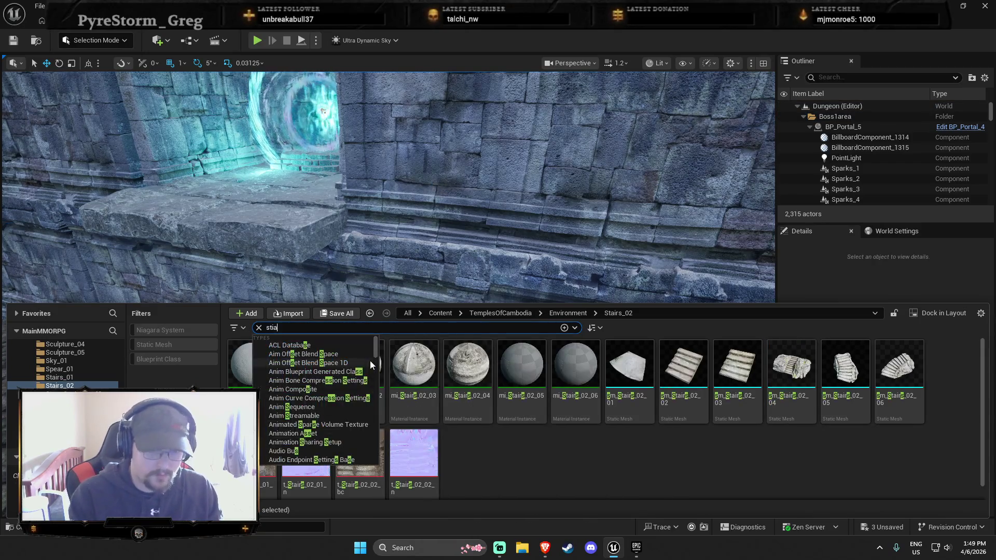
key("BackSpace")
key("BackSpace")
key("BackSpace")
type("airs")
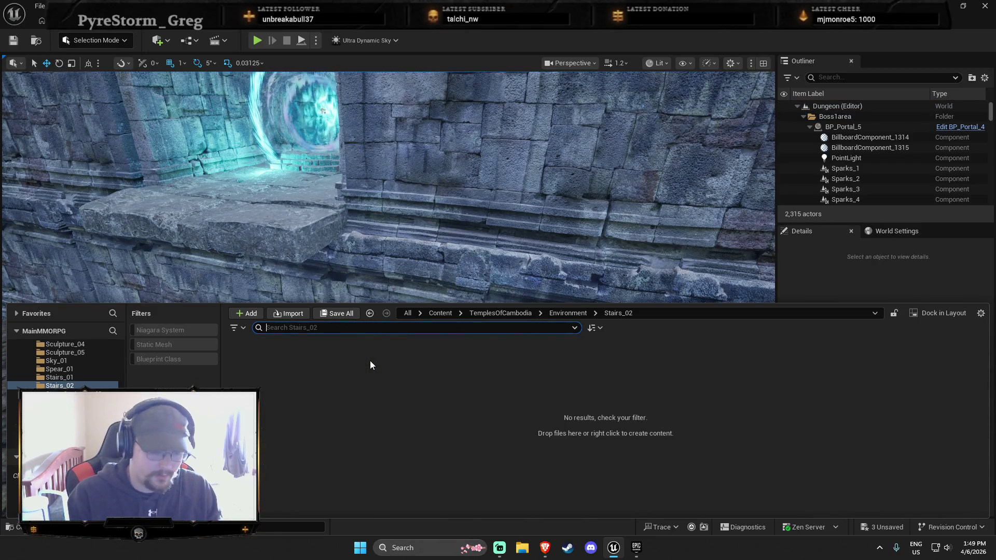
key("BackSpace")
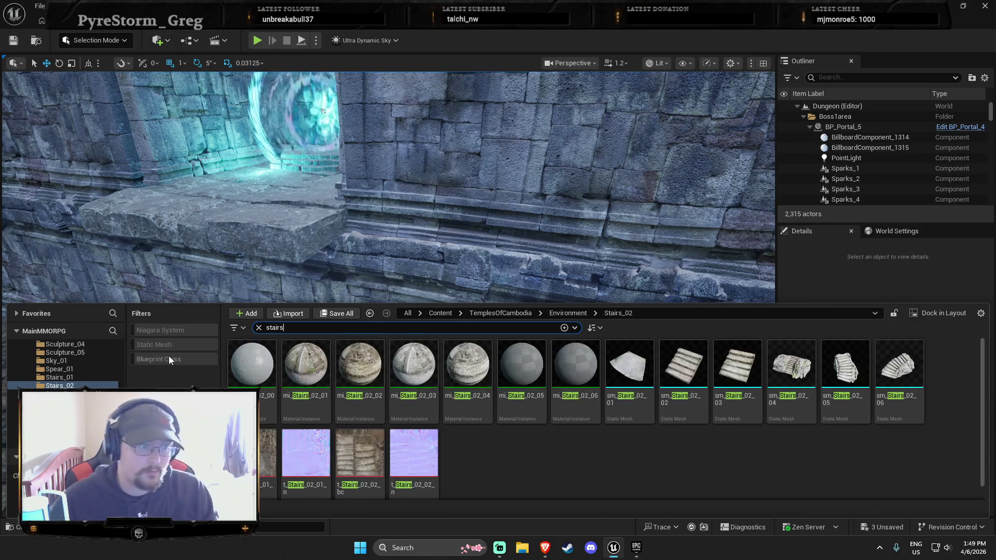
scroll(86, 360, "up", 5)
left_click(68, 386)
scroll(68, 363, "up", 5)
left_click(42, 354)
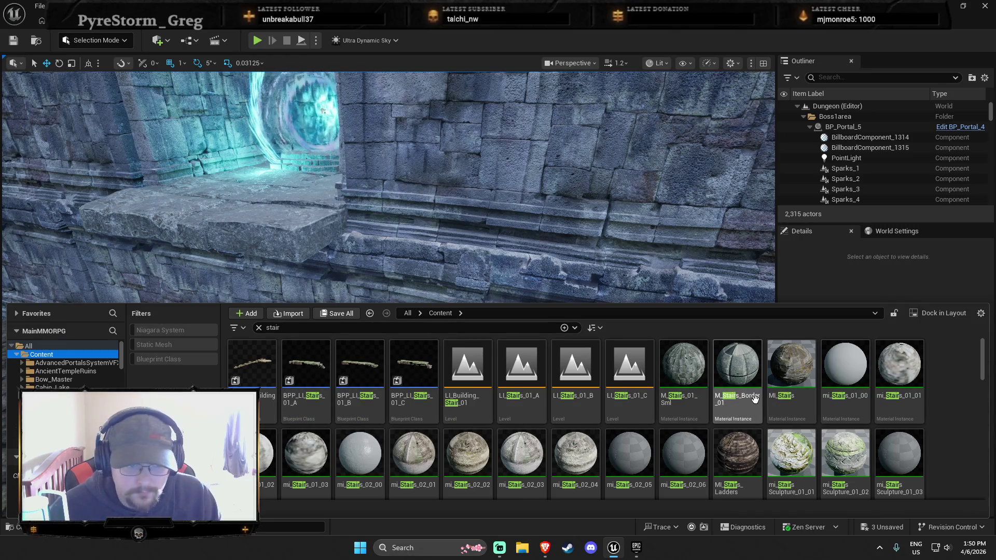
scroll(789, 397, "down", 2)
scroll(788, 398, "down", 3)
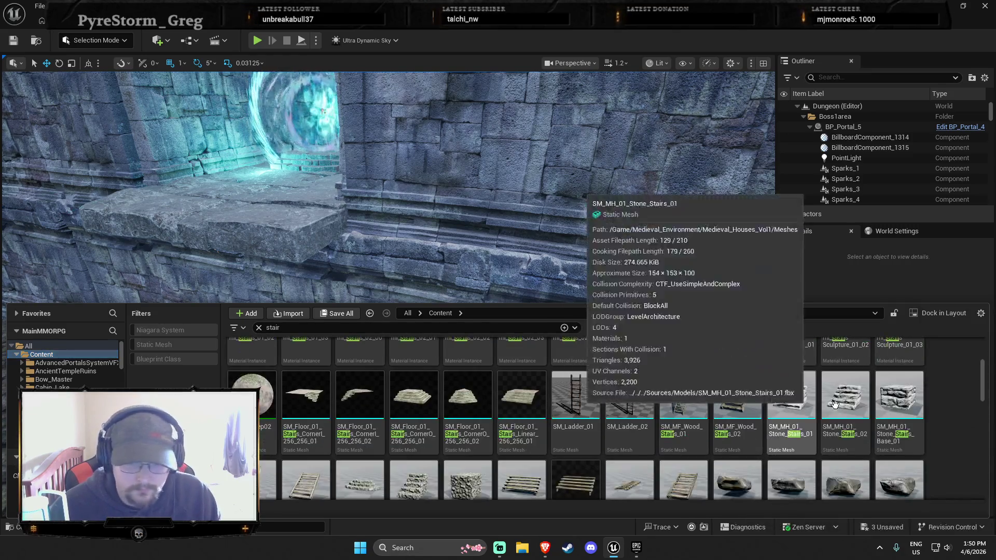
scroll(943, 391, "down", 8)
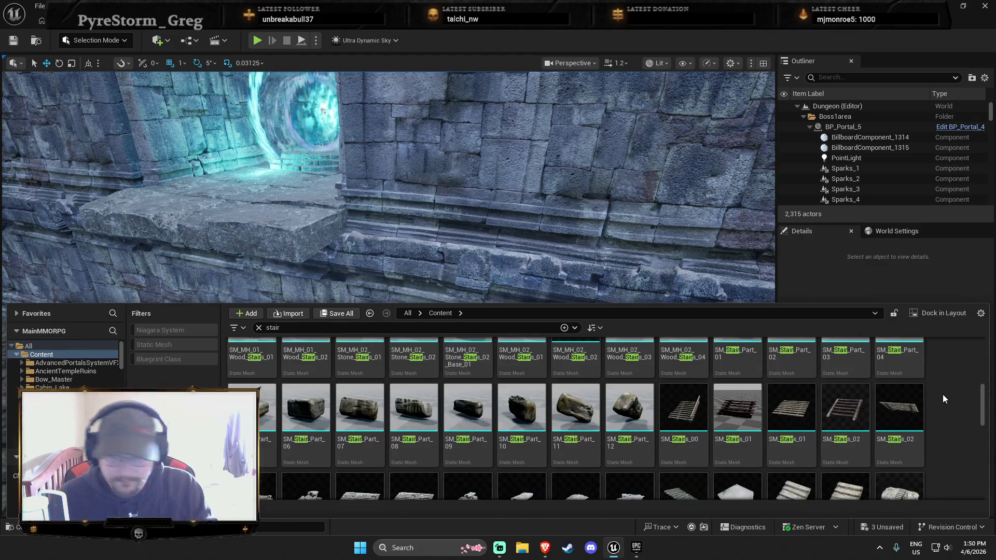
scroll(933, 388, "down", 2)
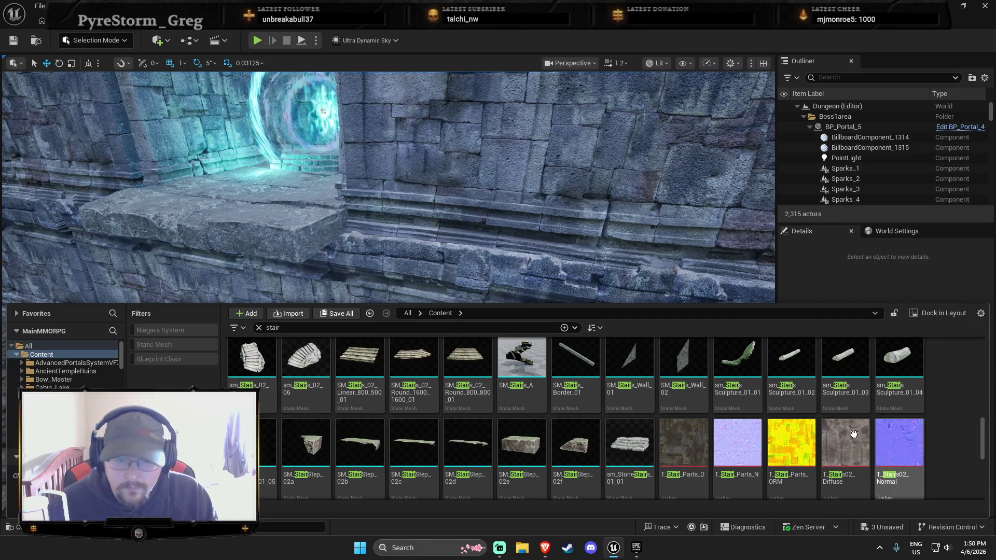
double_click(534, 368)
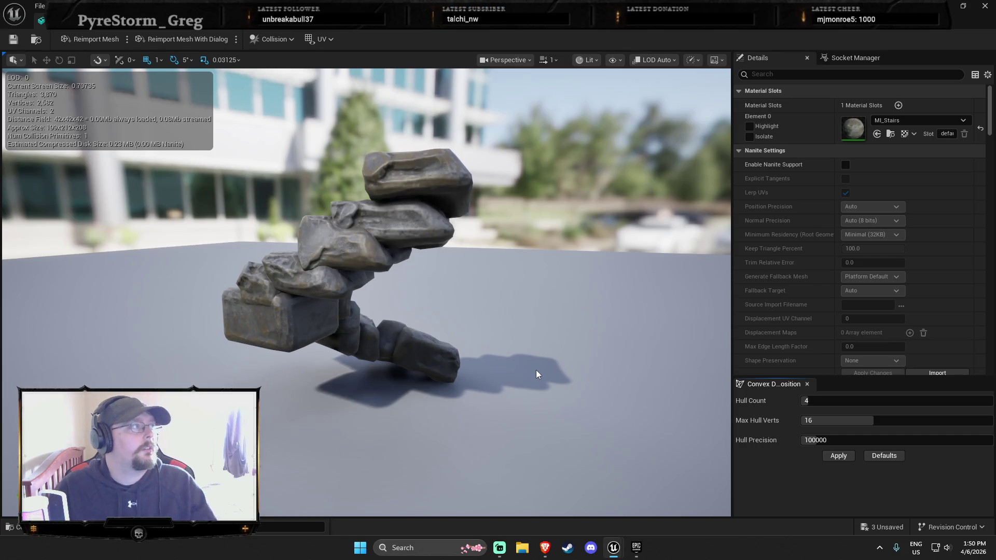
left_click_drag(537, 369, 498, 316)
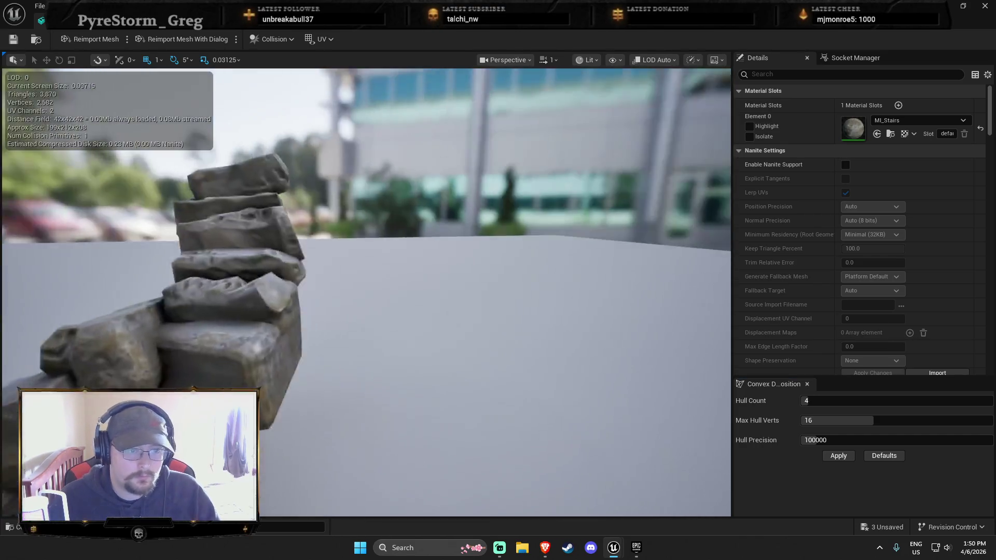
key("f")
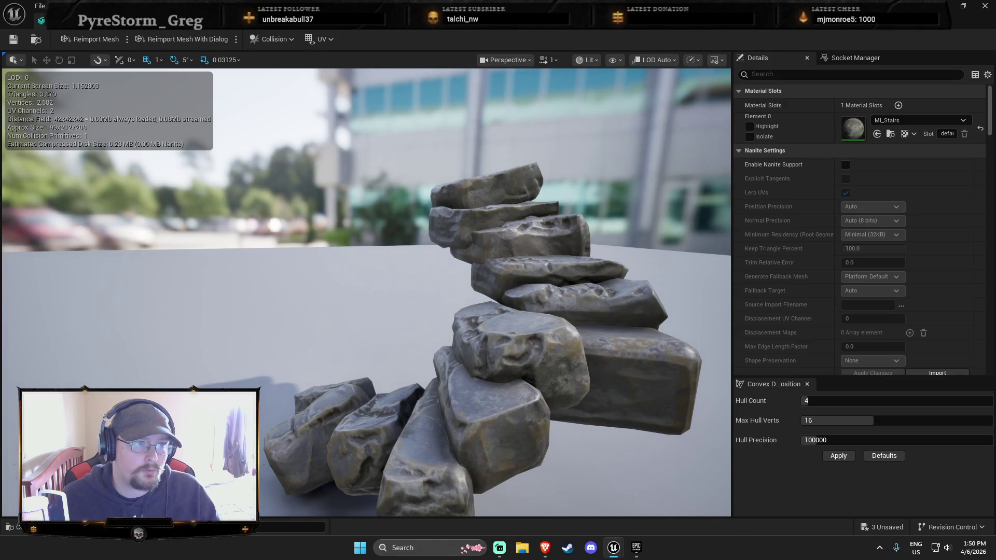
left_click(985, 6)
key("ctrl+space")
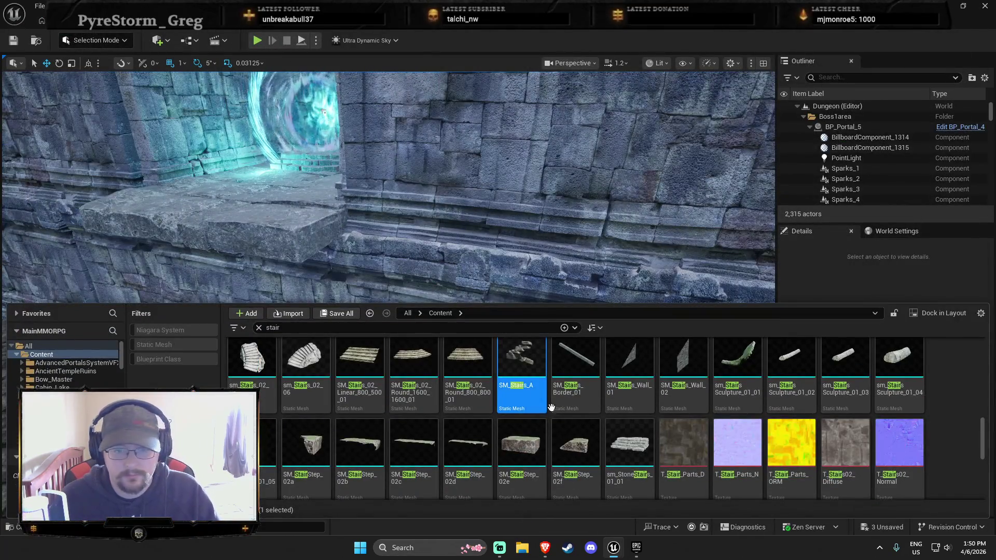
scroll(551, 408, "down", 1)
scroll(534, 424, "down", 1)
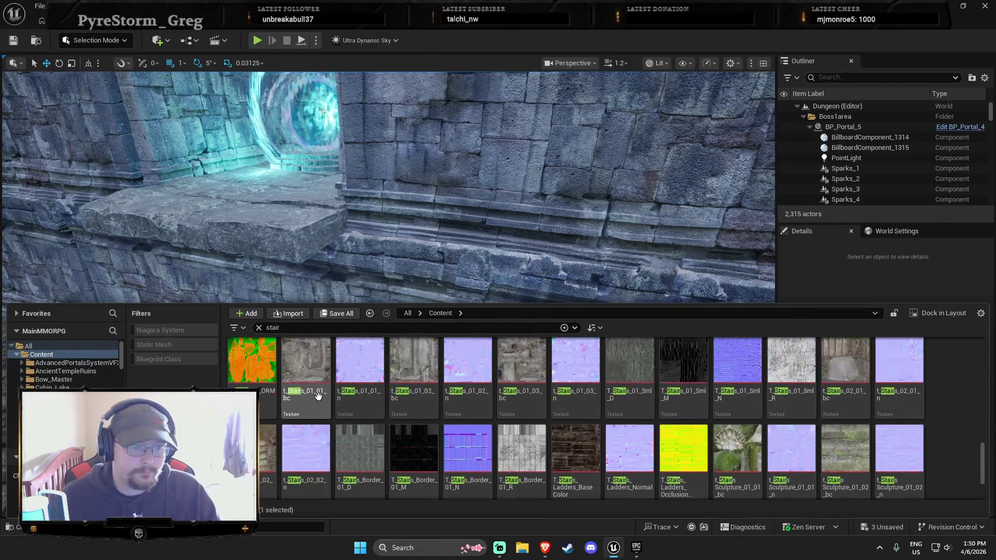
scroll(318, 396, "up", 3)
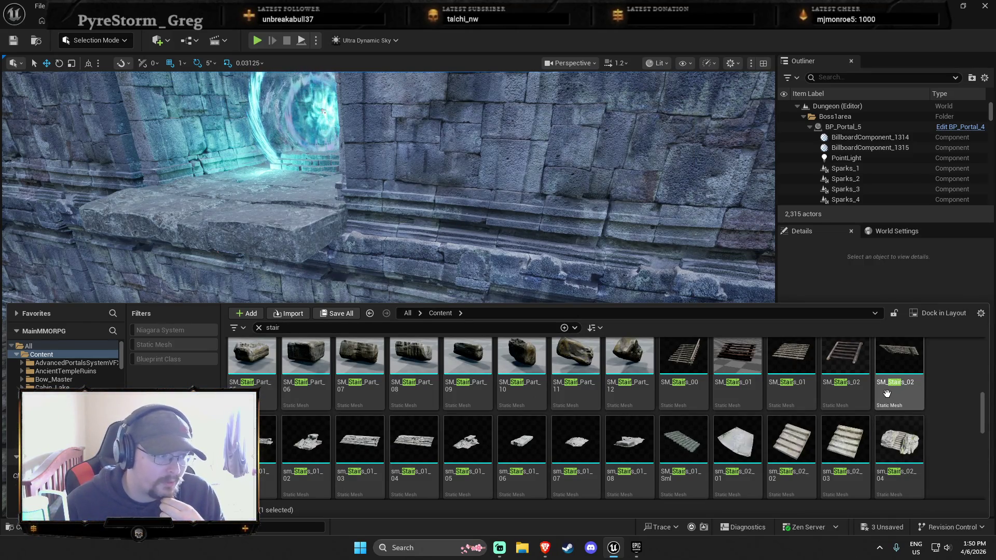
scroll(888, 394, "down", 1)
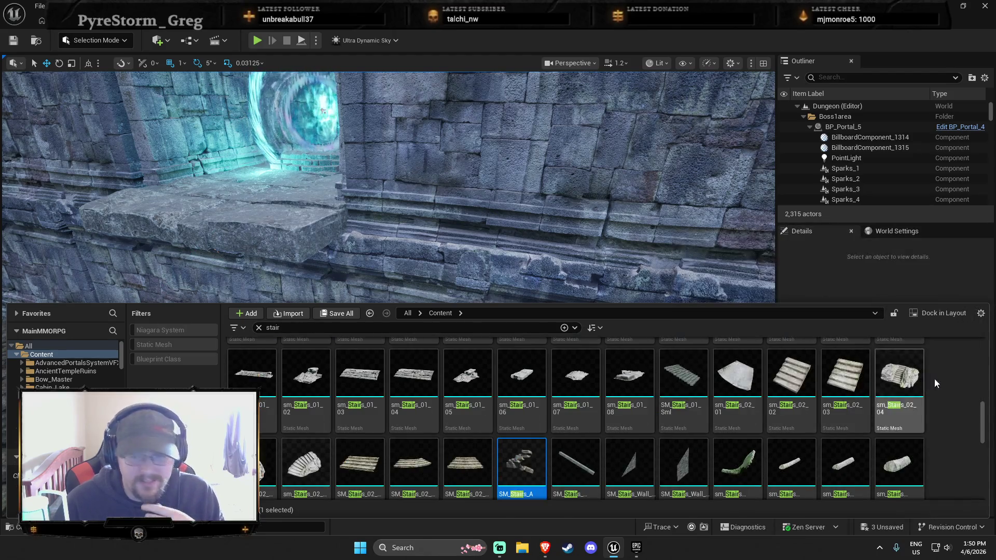
scroll(739, 368, "down", 1)
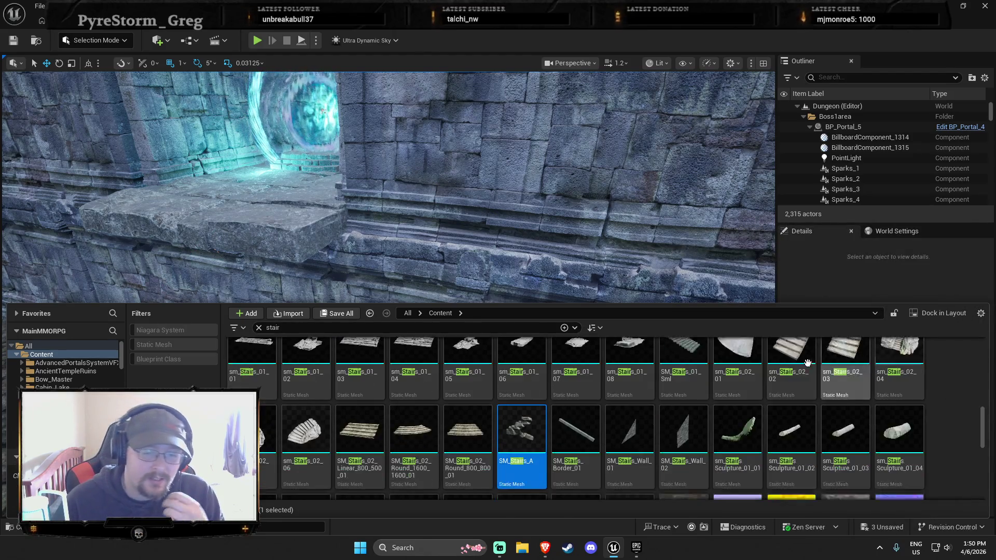
mouse_move(757, 408)
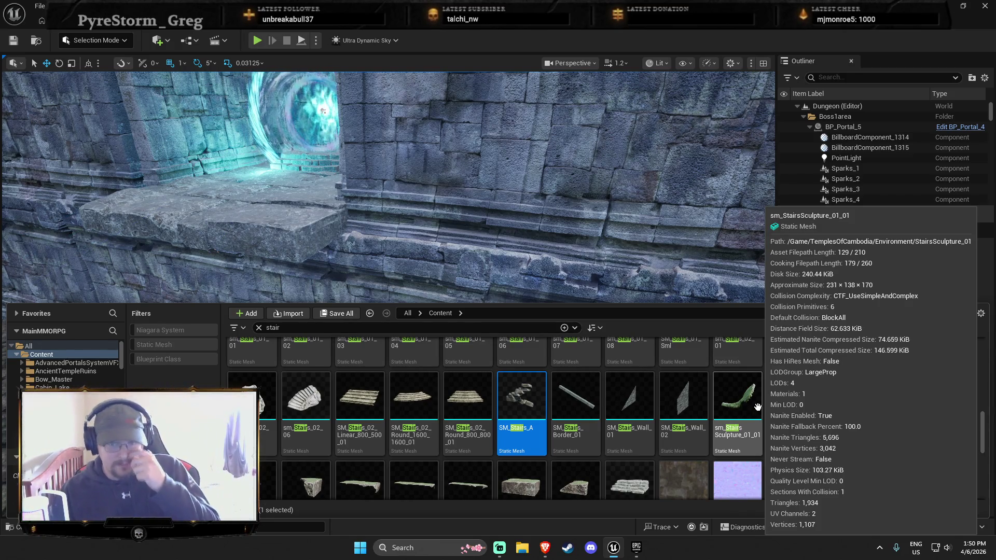
left_click(754, 405)
double_click(754, 404)
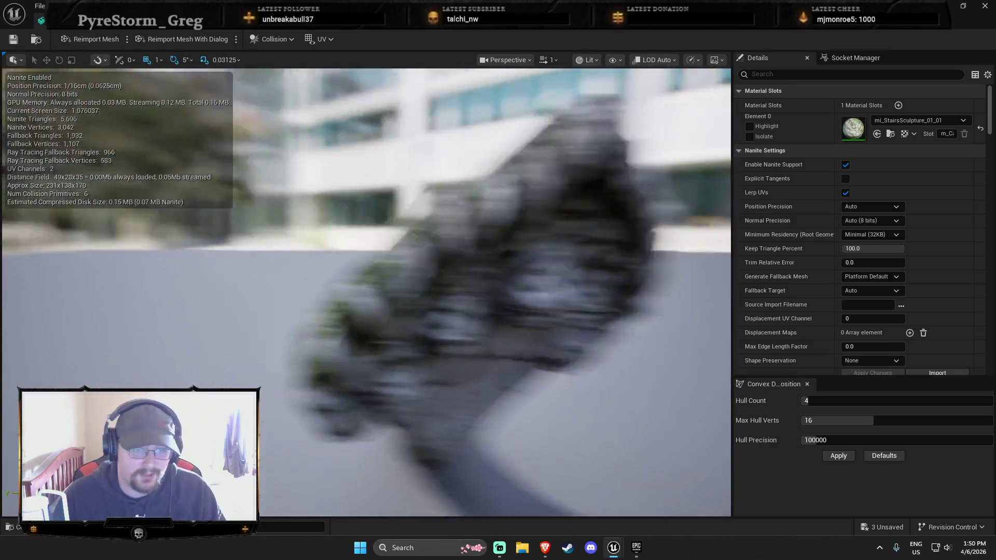
Inspect the sm_StairsSculpture_01_01 preview, close it, and return to the stair asset results.
left_click_drag(499, 312, 499, 311)
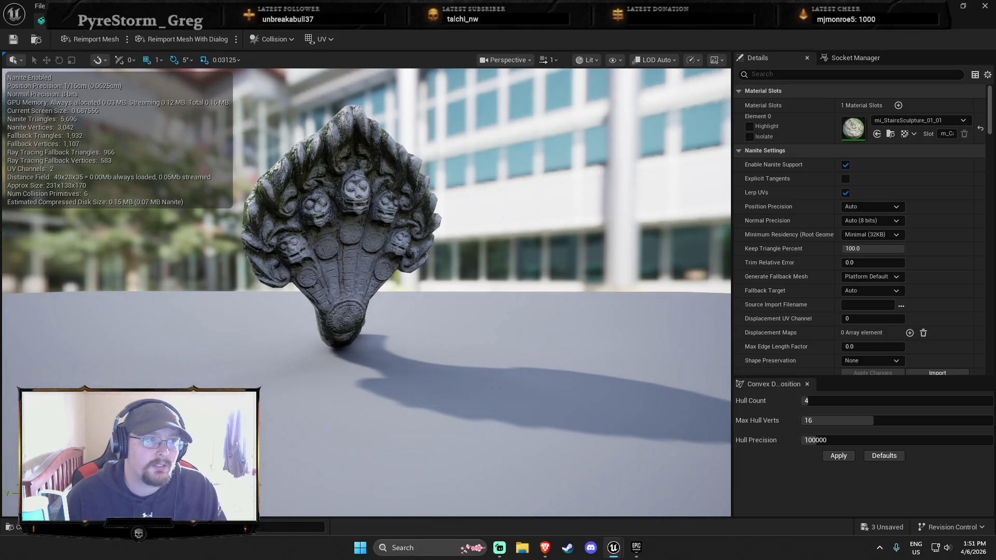
key("alt+Tab")
key("ctrl+space")
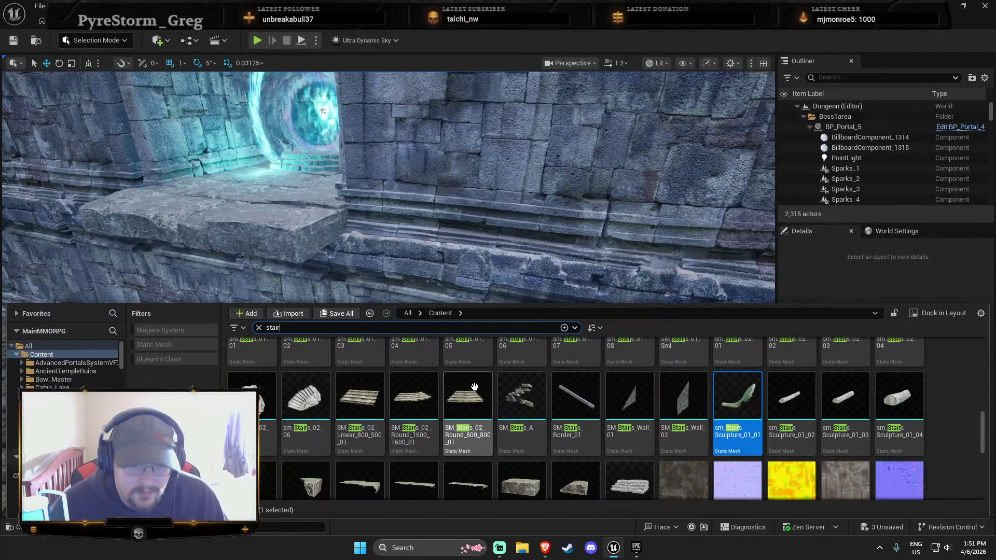
mouse_move(424, 412)
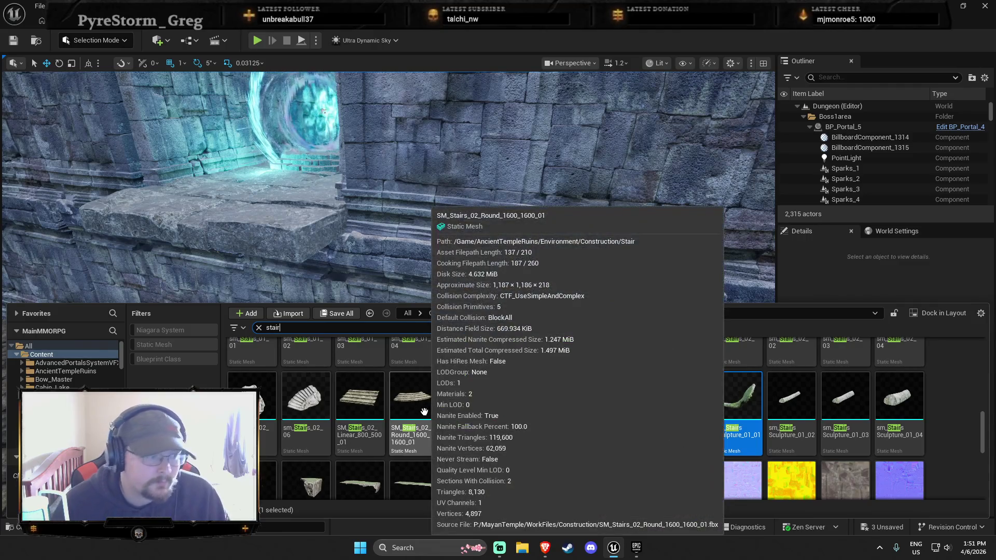
scroll(821, 411, "up", 2)
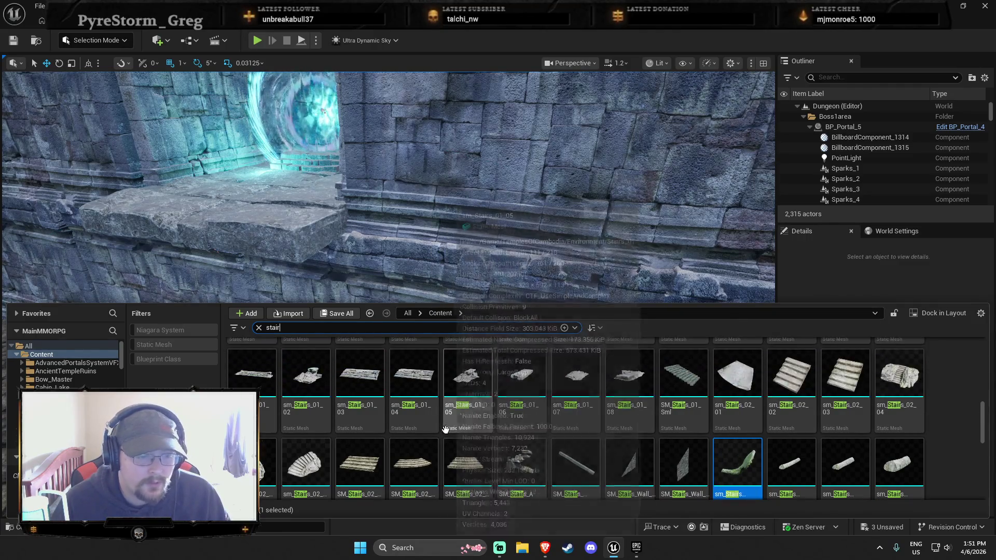
Place SM_Stairs_01_Sml below the portal ledge and rotate it about -90° to run along the wall.
left_click_drag(683, 410, 657, 274)
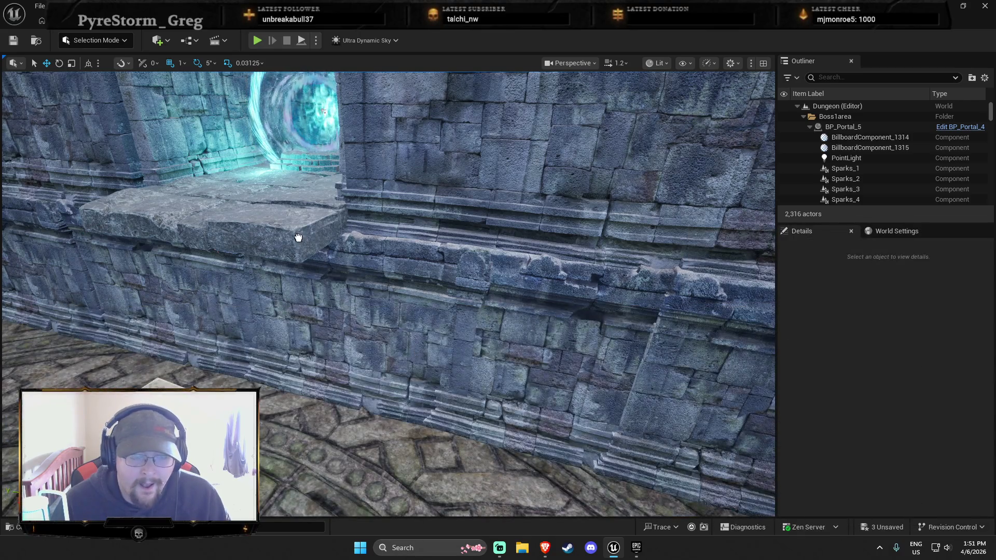
key("e")
mouse_move(291, 265)
left_mouse_down()
mouse_move(363, 233)
mouse_move(454, 257)
mouse_move(480, 259)
mouse_move(478, 249)
left_mouse_up()
left_click_drag(332, 241, 332, 241)
Stretch the stairs to 1.4375 Y scale and slide them along the wall.
mouse_move(402, 233)
left_mouse_down()
mouse_move(431, 228)
mouse_move(386, 236)
mouse_move(411, 259)
mouse_move(478, 246)
left_mouse_up()
key("w")
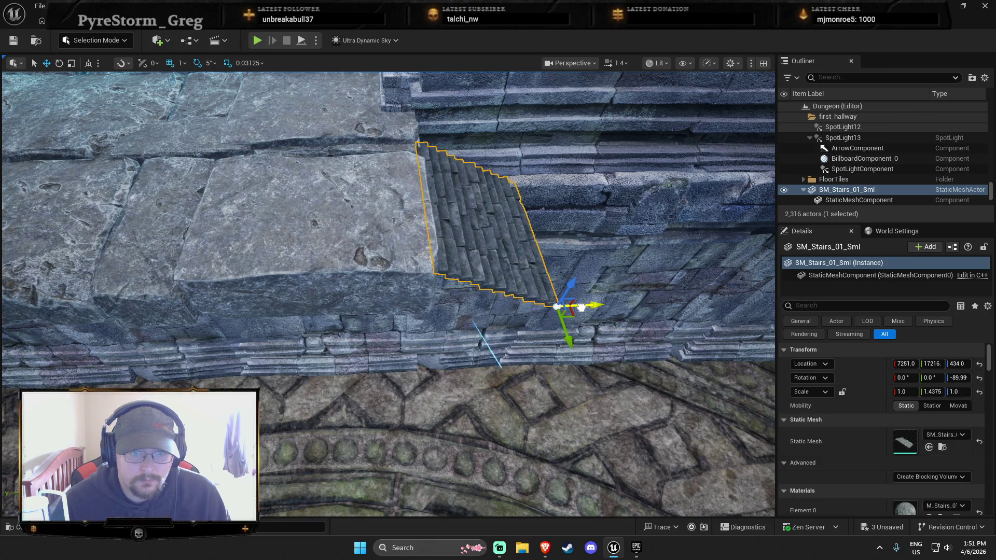
left_click_drag(584, 308, 575, 310)
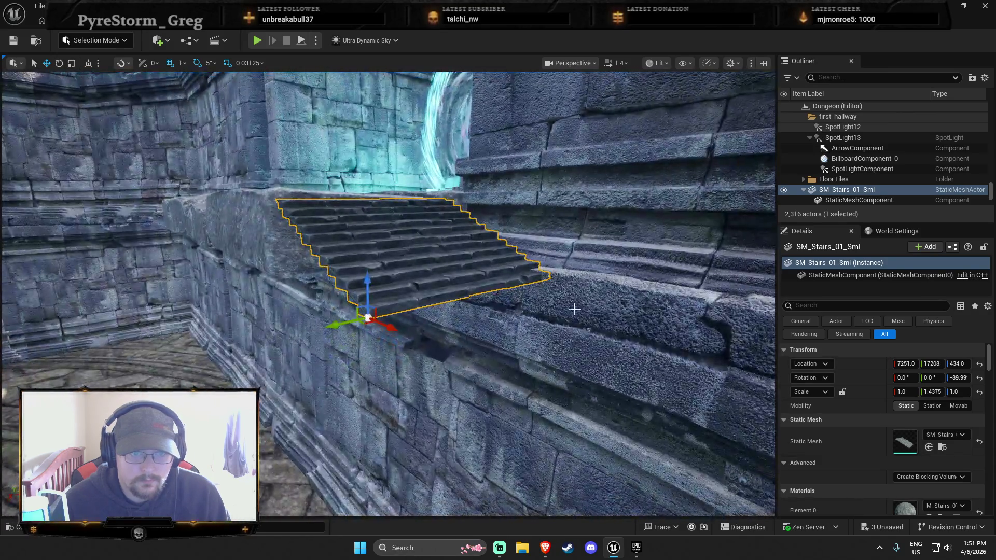
mouse_move(385, 319)
left_mouse_down()
mouse_move(381, 327)
mouse_move(394, 278)
mouse_move(506, 369)
mouse_move(500, 428)
left_mouse_up()
mouse_move(488, 345)
left_mouse_down()
mouse_move(488, 317)
mouse_move(478, 379)
mouse_move(520, 318)
mouse_move(382, 304)
left_mouse_up()
Duplicate one, then two, then four stair pieces, chaining the copies down the wall.
key("ctrl+d")
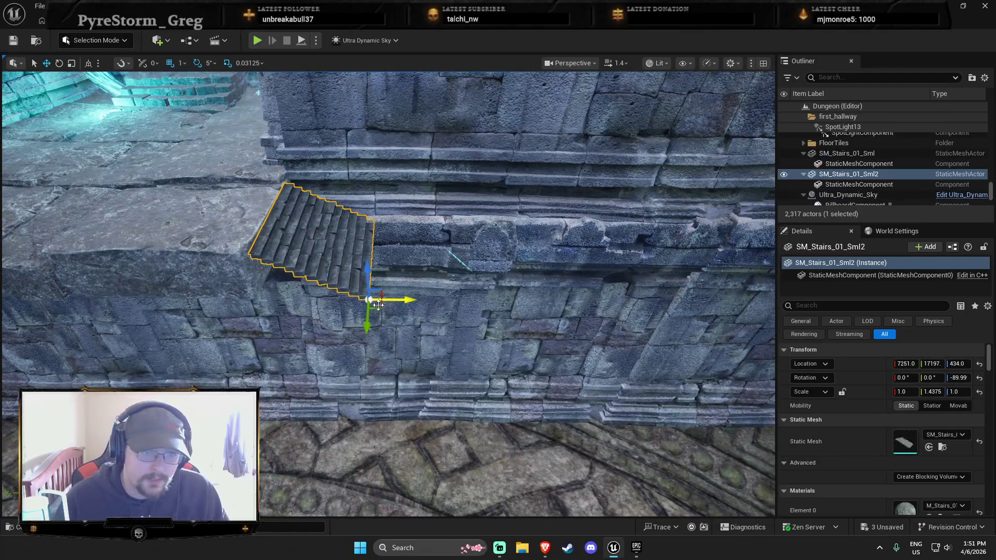
left_click_drag(381, 291, 492, 311)
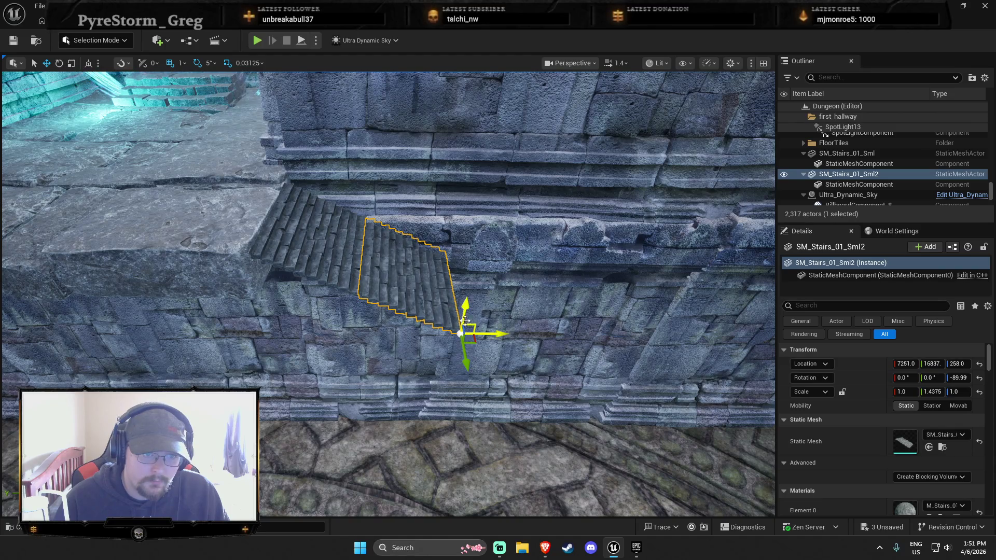
left_click(357, 294, "ctrl")
key("ctrl+d")
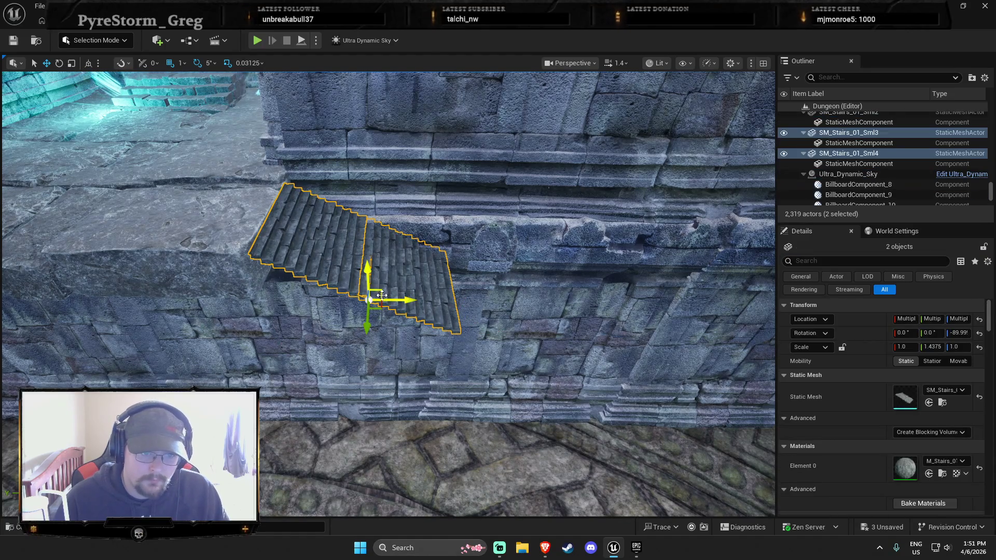
mouse_move(381, 291)
left_mouse_down()
mouse_move(567, 310)
mouse_move(563, 359)
left_mouse_up()
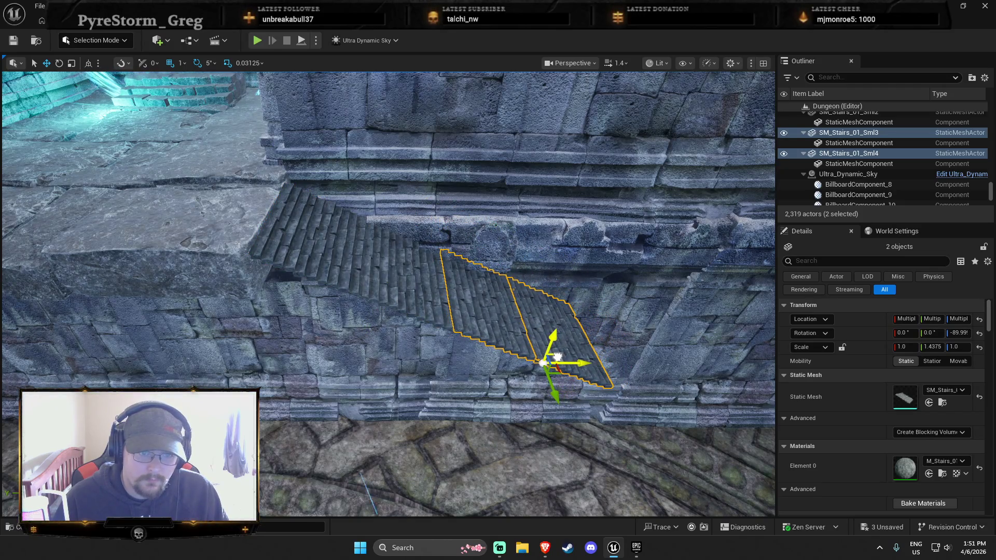
left_click_drag(556, 357, 617, 382)
left_click_drag(223, 184, 294, 329)
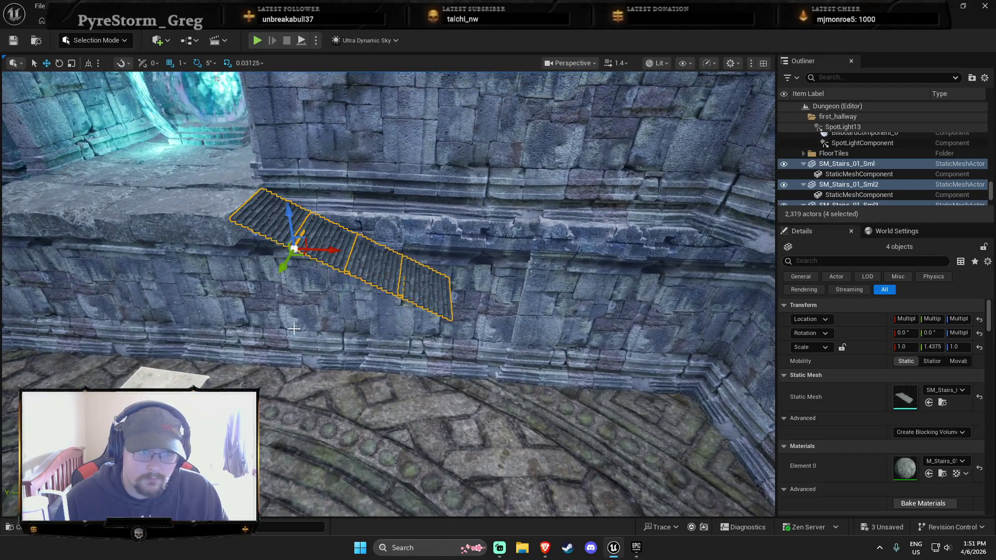
key("ctrl+d")
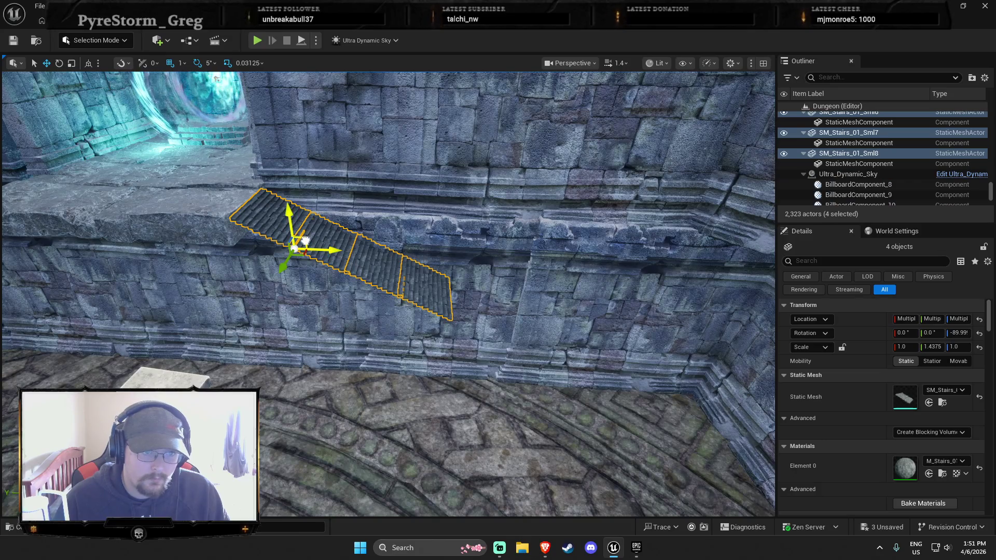
mouse_move(515, 336)
left_mouse_down()
mouse_move(518, 296)
mouse_move(573, 353)
left_mouse_up()
mouse_move(610, 317)
left_mouse_down()
mouse_move(550, 332)
mouse_move(506, 310)
mouse_move(488, 313)
mouse_move(485, 334)
left_mouse_up()
left_click(485, 336)
Delete the extra stair piece and place a pillar from a 'pillar' asset search.
key("Delete")
left_click_drag(503, 408, 513, 430)
key("ctrl+space")
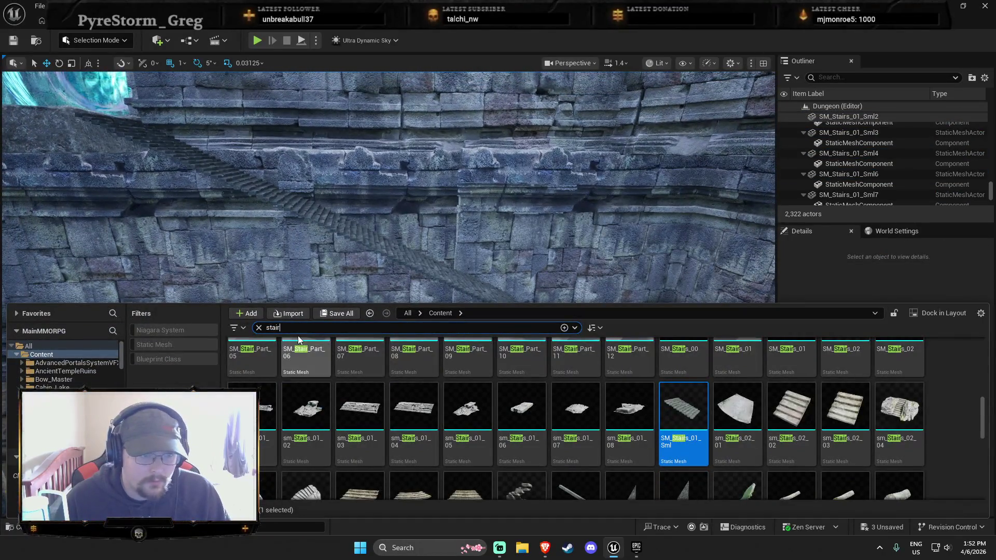
left_click(258, 328)
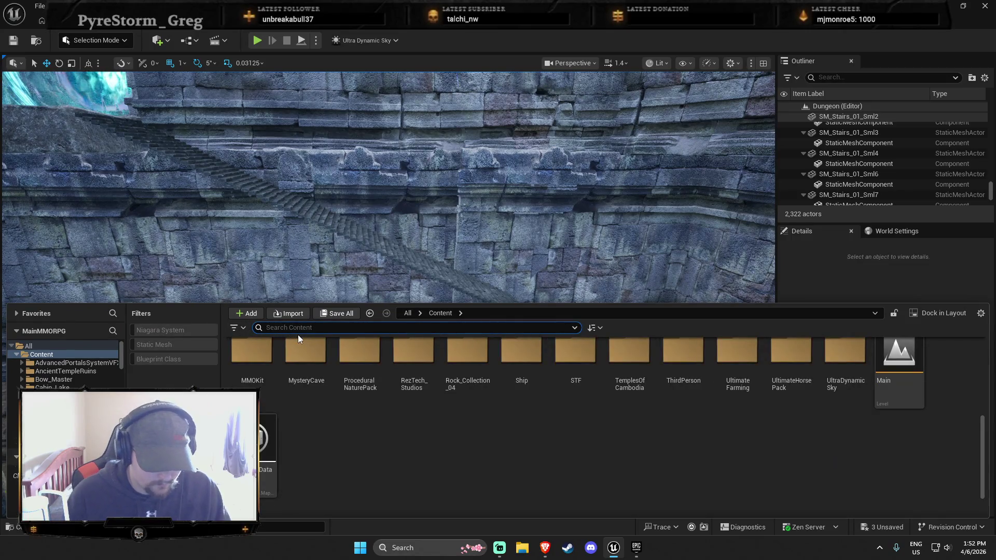
type("pillar")
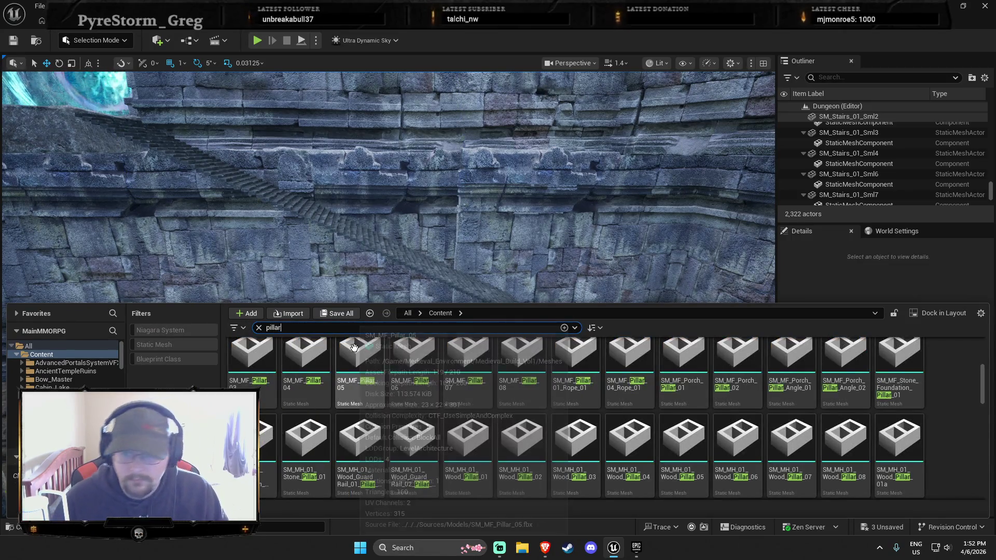
scroll(874, 455, "down", 5)
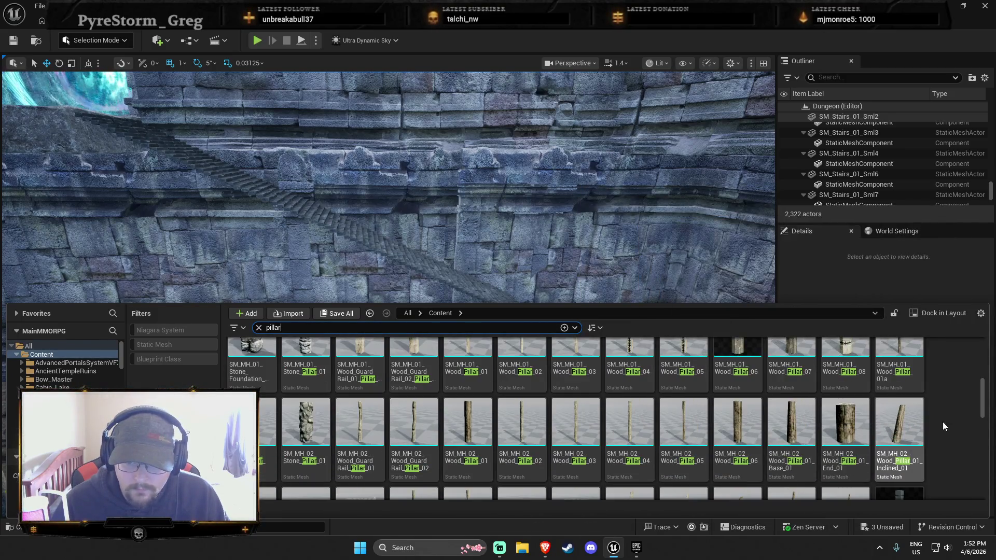
scroll(942, 426, "down", 8)
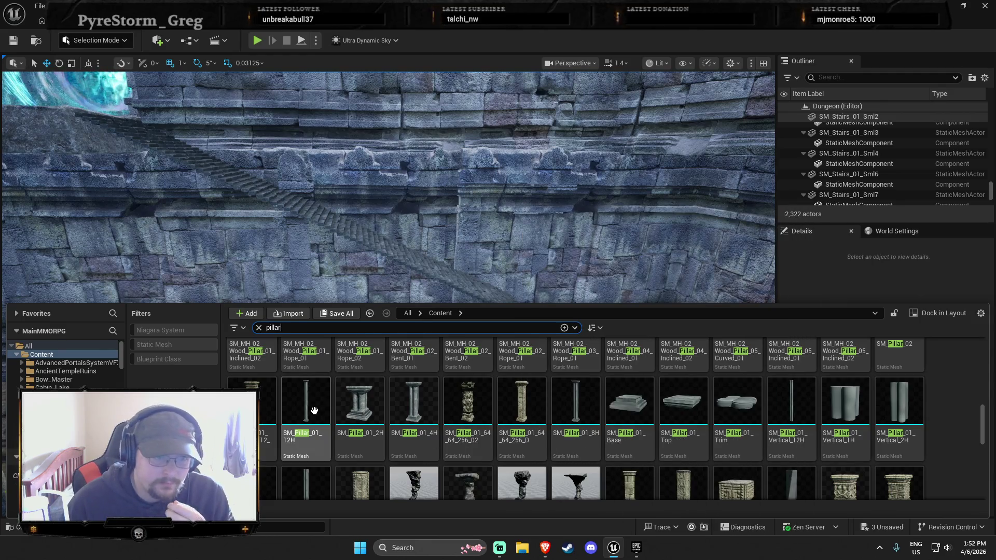
mouse_move(313, 410)
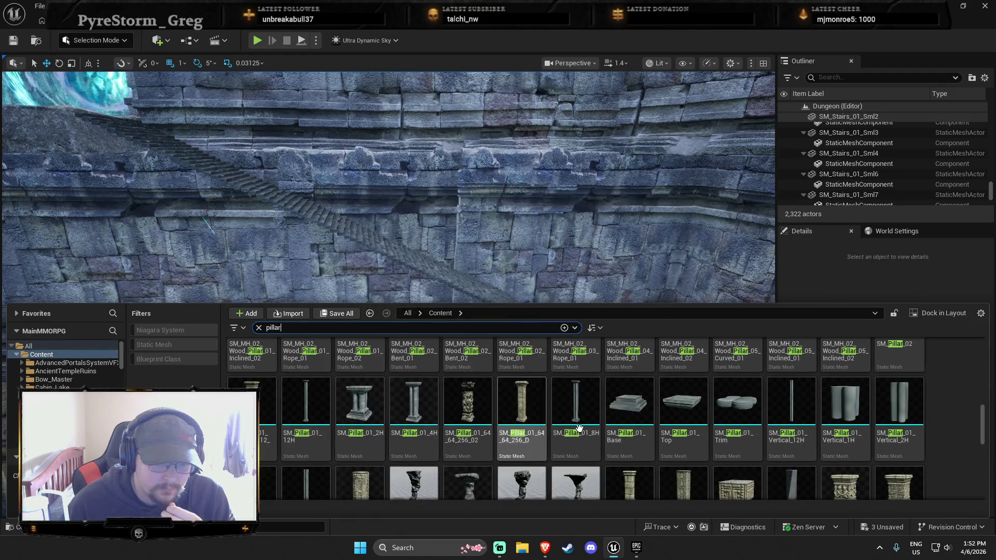
scroll(585, 408, "down", 3)
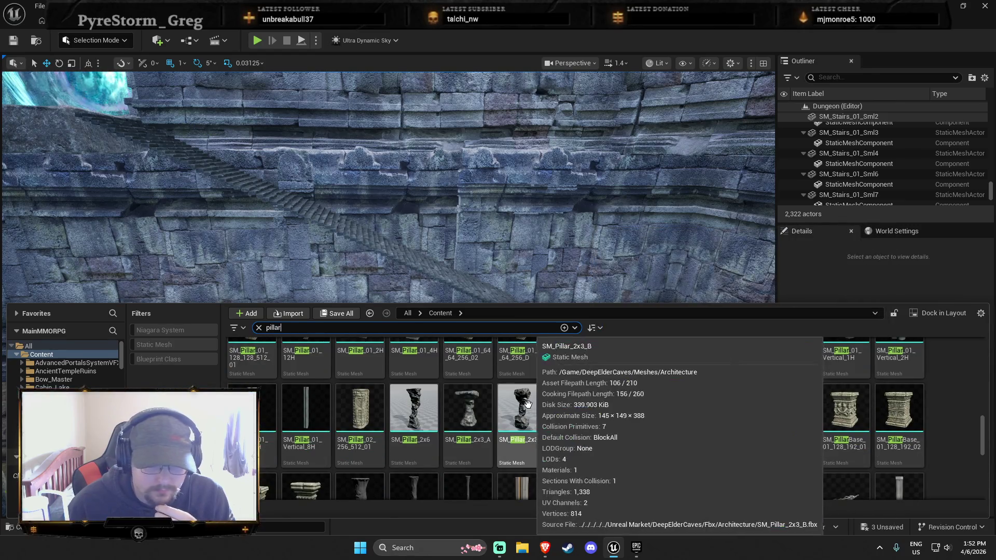
mouse_move(522, 431)
left_mouse_down()
mouse_move(529, 337)
mouse_move(540, 324)
mouse_move(473, 318)
mouse_move(345, 384)
left_mouse_up()
Replace the old pillar with another short stone pillar on the floor near the stairs.
key("Delete")
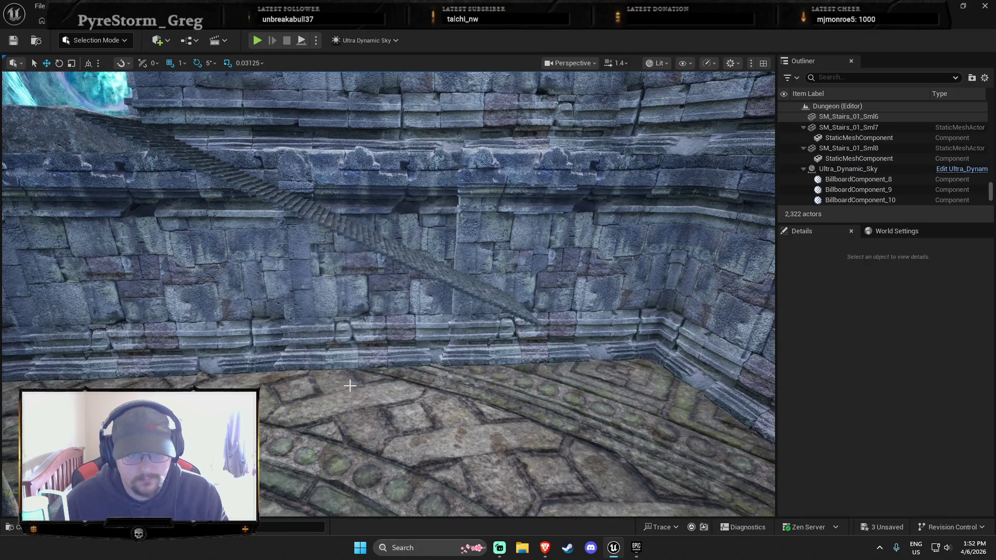
key("ctrl+space")
scroll(797, 414, "up", 2)
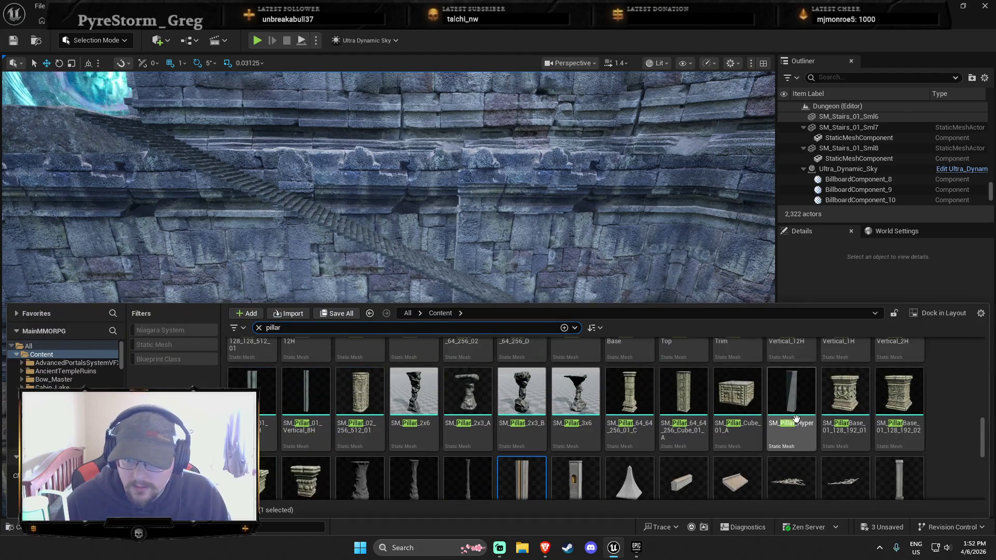
mouse_move(629, 410)
left_mouse_down()
mouse_move(616, 258)
mouse_move(424, 352)
left_mouse_up()
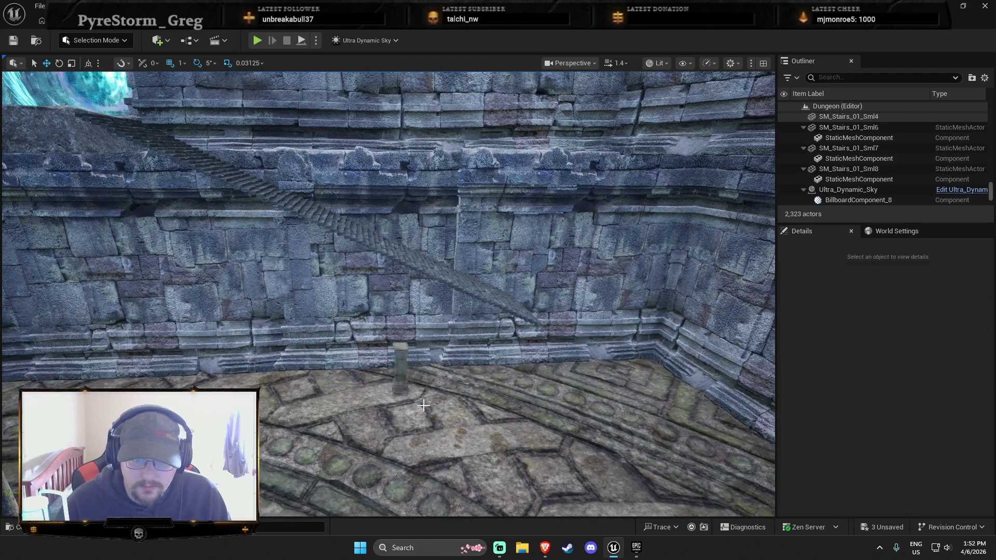
Tilt and stretch a test pillar, then undo the stretch and delete it.
left_click_drag(424, 405, 424, 405)
key("e")
mouse_move(368, 354)
left_mouse_down()
mouse_move(400, 338)
mouse_move(405, 410)
left_mouse_up()
key("r")
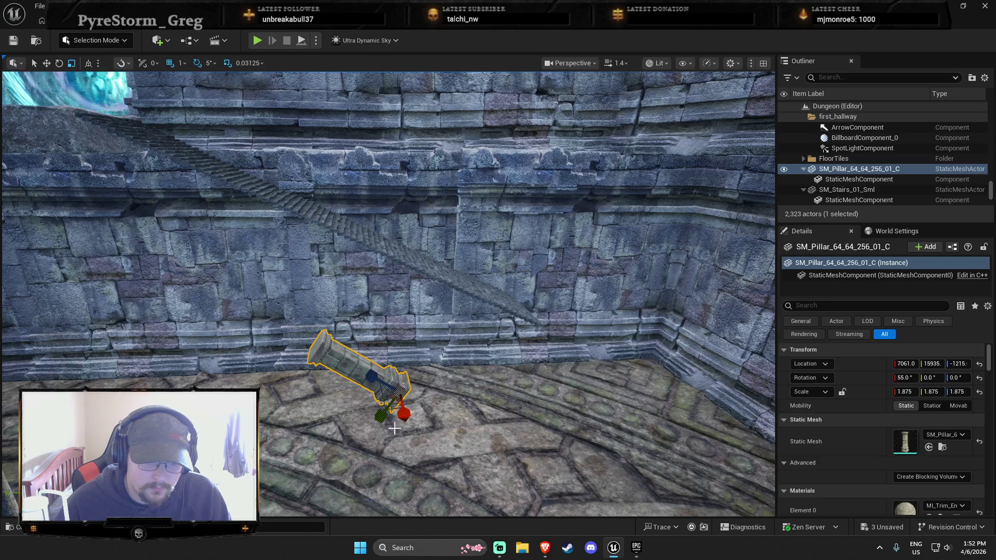
left_click_drag(373, 377, 229, 306)
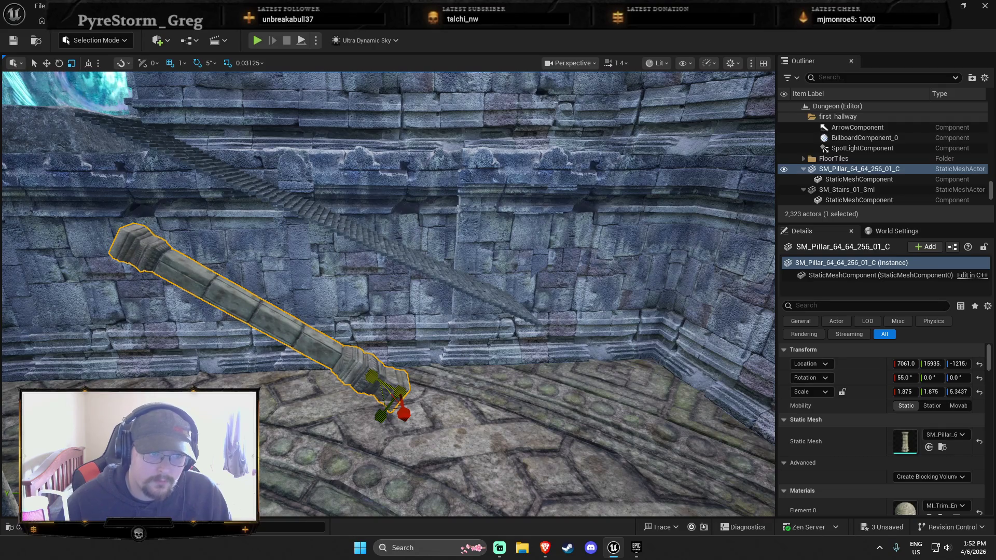
key("ctrl+z")
key("Delete")
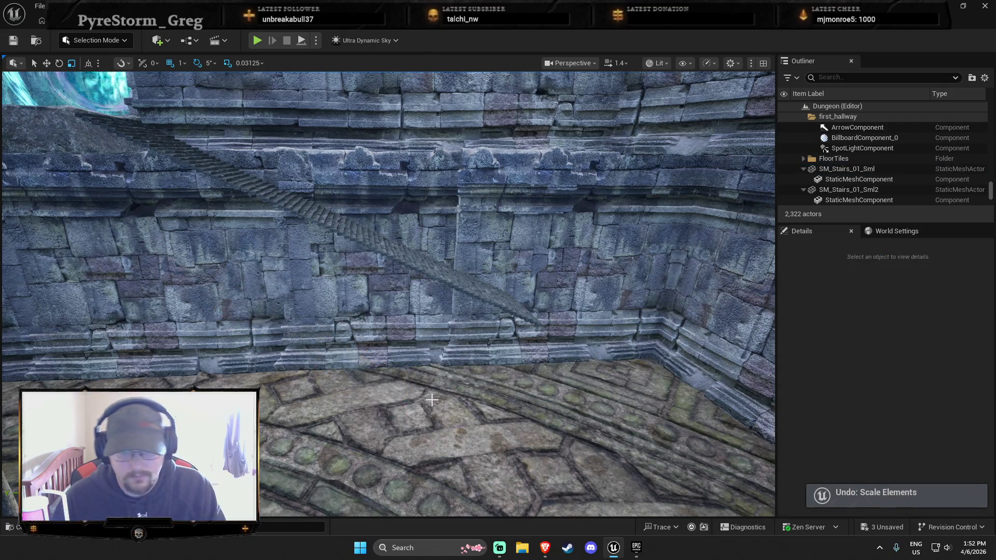
Place SM_Pillar_01_12H, tilt it to 55°, lengthen it, and move it onto the stairs.
key("ctrl+space")
mouse_move(307, 386)
left_mouse_down()
mouse_move(411, 285)
mouse_move(438, 400)
left_mouse_up()
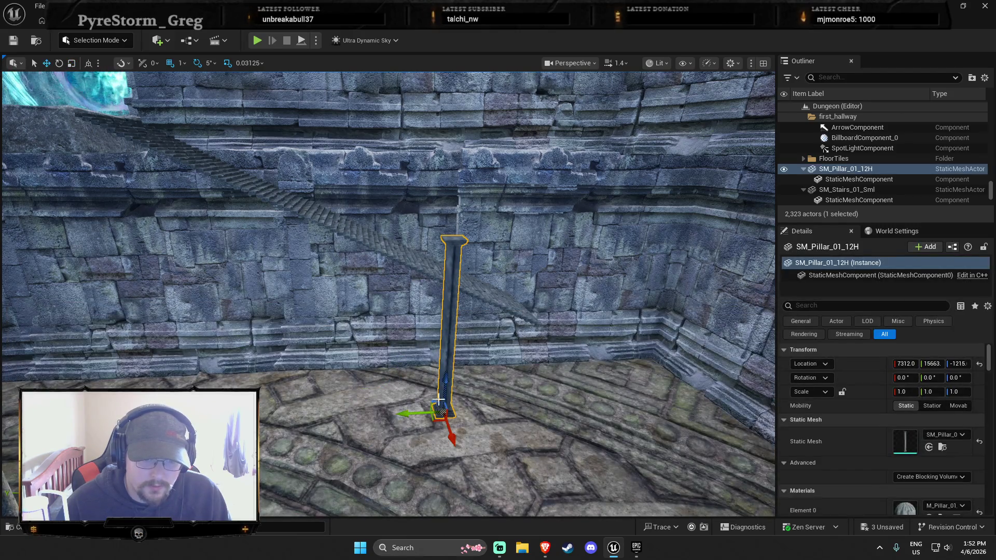
left_click_drag(446, 363, 480, 403)
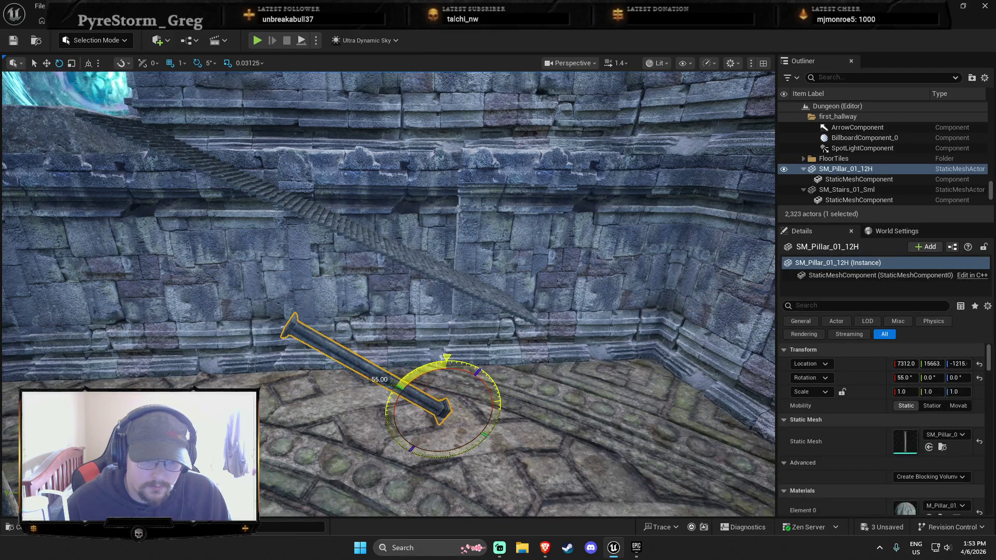
key("r")
mouse_move(420, 401)
left_mouse_down()
mouse_move(363, 358)
mouse_move(394, 381)
mouse_move(384, 373)
left_mouse_up()
key("w")
scroll(467, 409, "down", 5)
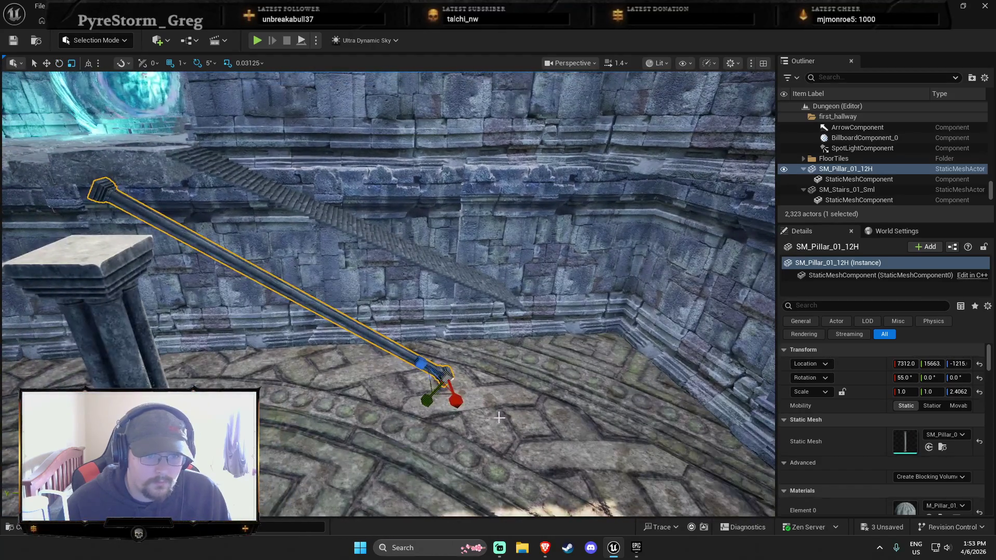
mouse_move(444, 383)
left_mouse_down()
mouse_move(485, 381)
mouse_move(511, 398)
mouse_move(508, 410)
mouse_move(520, 392)
mouse_move(435, 398)
left_mouse_up()
mouse_move(404, 344)
left_mouse_down()
mouse_move(425, 290)
mouse_move(586, 347)
mouse_move(570, 363)
mouse_move(489, 312)
mouse_move(525, 311)
left_mouse_up()
Tilt the pillar to 60° and slide it down along the stairway.
key("e")
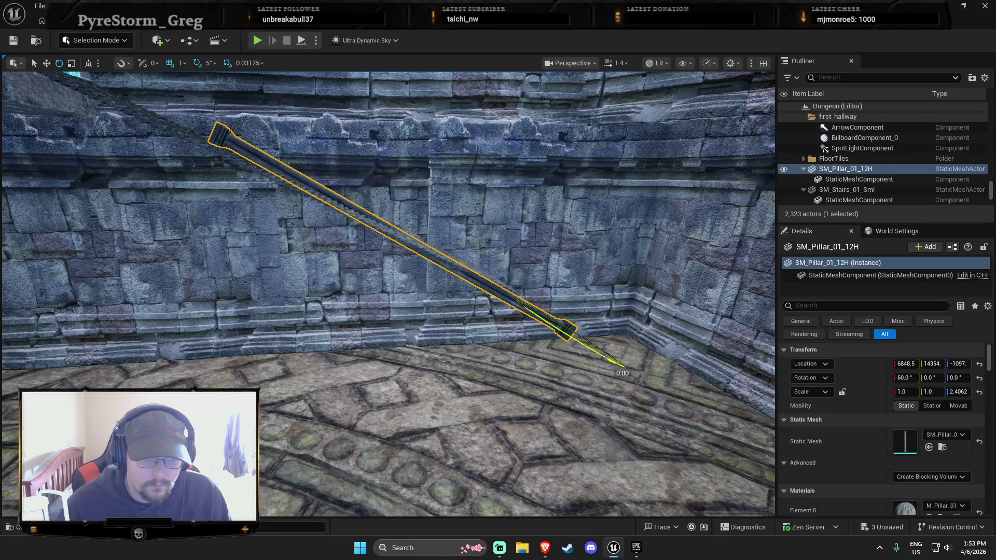
mouse_move(552, 291)
left_mouse_down()
mouse_move(521, 309)
mouse_move(540, 296)
mouse_move(514, 363)
mouse_move(468, 322)
mouse_move(399, 305)
left_mouse_up()
key("r")
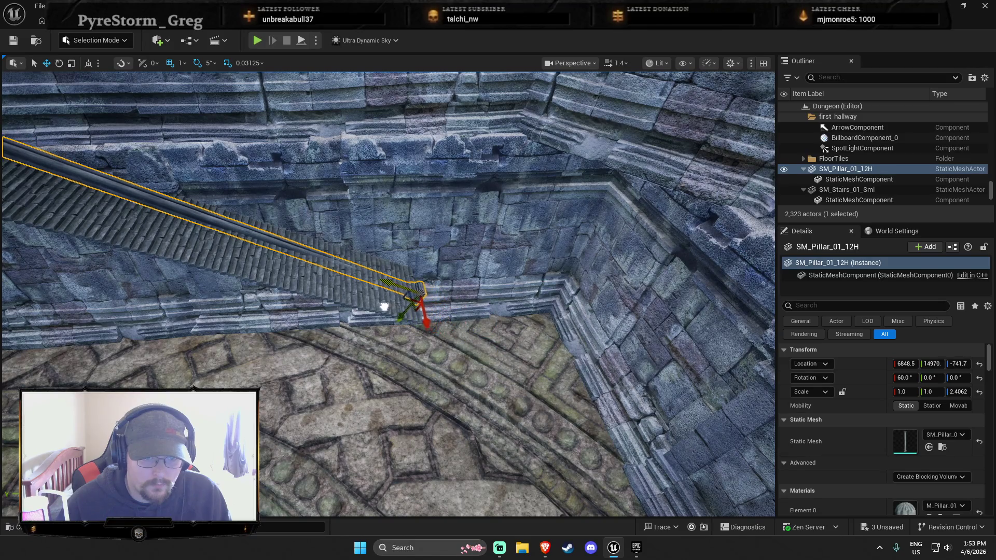
key("e")
left_click_drag(423, 312, 431, 349)
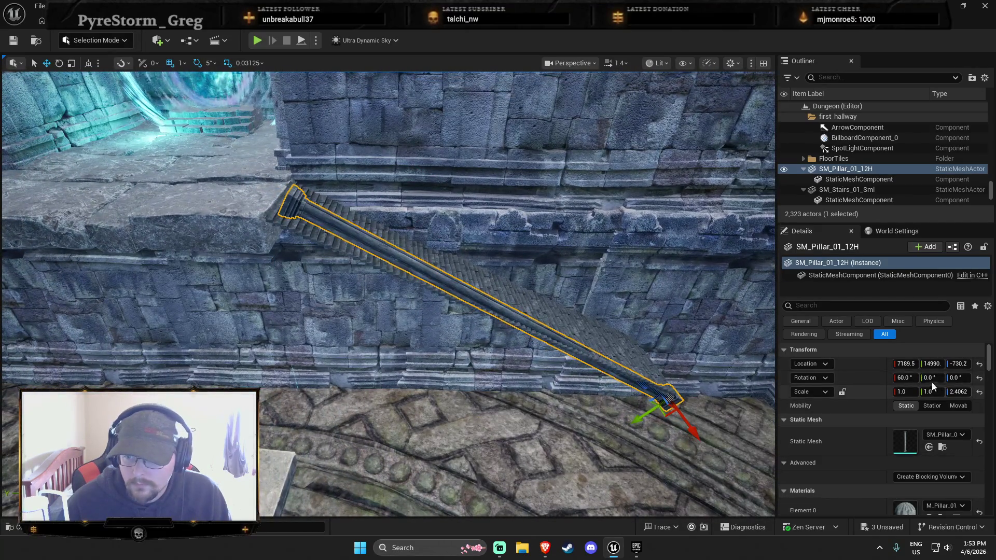
left_click(904, 378)
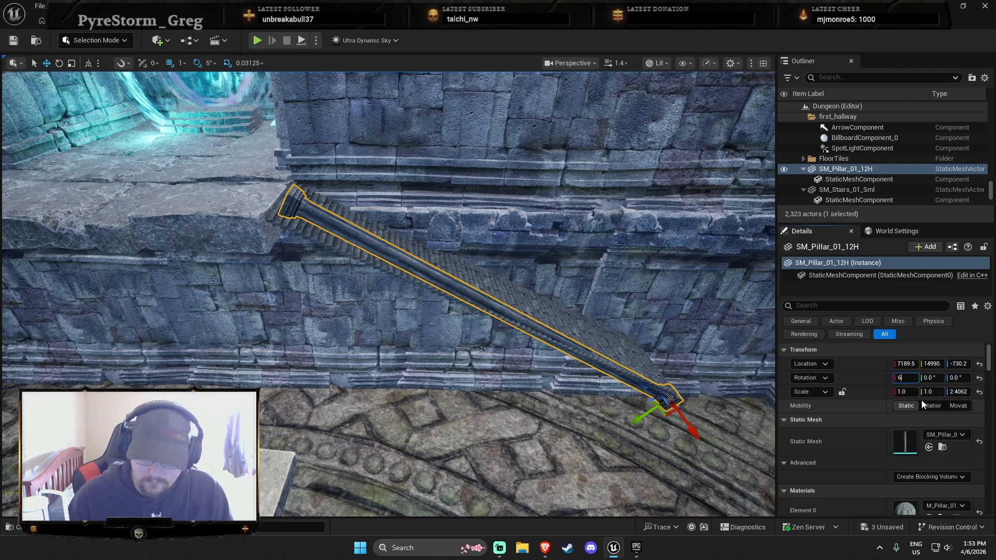
Try pillar X rotations of 62°, 60° and 66°, settling at 63°.
type("2")
key("Return")
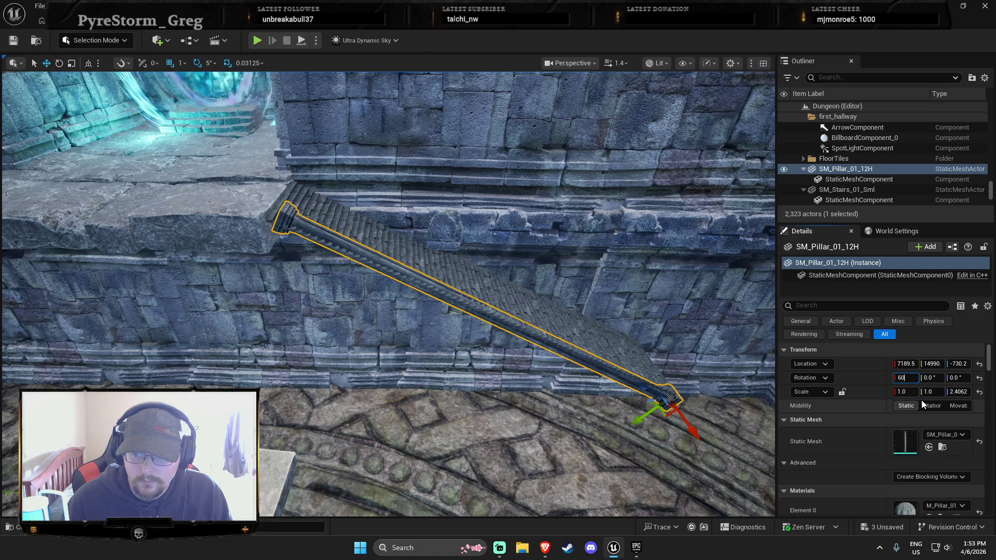
key("Return")
type("6")
key("Return")
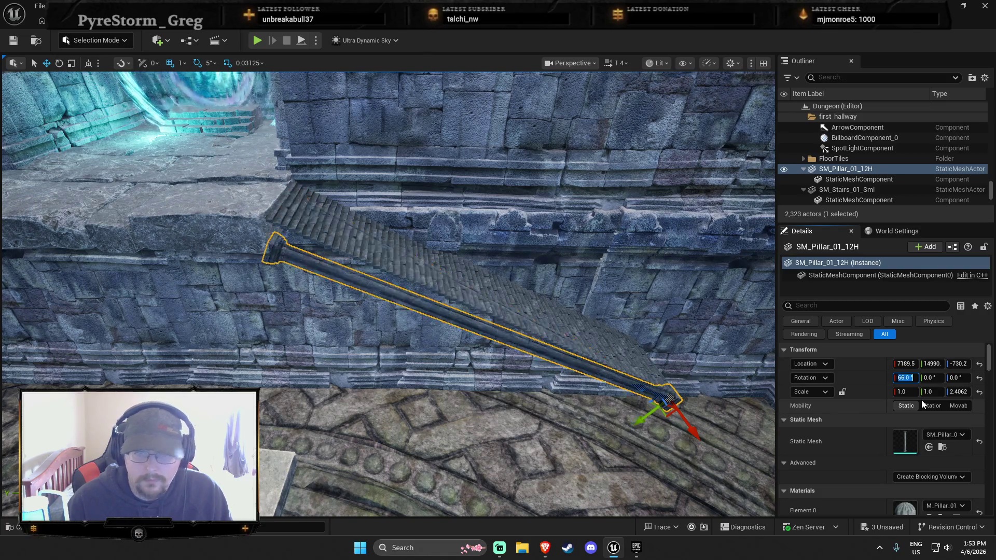
type("63")
key("Return")
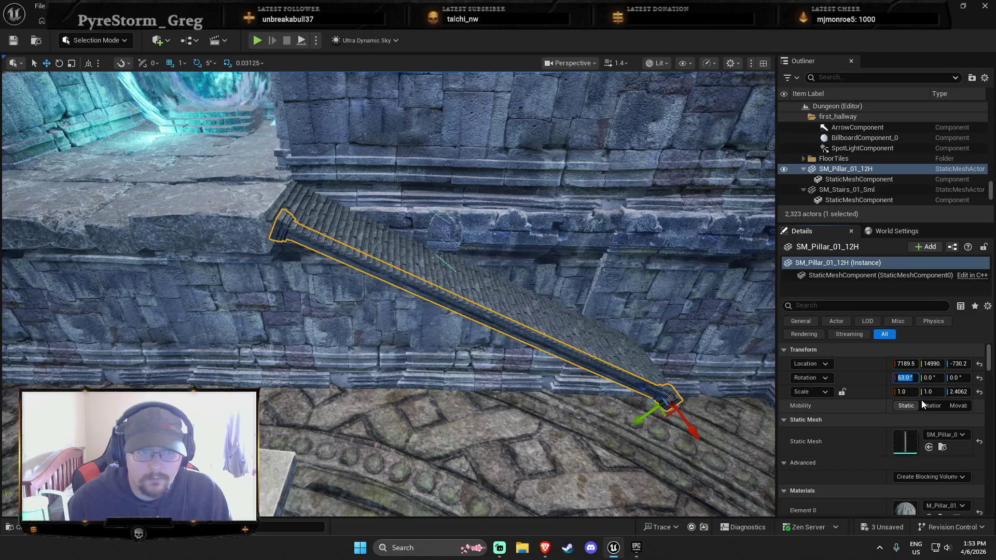
Lengthen the pillar to 2.625 Z scale and shift it down along the stairs.
mouse_move(637, 389)
left_mouse_down()
mouse_move(641, 378)
mouse_move(638, 389)
mouse_move(610, 362)
left_mouse_up()
key("e")
key("r")
key("Escape")
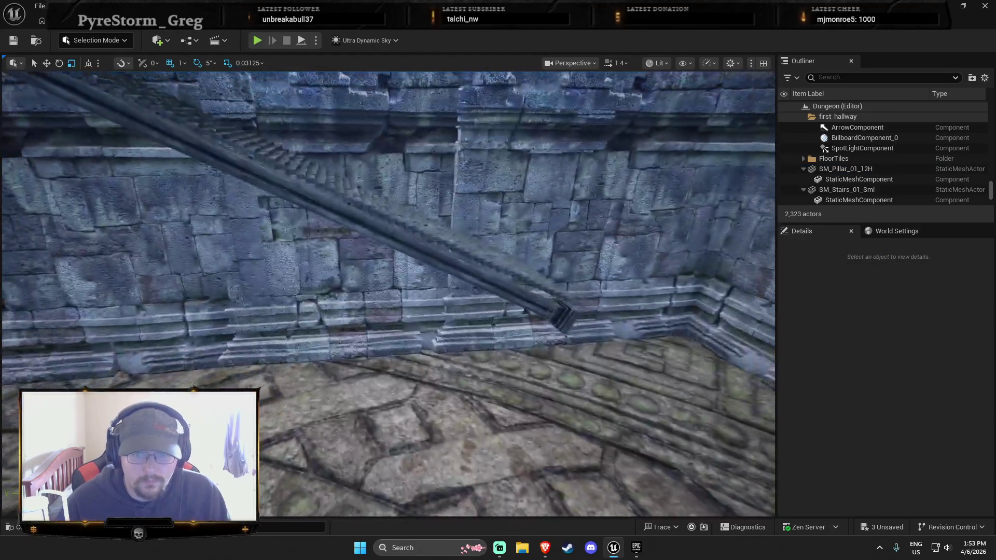
left_click_drag(512, 310, 512, 310)
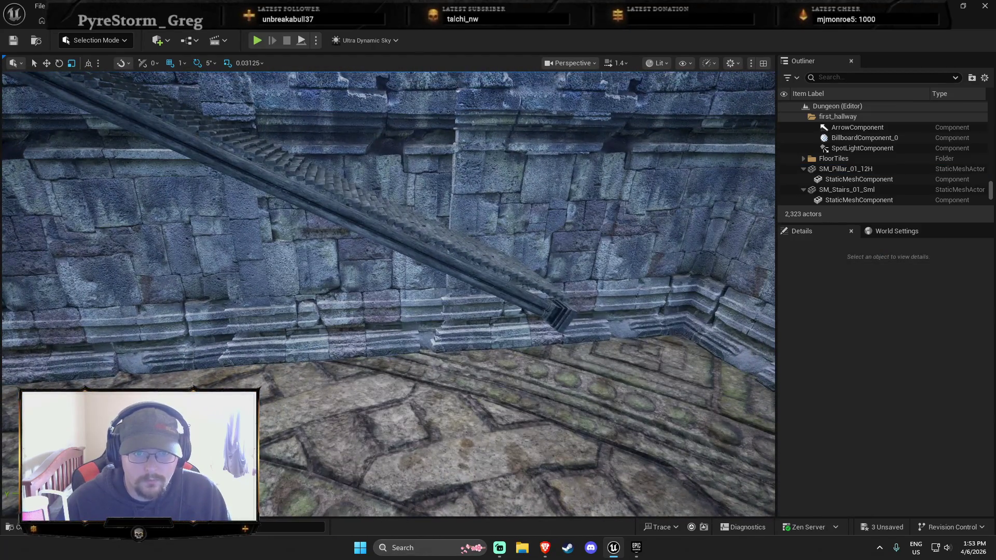
left_click(545, 308)
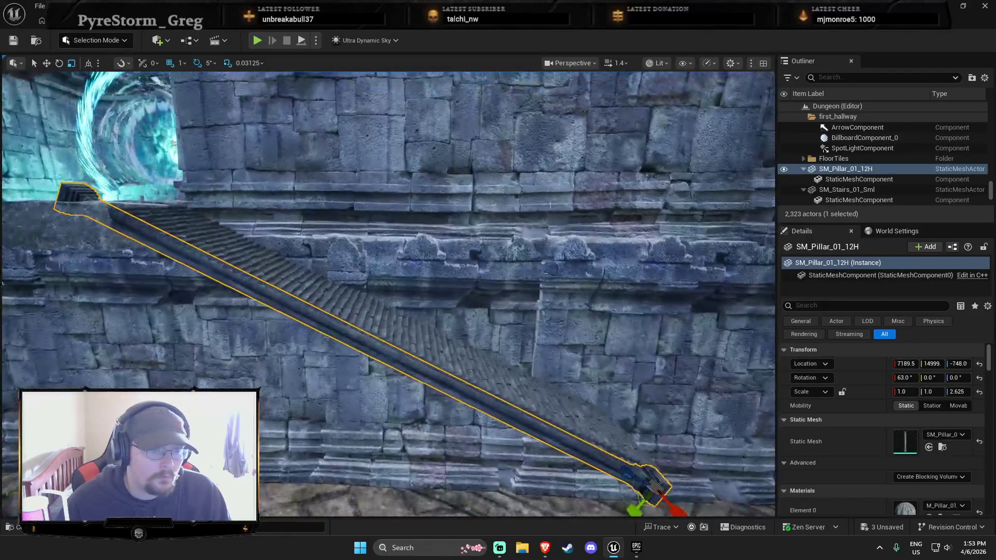
left_click_drag(104, 164, 103, 165)
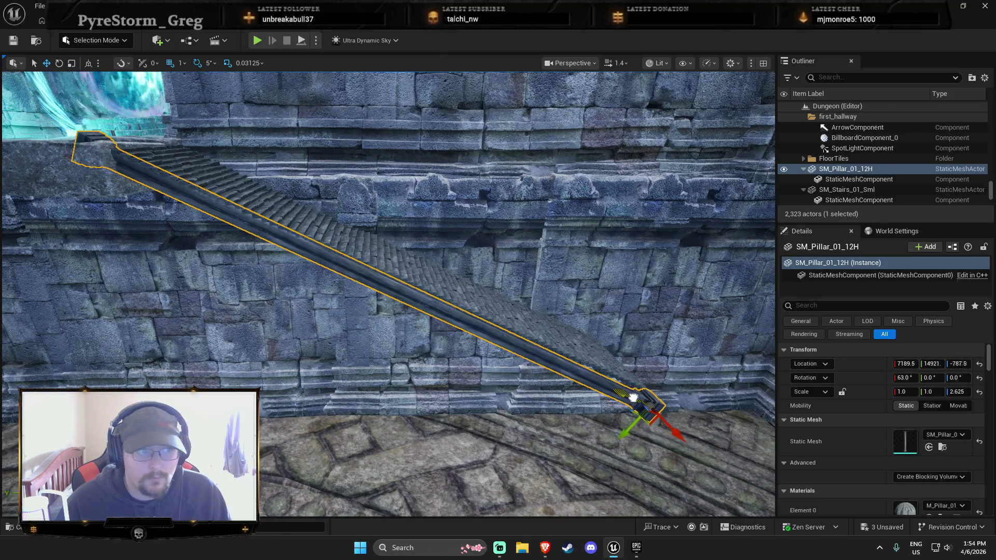
mouse_move(644, 411)
left_mouse_down()
mouse_move(628, 426)
mouse_move(641, 426)
left_mouse_up()
Set the pillar's tilt to 64° and check its fit from a new angle.
left_click_drag(642, 371, 642, 371)
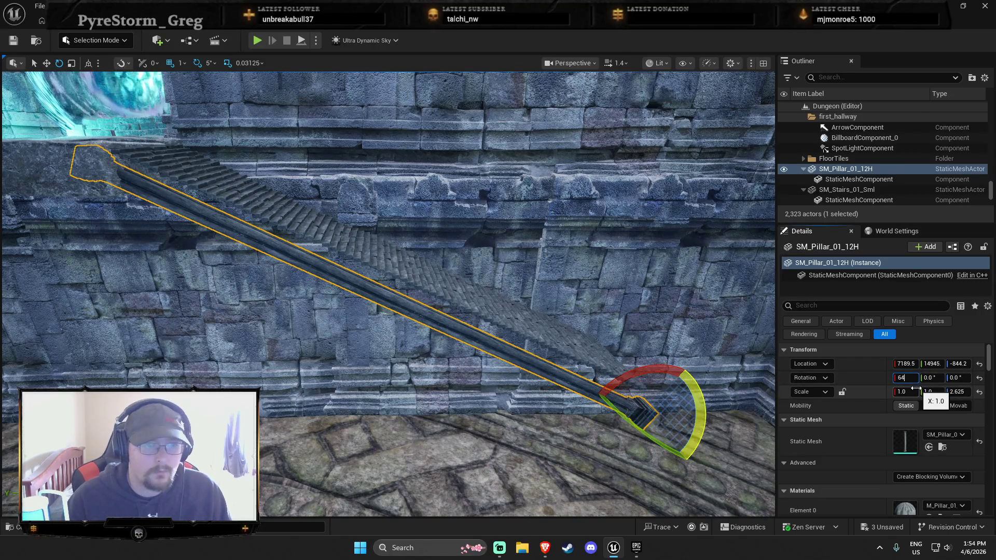
key("Return")
mouse_move(630, 410)
left_mouse_down()
mouse_move(602, 403)
mouse_move(604, 421)
mouse_move(612, 412)
left_mouse_up()
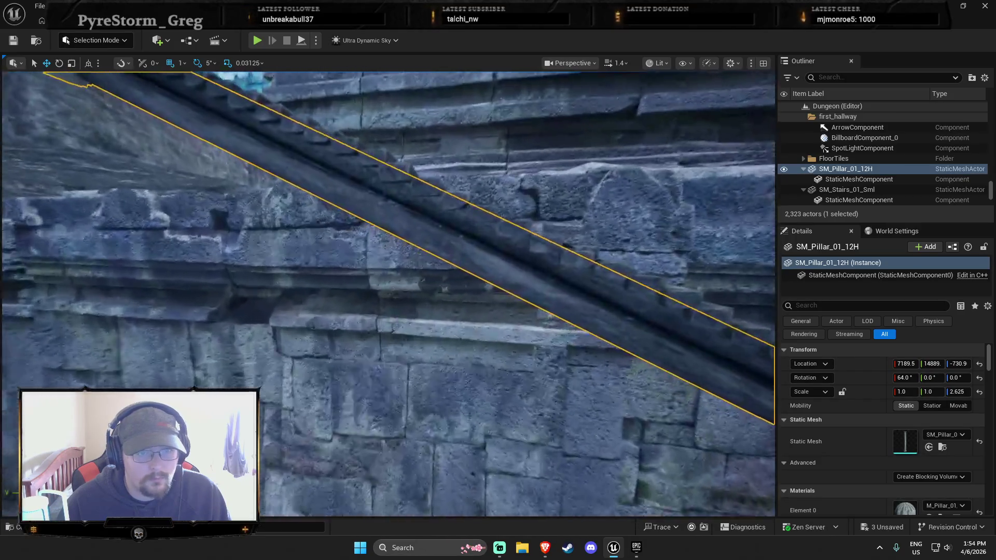
scroll(584, 375, "down", 5)
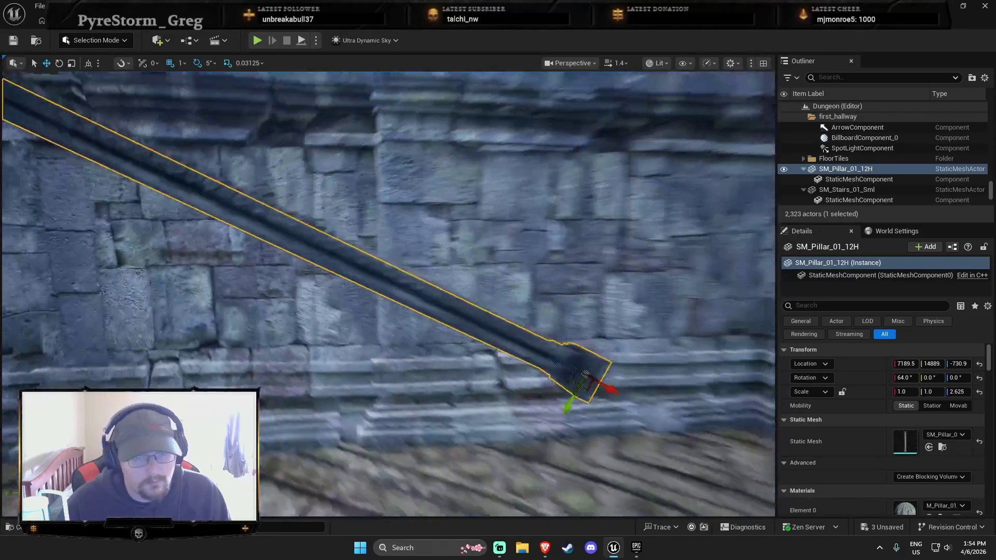
scroll(585, 375, "down", 8)
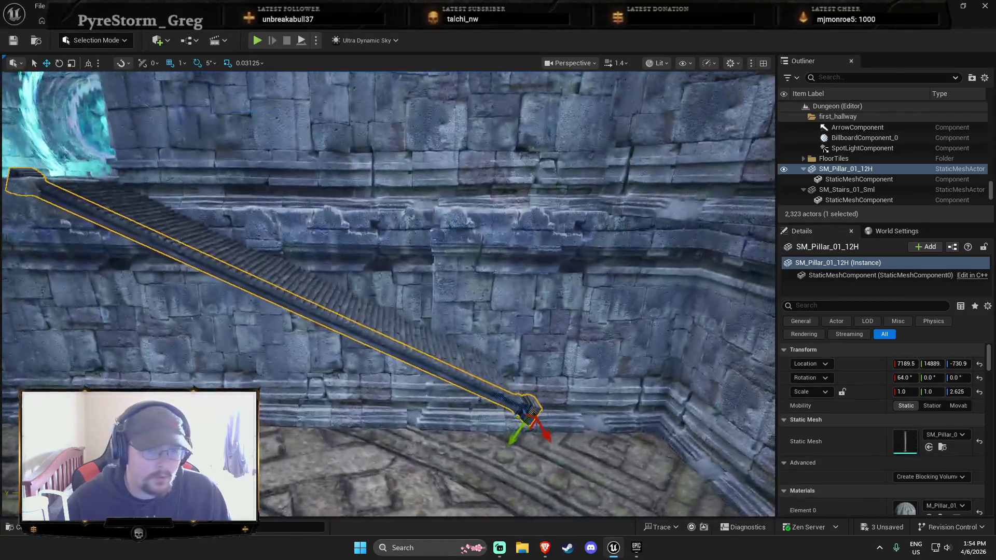
scroll(586, 417, "up", 3)
key("ctrl+space")
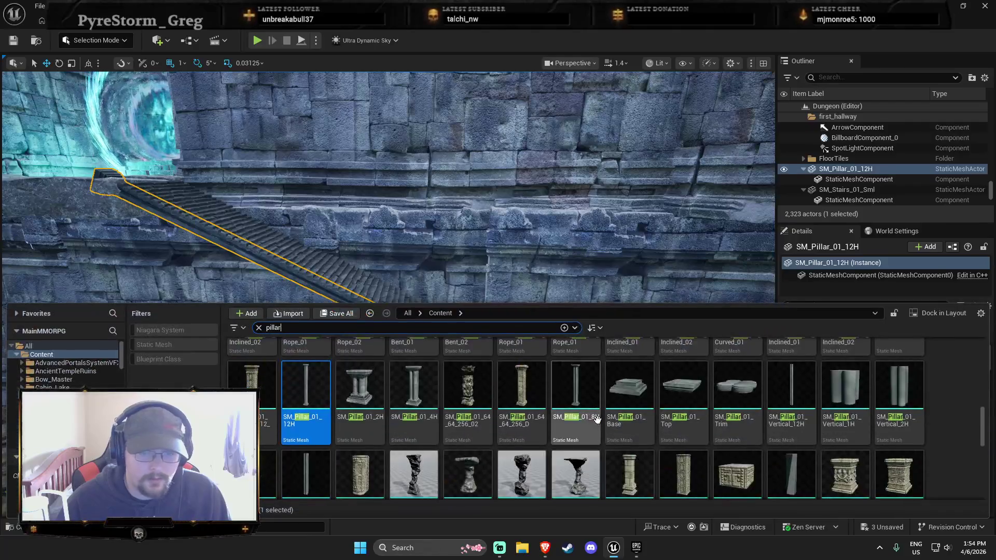
Place a short SM_Pillar_01_4H8 pillar in the room, undoing its last resize.
left_click_drag(461, 342, 540, 306)
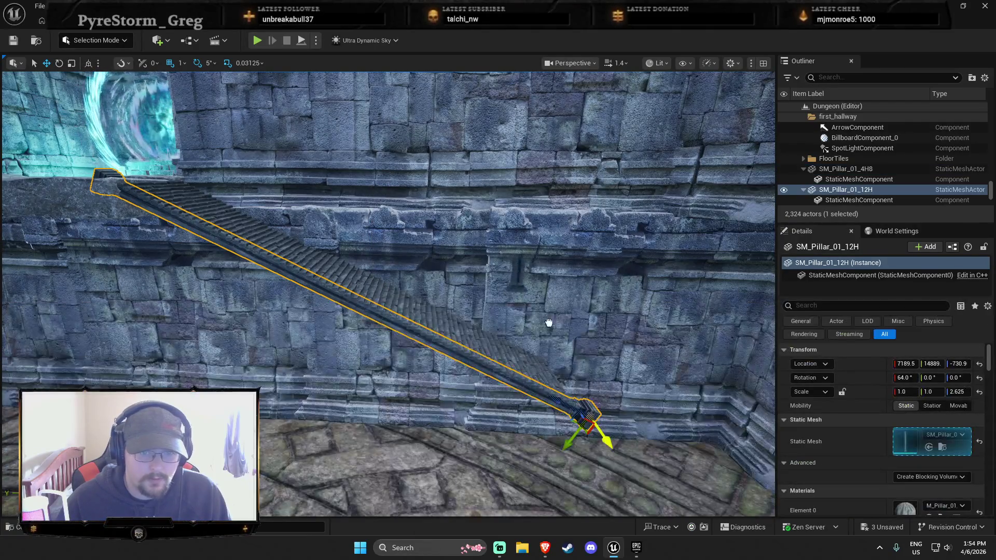
left_click(581, 462)
key("f")
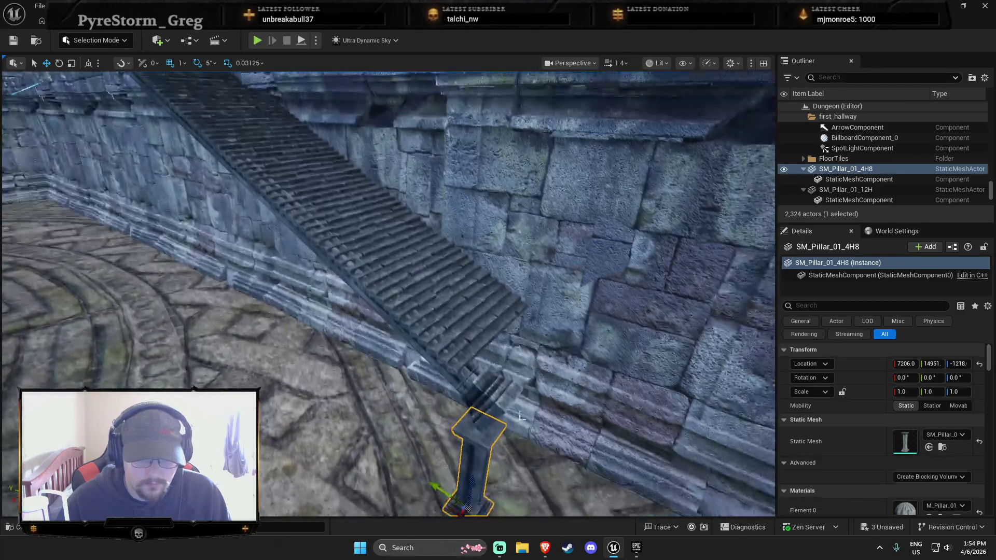
left_click_drag(462, 395, 461, 388)
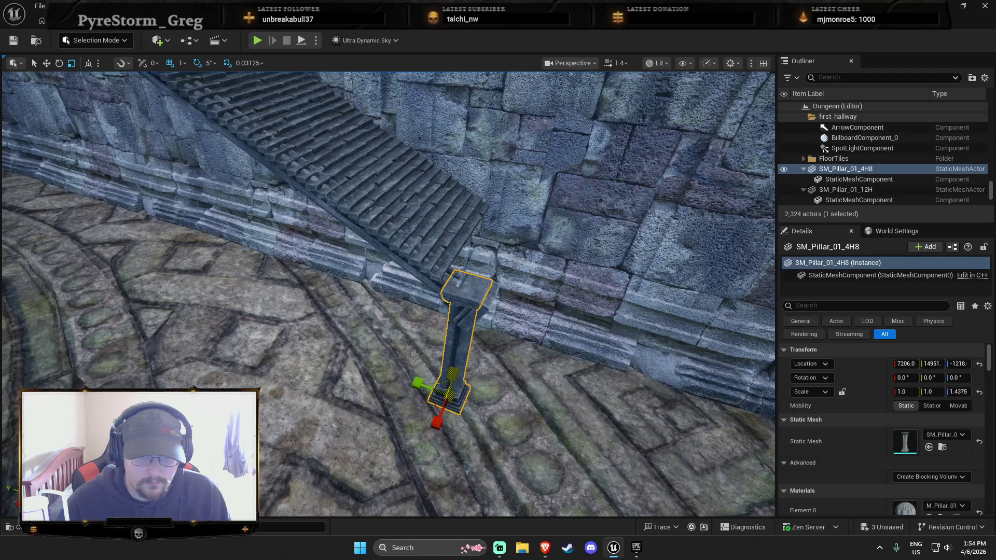
key("ctrl+z")
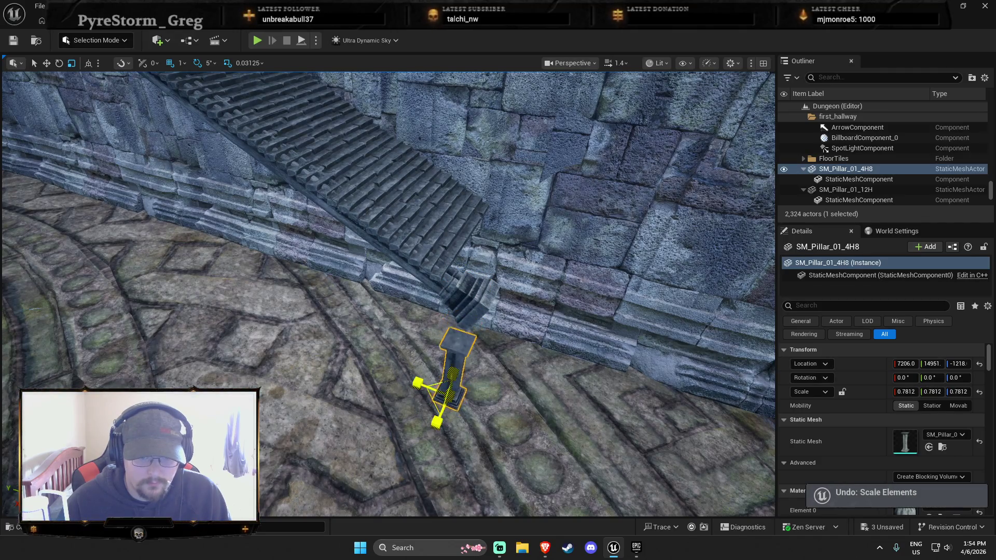
mouse_move(436, 394)
left_mouse_down()
mouse_move(430, 342)
mouse_move(404, 332)
mouse_move(400, 291)
mouse_move(478, 286)
mouse_move(500, 405)
left_mouse_up()
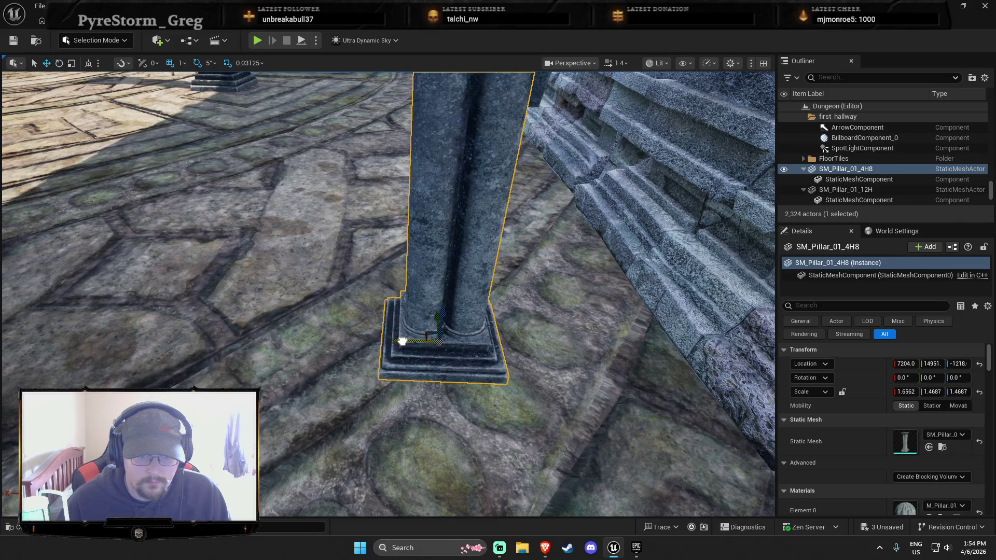
mouse_move(428, 350)
left_mouse_down()
mouse_move(399, 285)
mouse_move(426, 286)
mouse_move(405, 259)
mouse_move(363, 223)
mouse_move(273, 180)
mouse_move(276, 168)
left_mouse_up()
key("Escape")
Bring up the 'pillar' asset search results and scroll them back to the top.
key("ctrl+space")
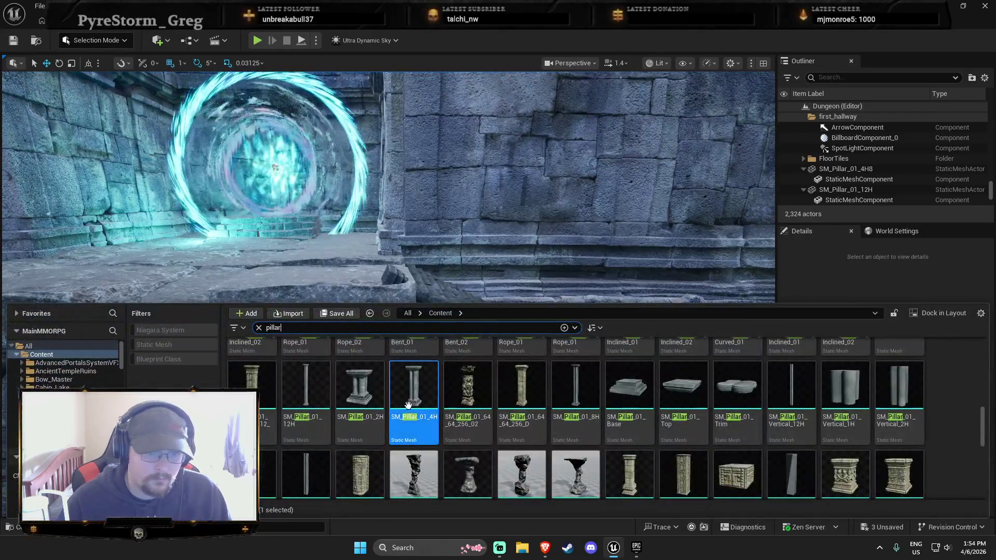
scroll(742, 433, "down", 3)
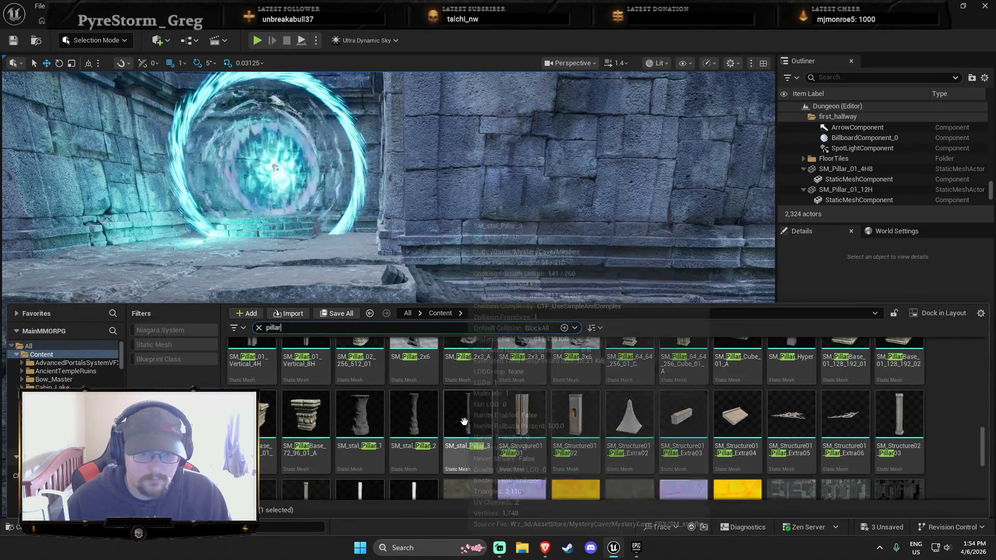
scroll(475, 421, "up", 3)
scroll(572, 445, "up", 5)
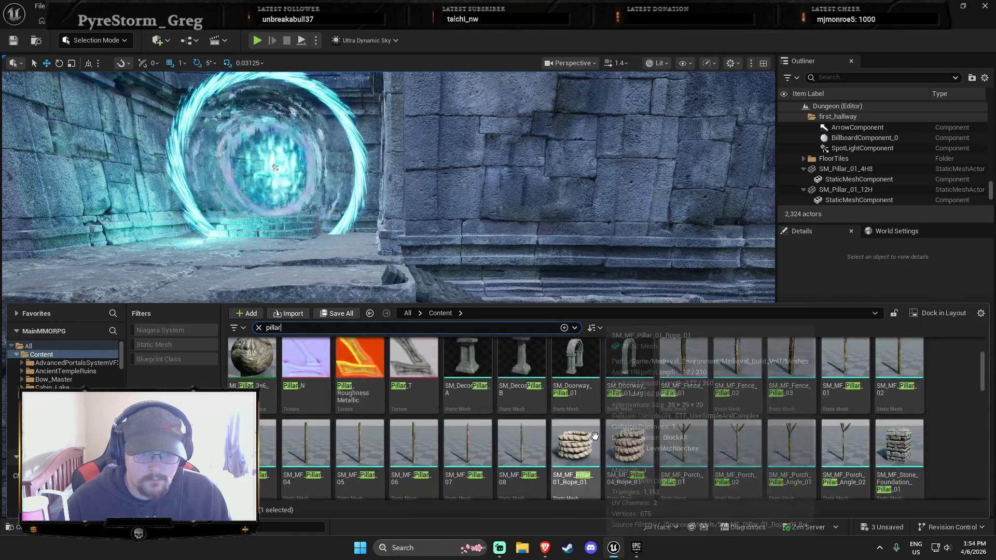
Place SM_Doorway_Pillar_01_Lrg, rotate it -90°, scale it to 1.59, and move it to X 6720.
left_click_drag(473, 326, 366, 260)
key("f")
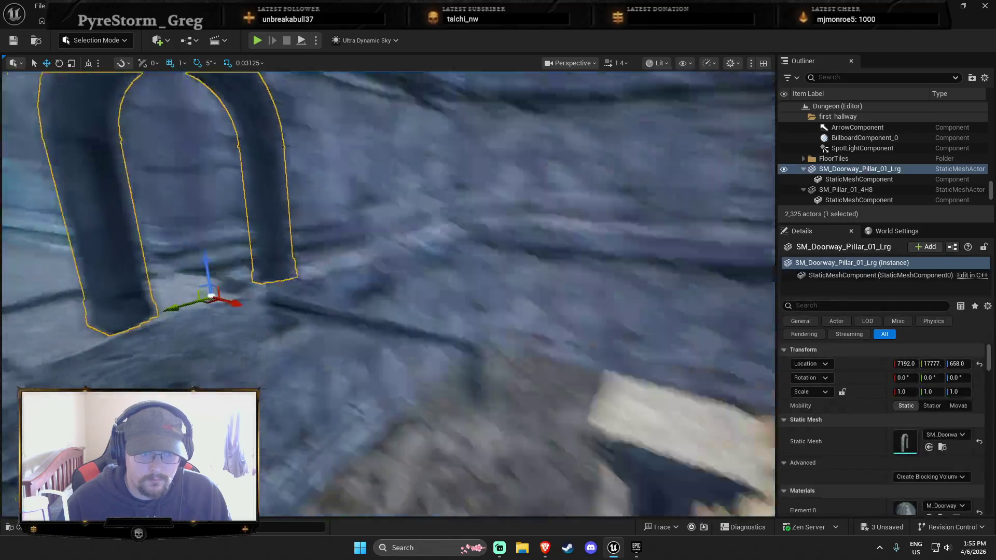
key("e")
left_click_drag(470, 357, 445, 326)
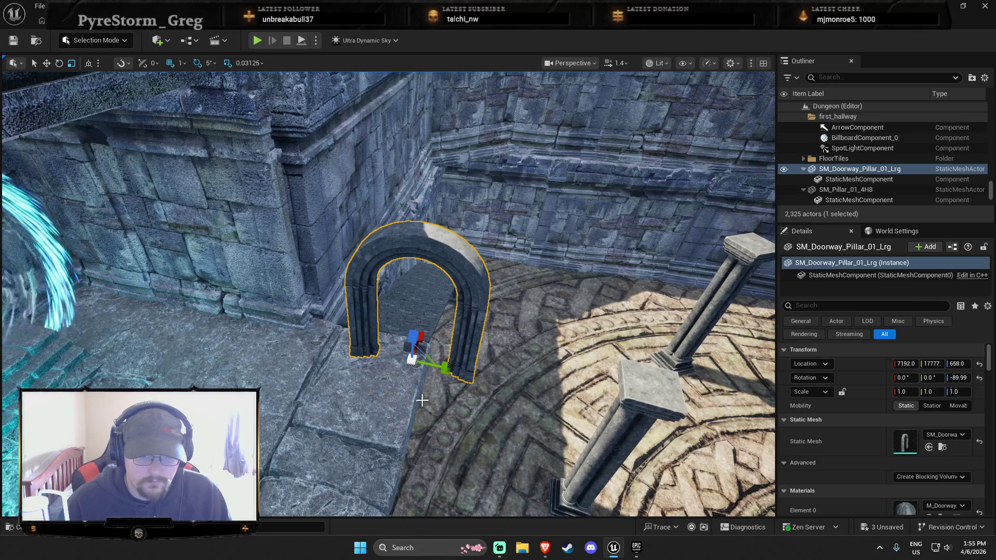
mouse_move(426, 352)
left_mouse_down()
mouse_move(382, 328)
mouse_move(386, 337)
left_mouse_up()
scroll(386, 337, "up", 5)
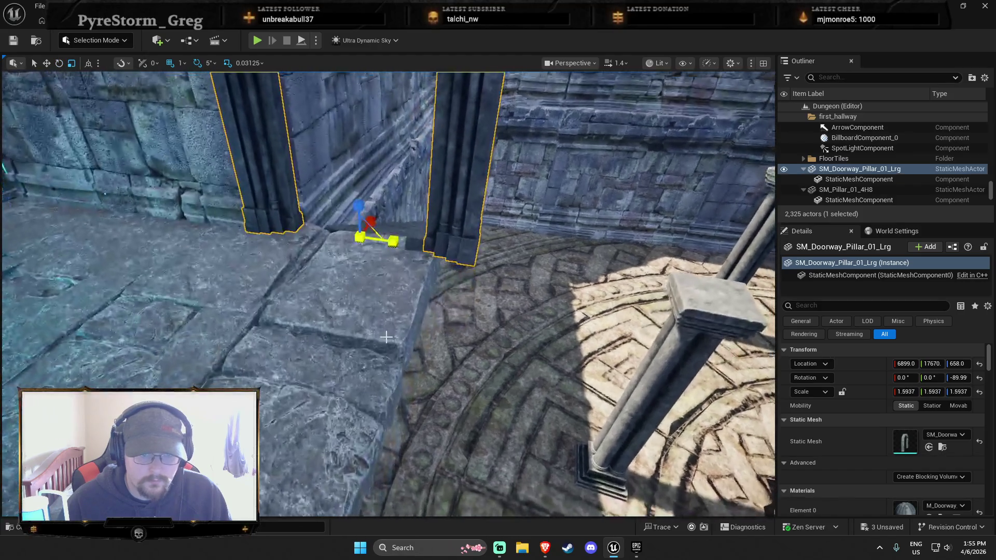
key("w")
scroll(380, 266, "up", 1)
mouse_move(391, 241)
left_mouse_down()
mouse_move(372, 240)
mouse_move(386, 317)
left_mouse_up()
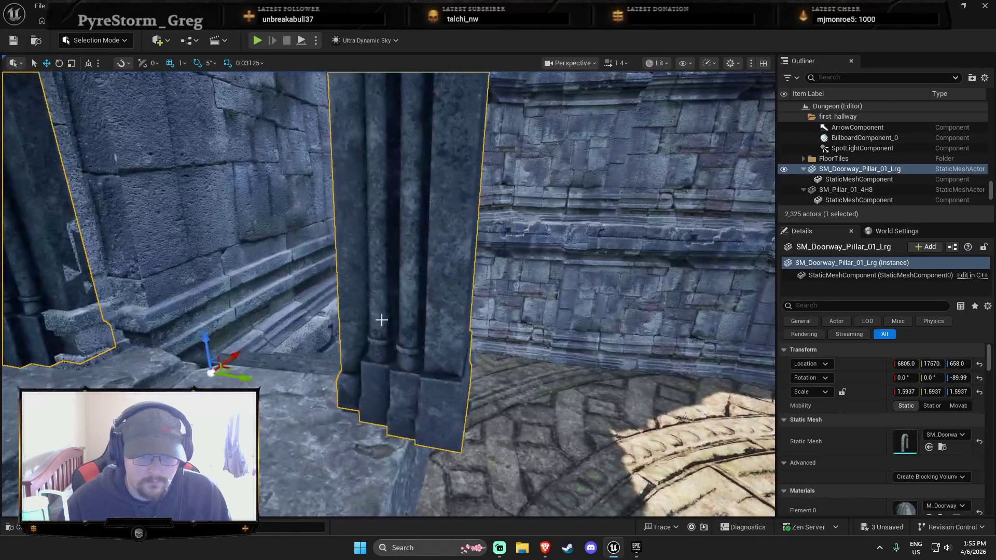
mouse_move(249, 381)
left_mouse_down()
mouse_move(218, 383)
mouse_move(223, 358)
mouse_move(463, 453)
left_mouse_up()
key("Escape")
Start a Play From Here test on the floor by the stairs and take control of the character.
left_click(334, 399)
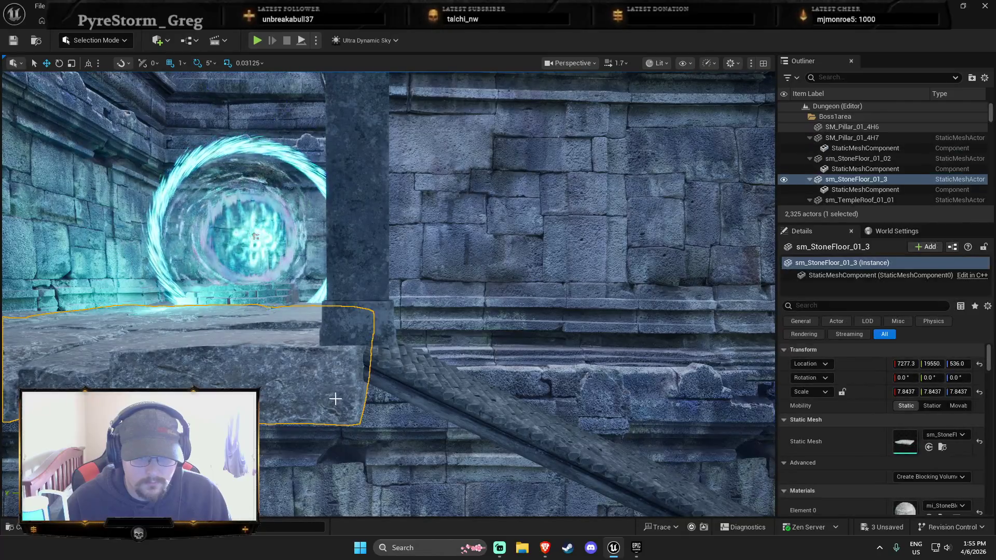
left_click_drag(366, 419, 316, 421)
right_click(397, 189)
left_click(461, 522)
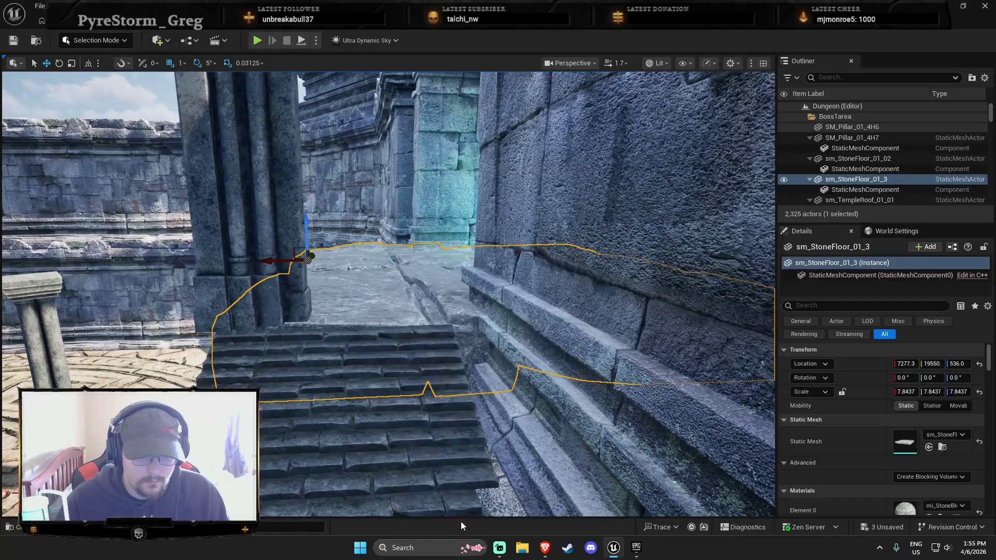
left_click(496, 352)
Walk the character forward toward the stairs, then end the play test.
key("w")
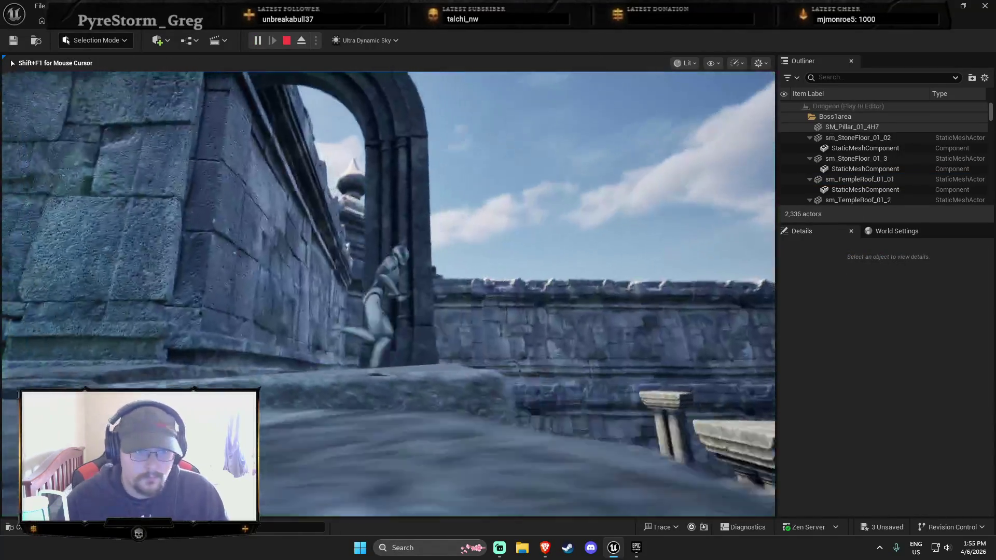
key("w")
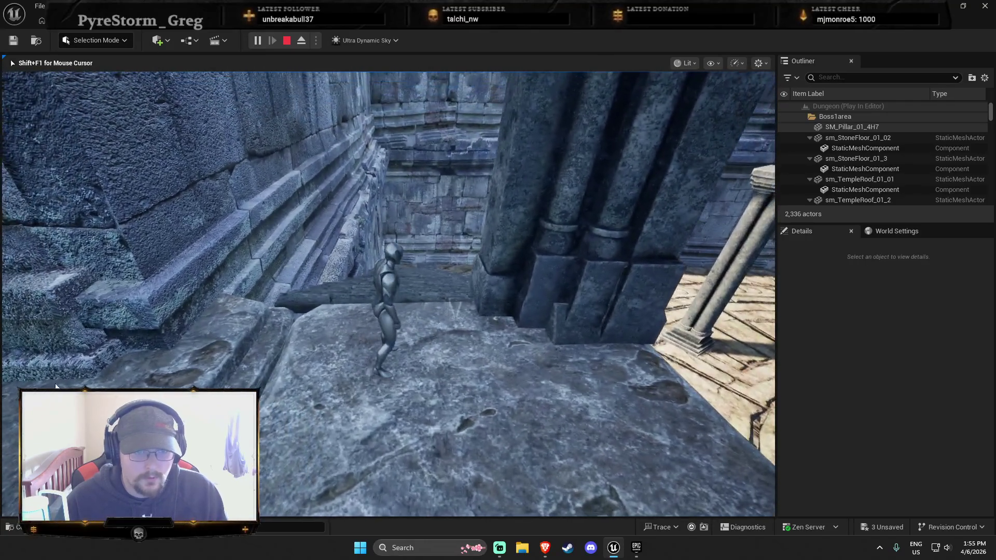
key("Escape")
Open the doorway arch SM_Doorway_Pillar_01_Lrg in its mesh editor.
left_click_drag(377, 279, 449, 260)
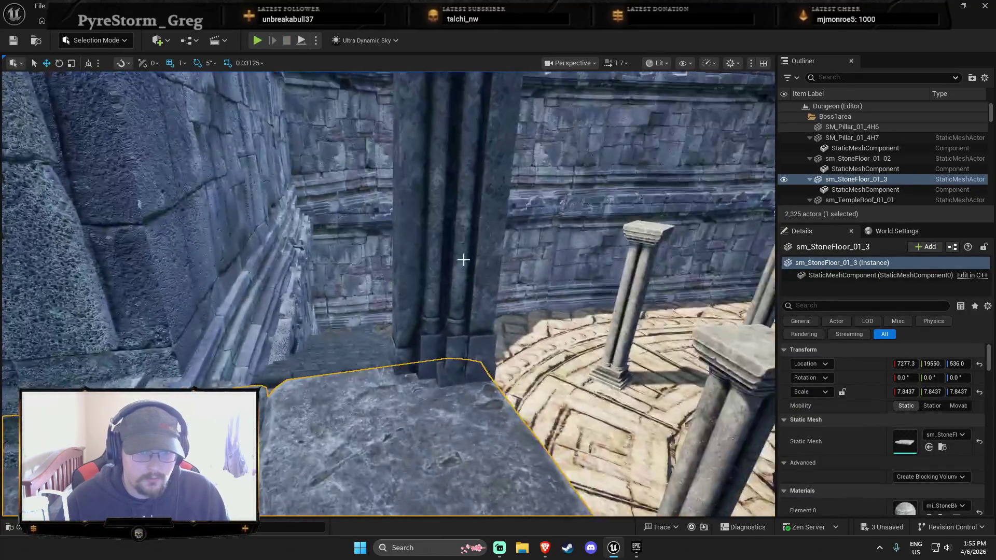
right_click(468, 258)
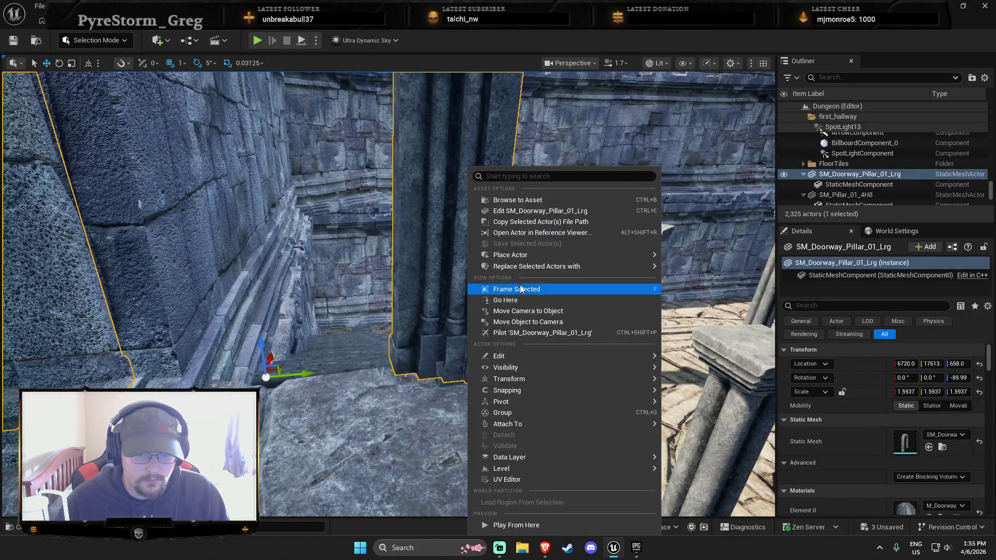
left_click(506, 211)
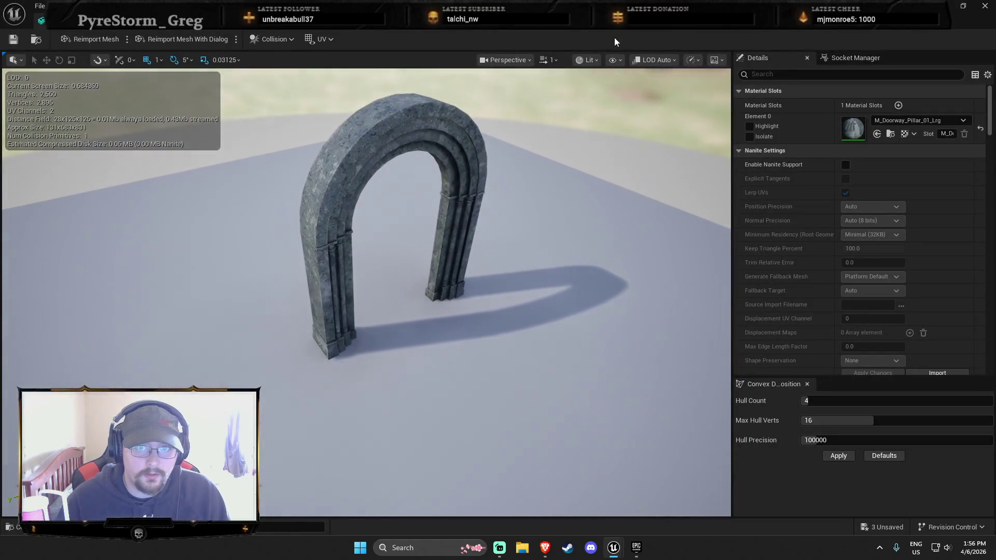
Switch the mesh viewport to Player Collision view to inspect the box collision.
left_click(589, 60)
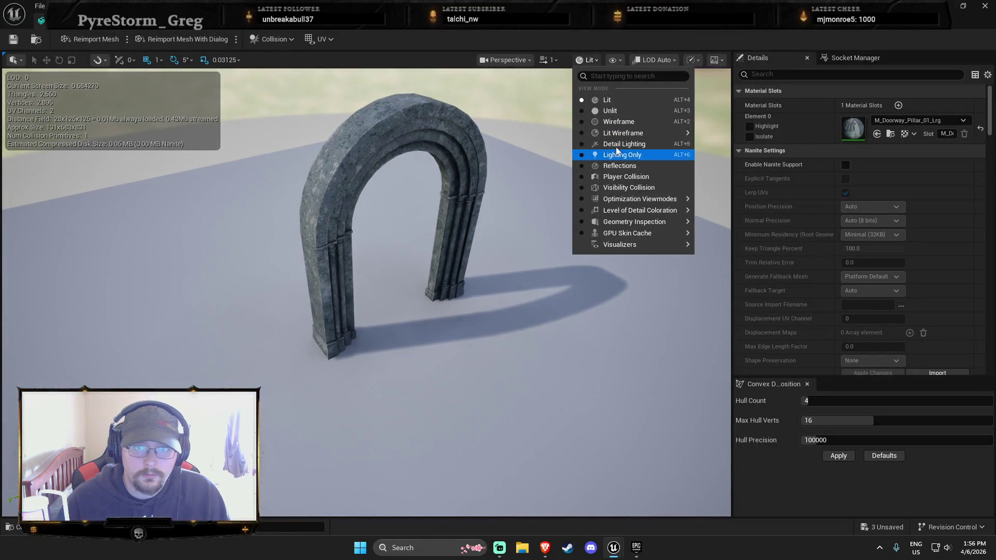
left_click(625, 177)
mouse_move(499, 250)
left_mouse_down()
mouse_move(483, 218)
mouse_move(502, 285)
left_mouse_up()
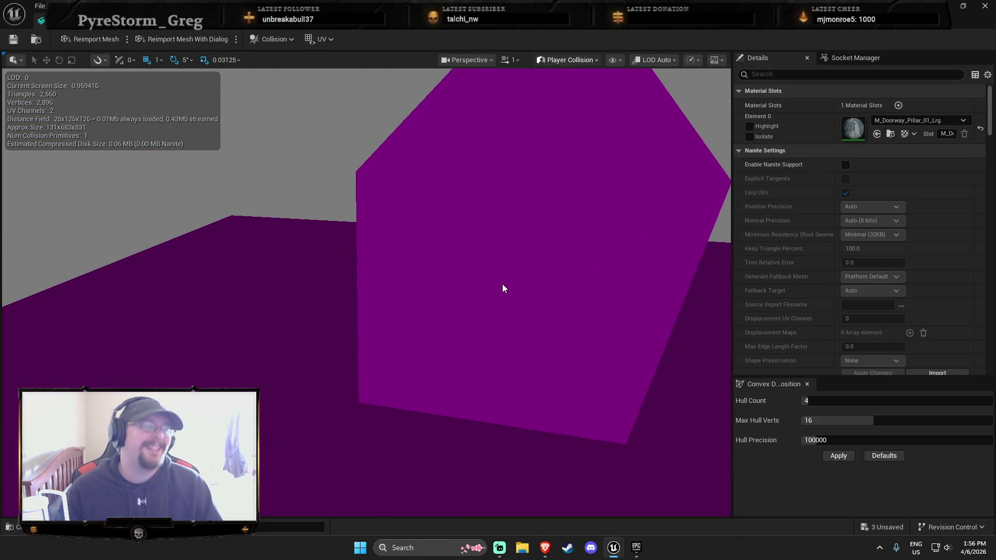
left_click_drag(509, 290, 358, 348)
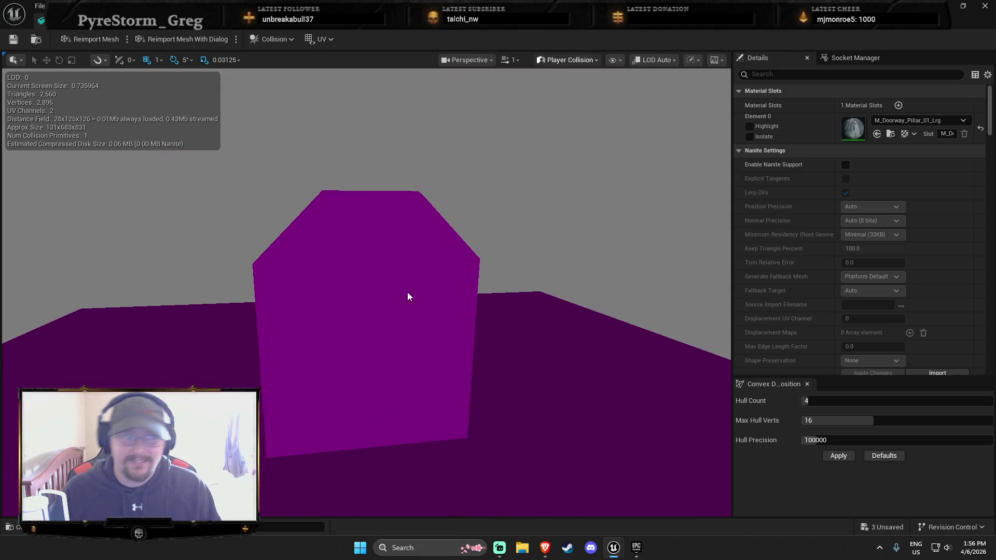
Remove the box collision and apply convex decomposition: 64 hulls, 32 max verts, precision 1000000.
left_click(274, 39)
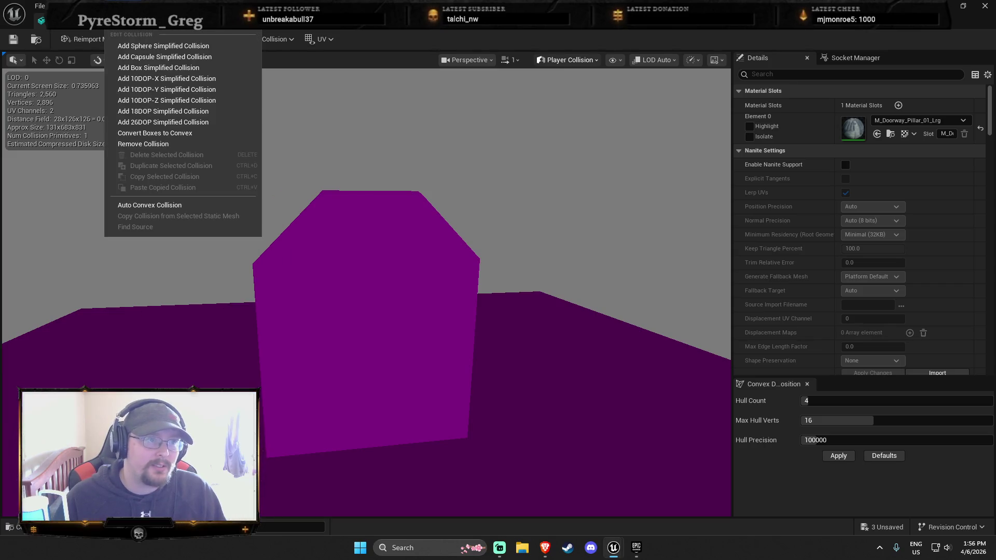
left_click(152, 144)
type("62")
key("Tab")
type("32")
key("Tab")
type("1000000")
key("Return")
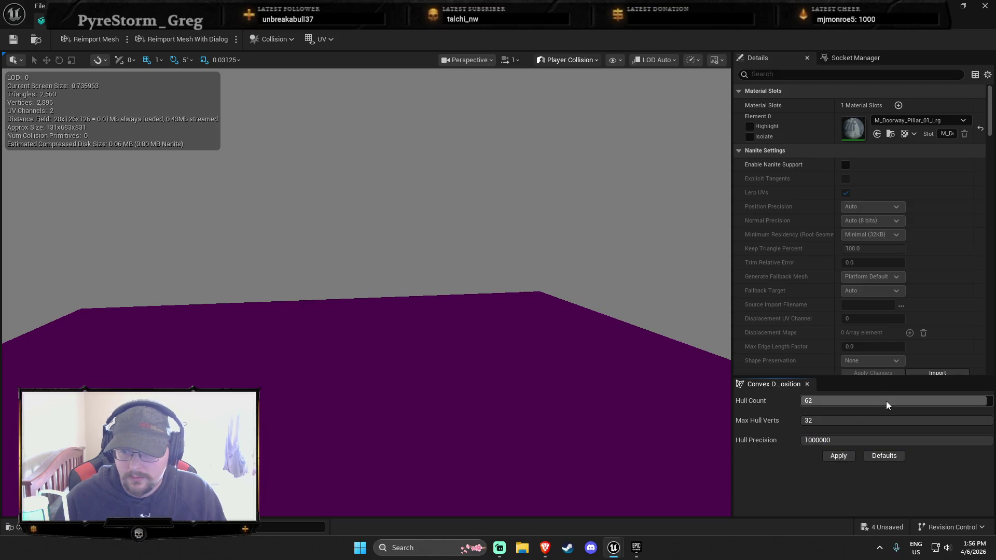
left_click_drag(857, 401, 877, 400)
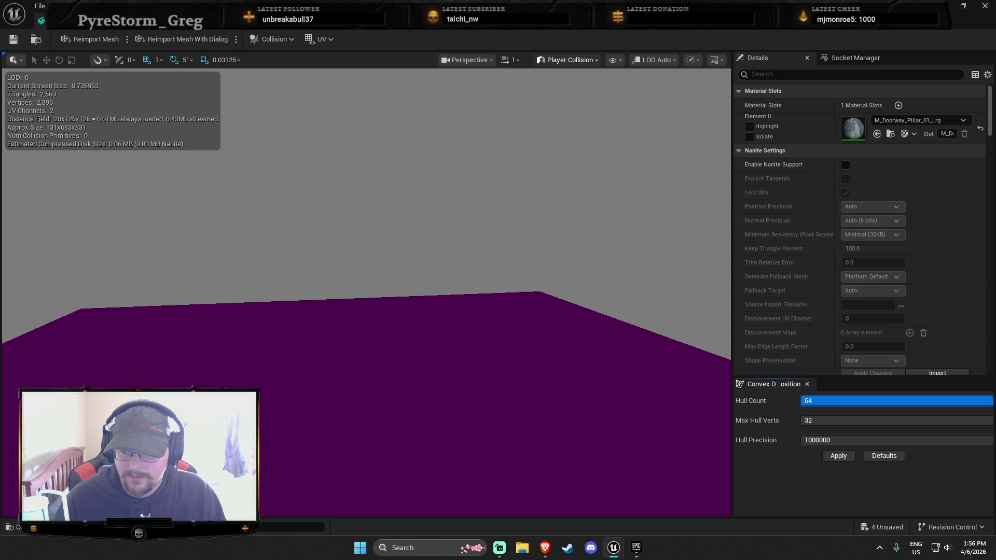
left_click(829, 459)
Inspect the 29 generated convex hulls and save the arch mesh.
left_click_drag(467, 410, 512, 381)
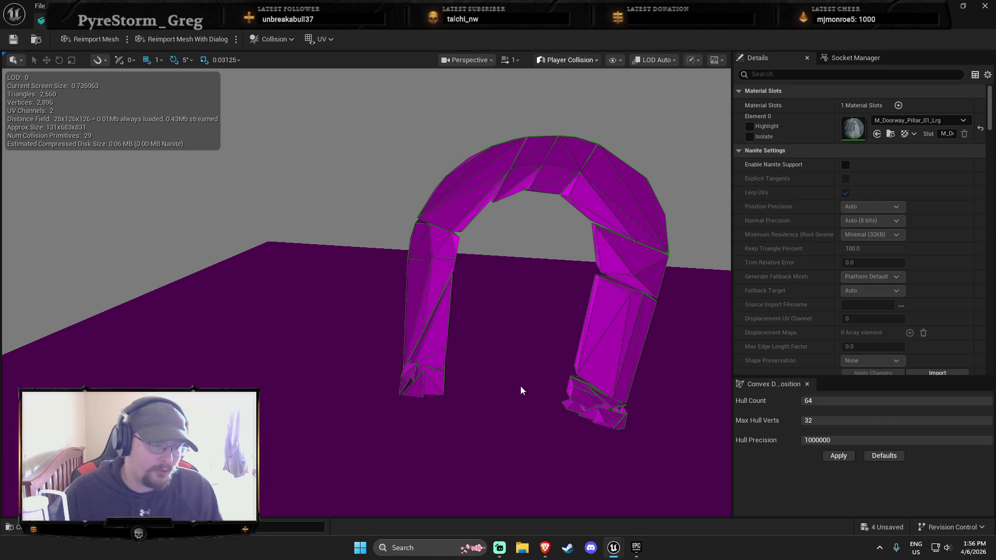
left_click_drag(378, 424, 425, 424)
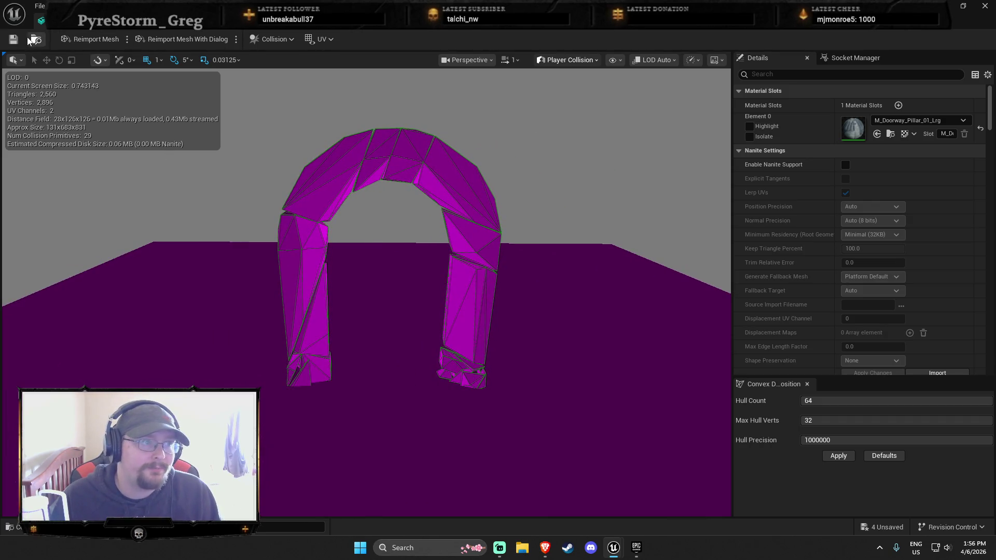
left_click(118, 30)
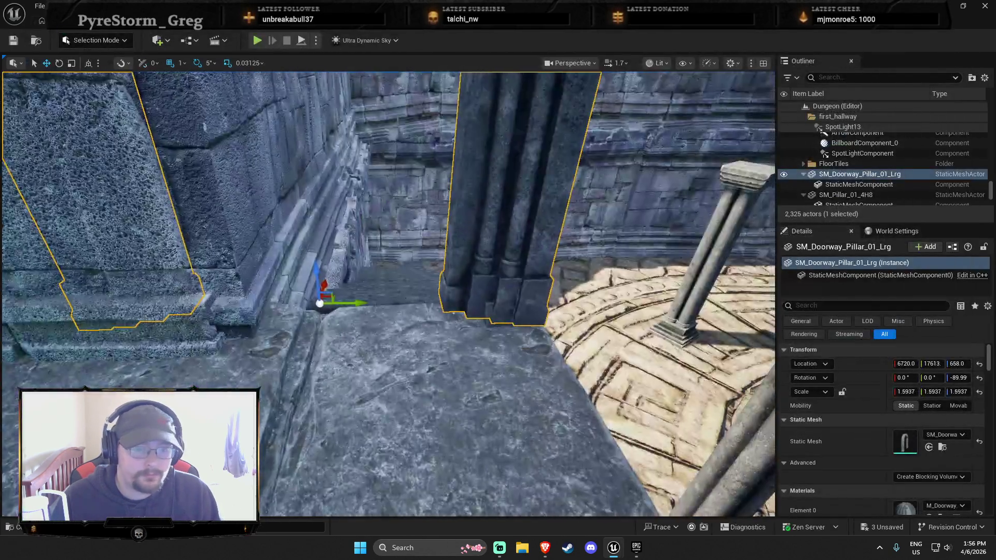
right_click(443, 418)
left_click(444, 418)
right_click(444, 404)
left_click(467, 393)
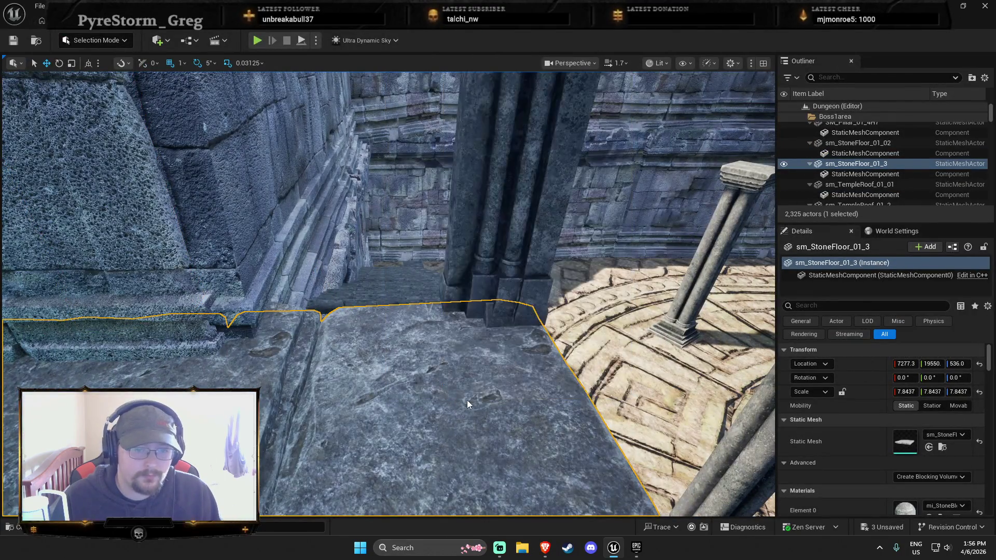
key("w")
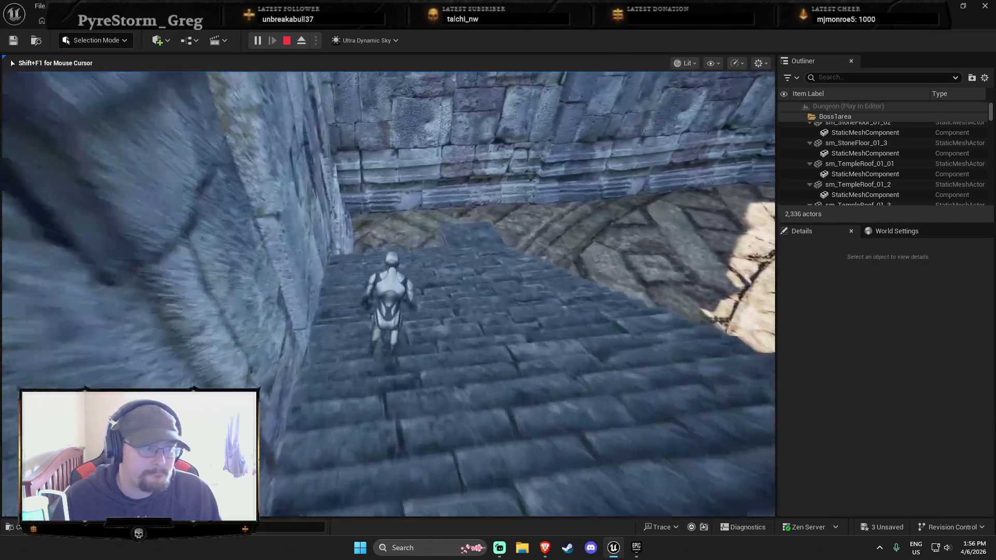
key("s")
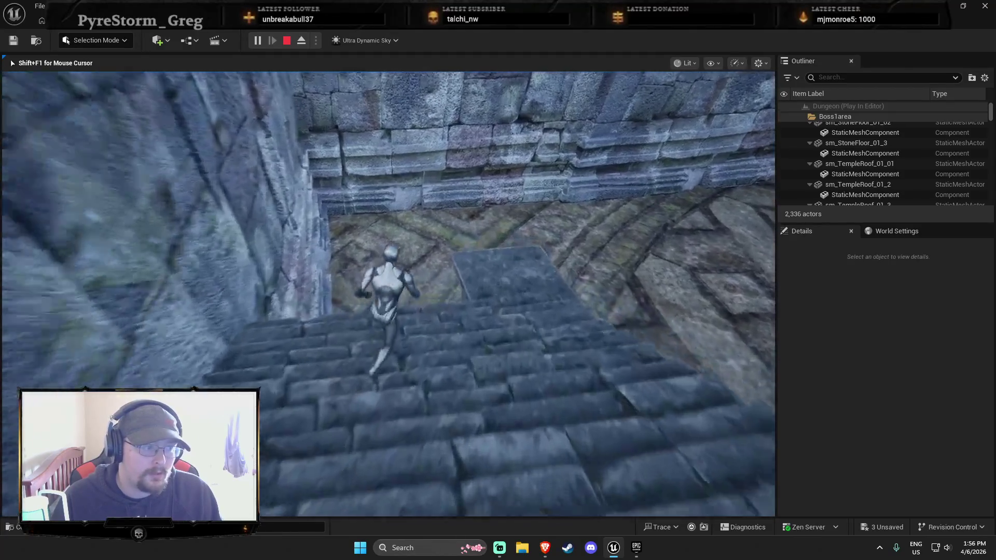
key("w")
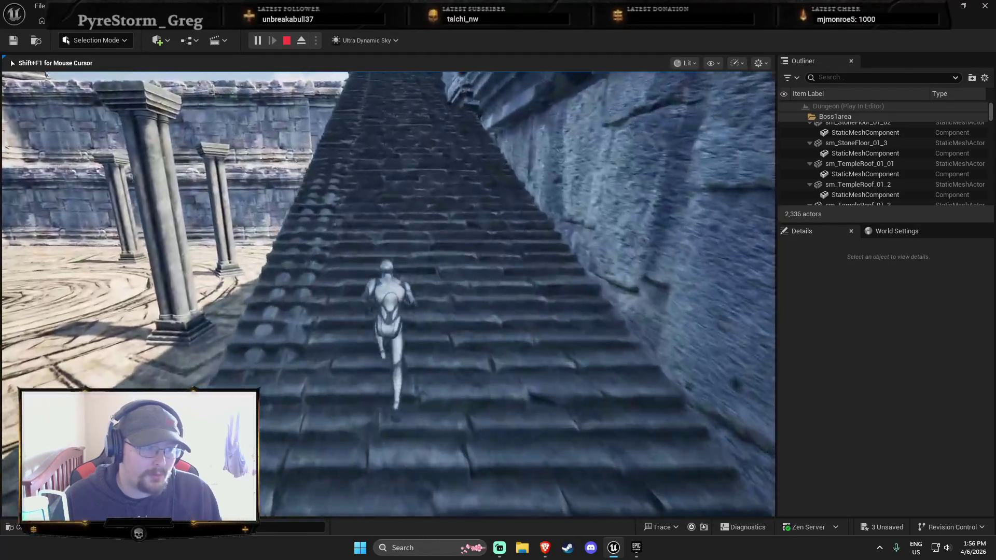
key("space")
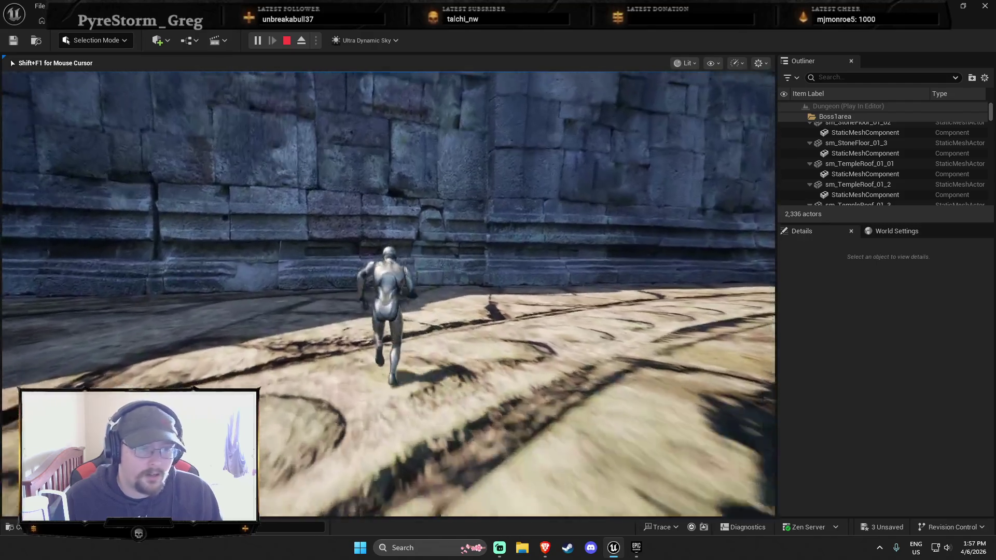
key("w")
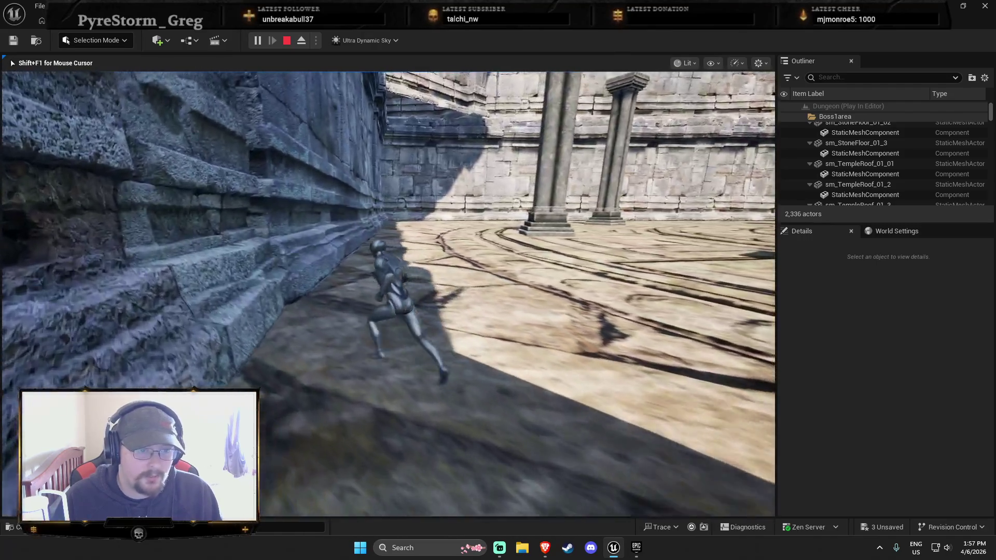
key("w")
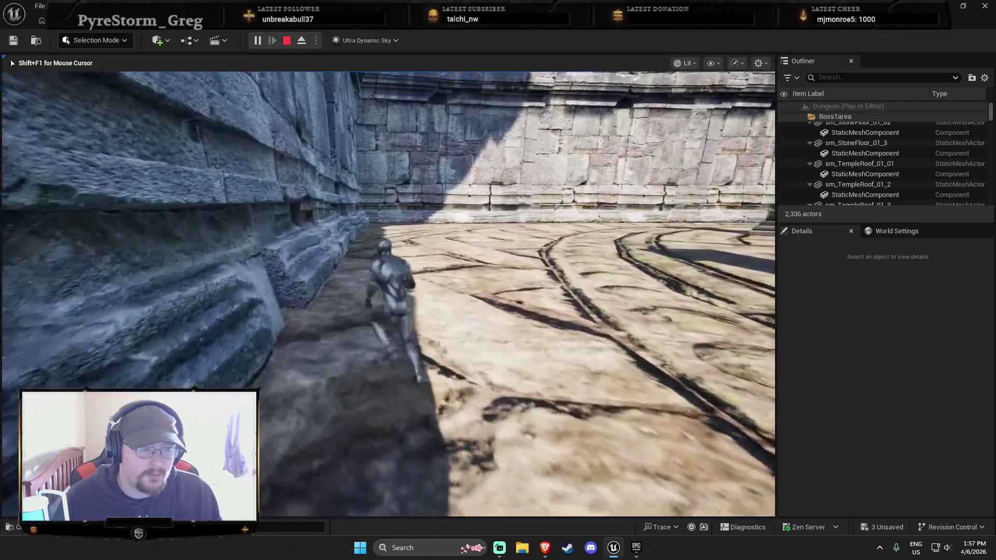
key("Escape")
left_click(242, 311)
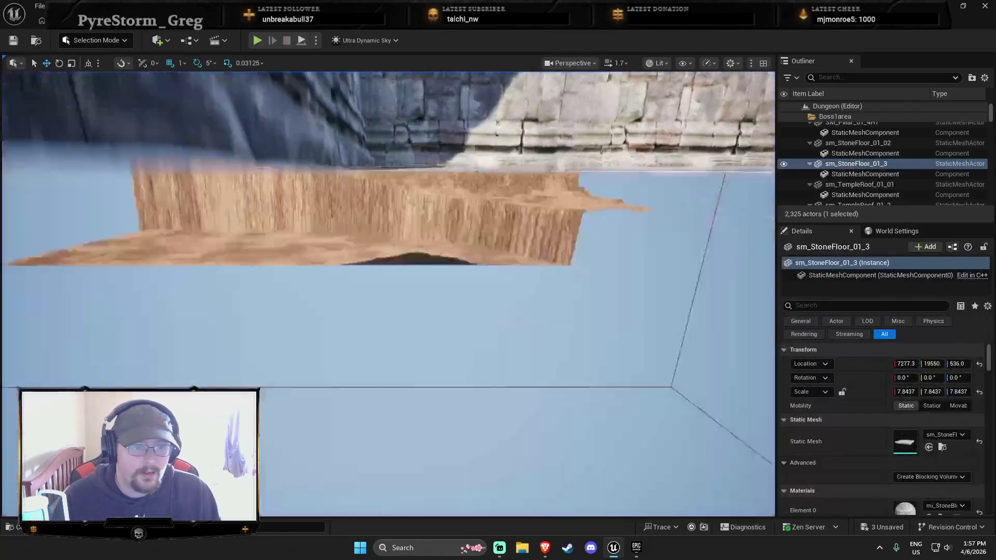
Select the engraved circular floor and raise it toward the wall-top level.
key("s")
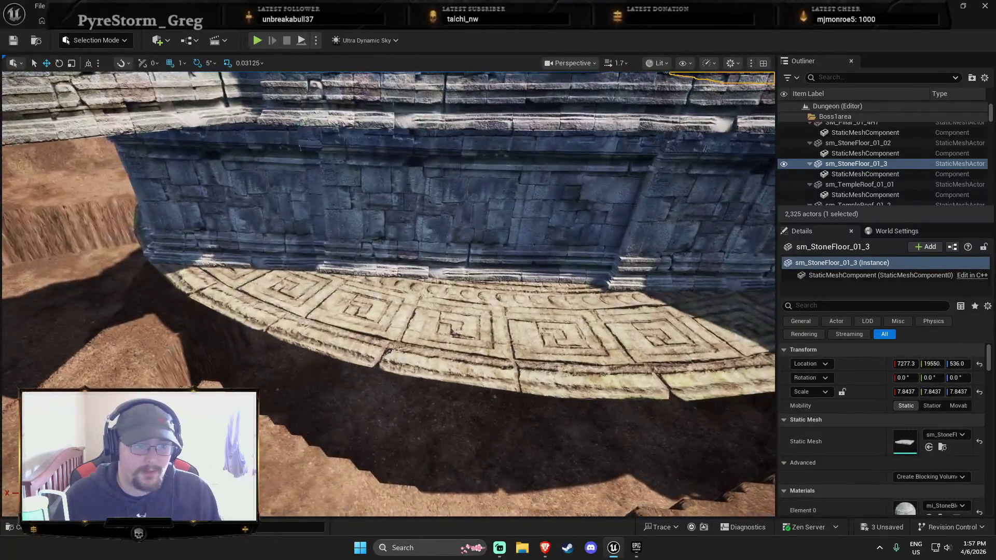
left_click(401, 317)
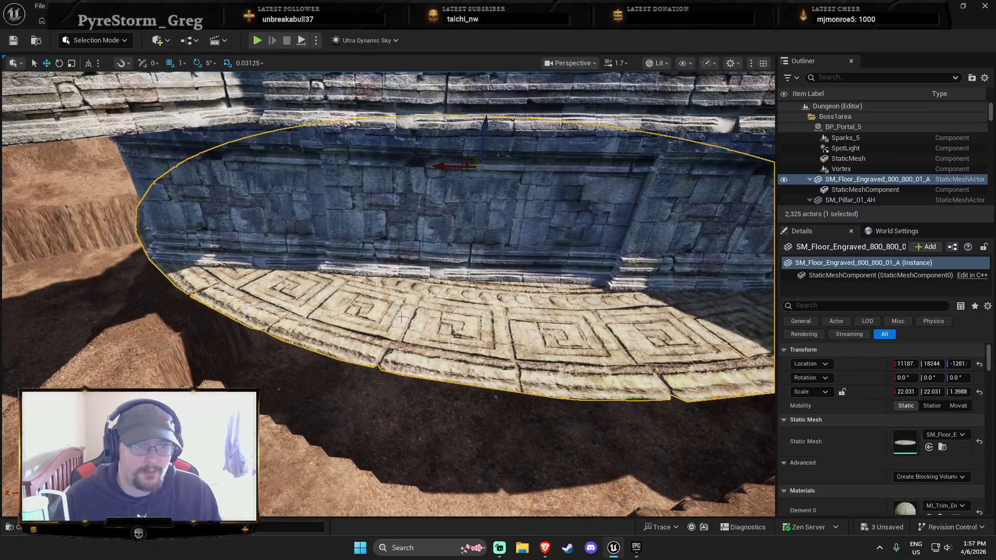
left_click_drag(493, 156, 485, 138)
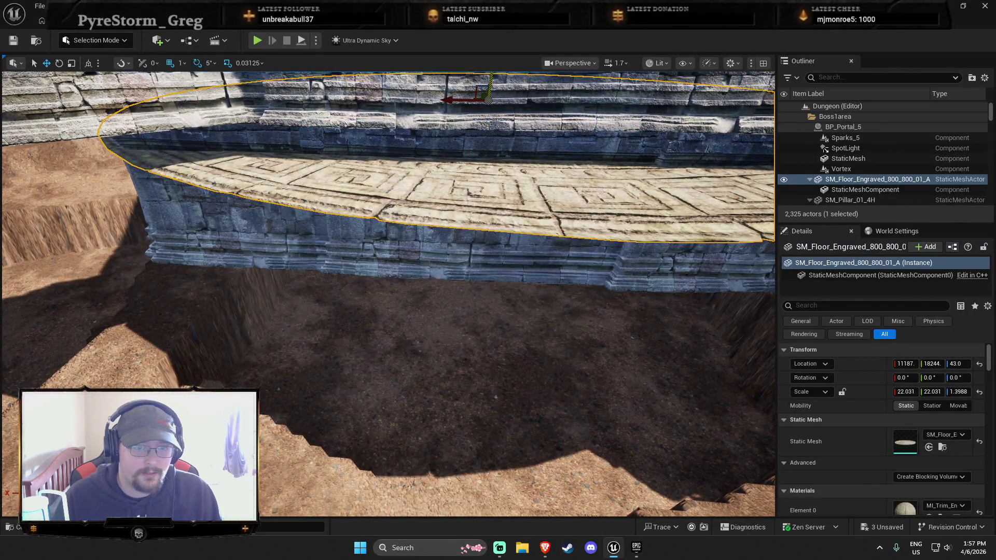
scroll(389, 291, "up", 1)
key("w")
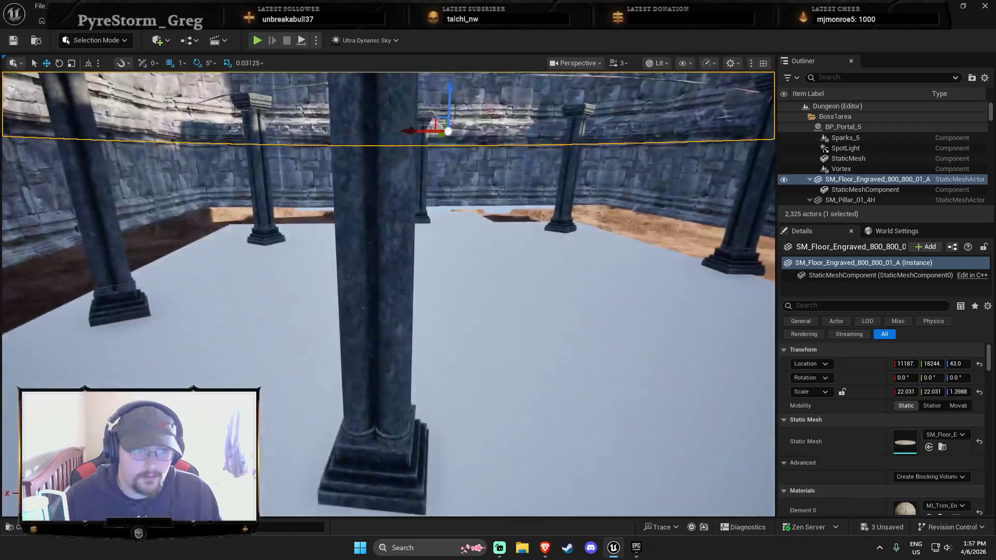
key("e")
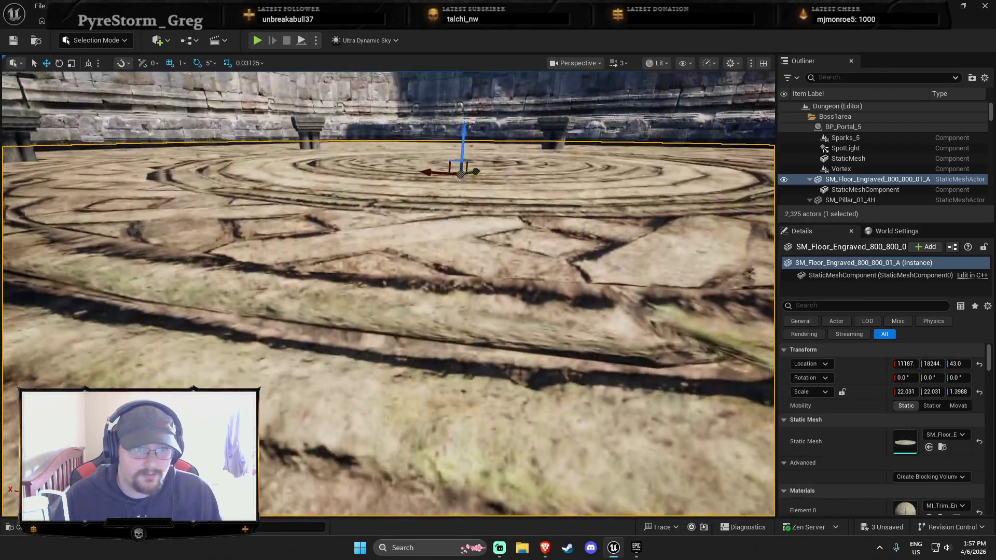
key("q")
Enlarge the grey plane beneath the floor and shift it along Y.
left_click(405, 202)
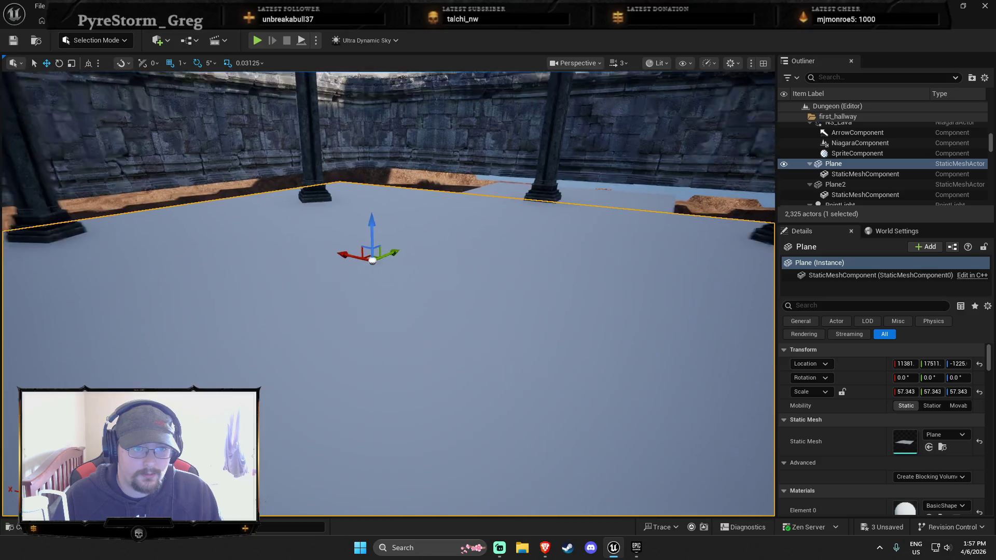
scroll(389, 291, "up", 2)
key("e")
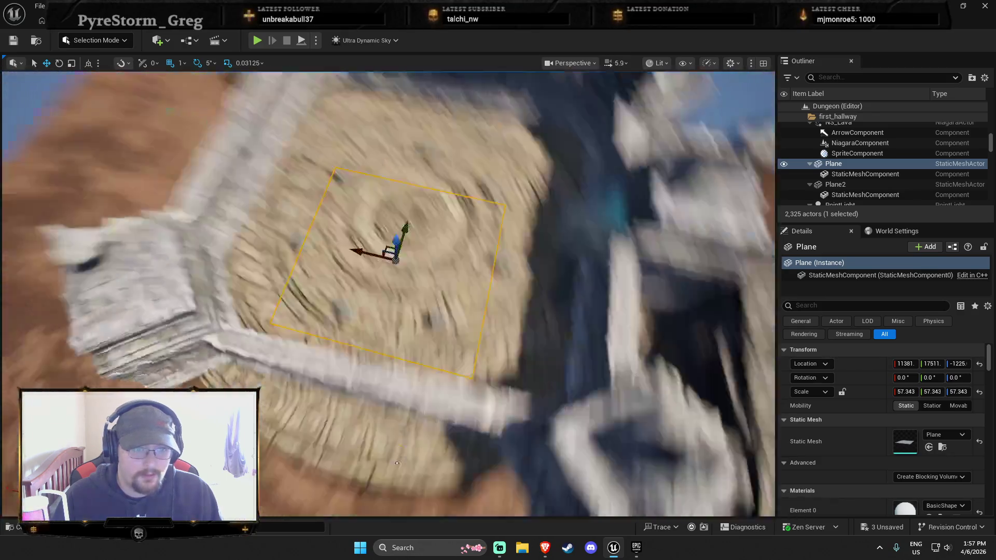
key("e")
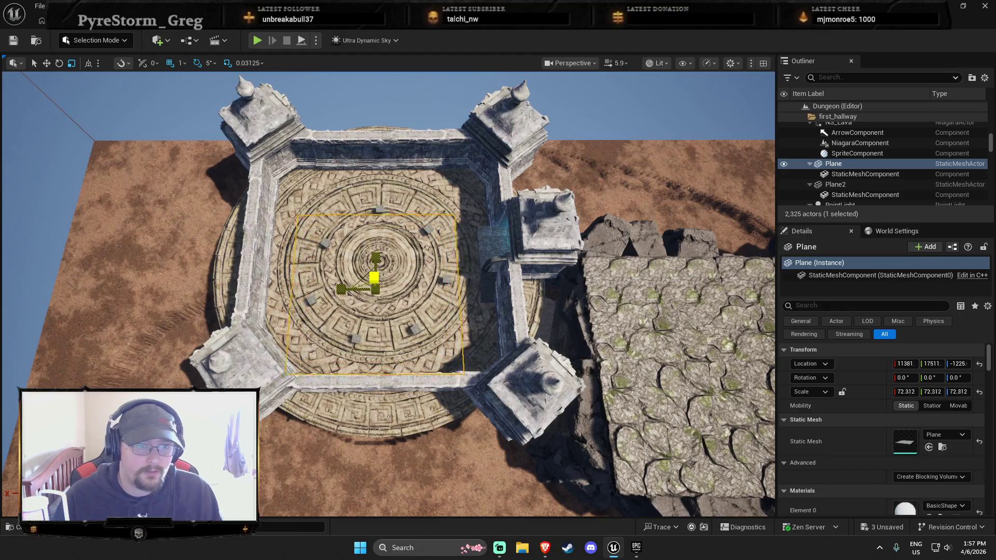
left_click_drag(375, 277, 394, 264)
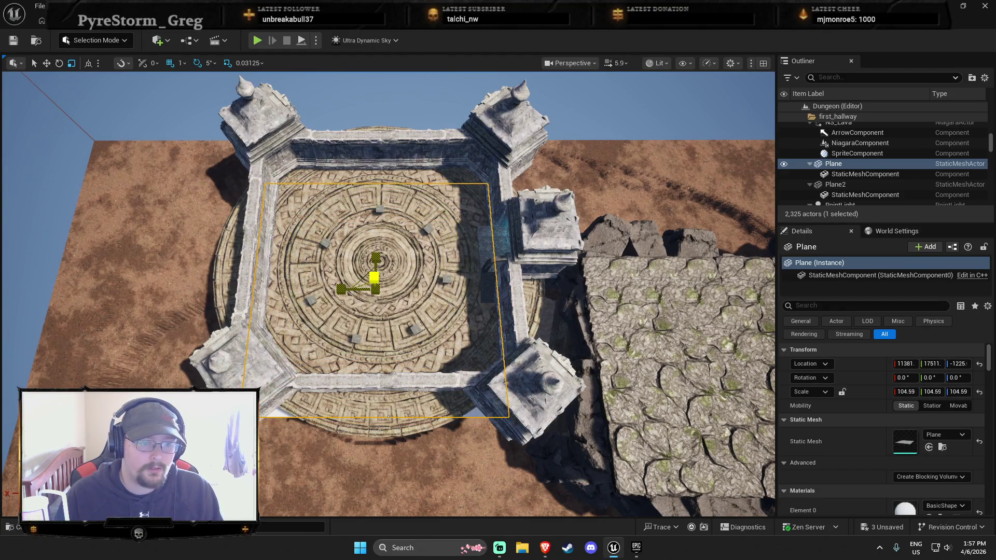
left_click_drag(562, 442, 271, 413)
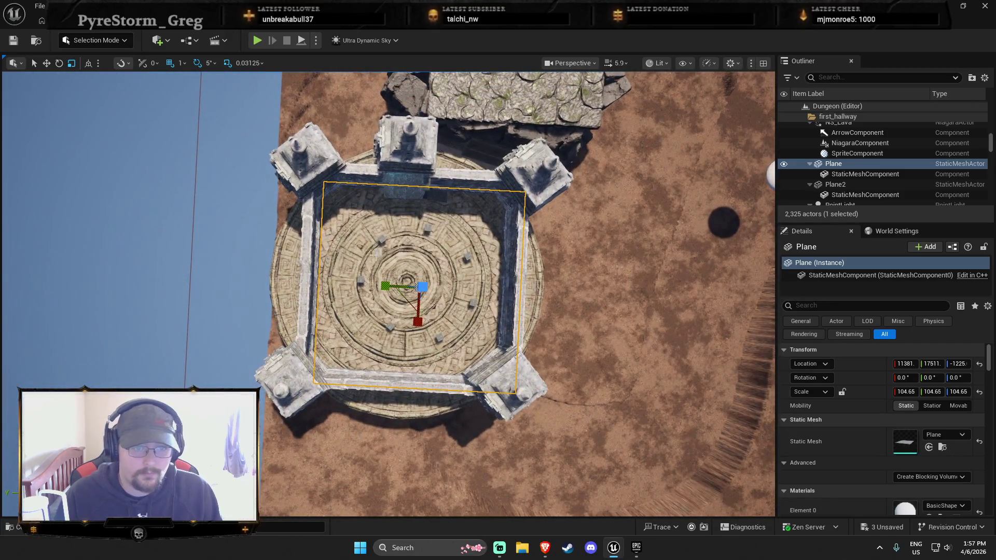
mouse_move(386, 293)
left_mouse_down()
mouse_move(377, 286)
mouse_move(400, 327)
mouse_move(387, 460)
mouse_move(432, 269)
left_mouse_up()
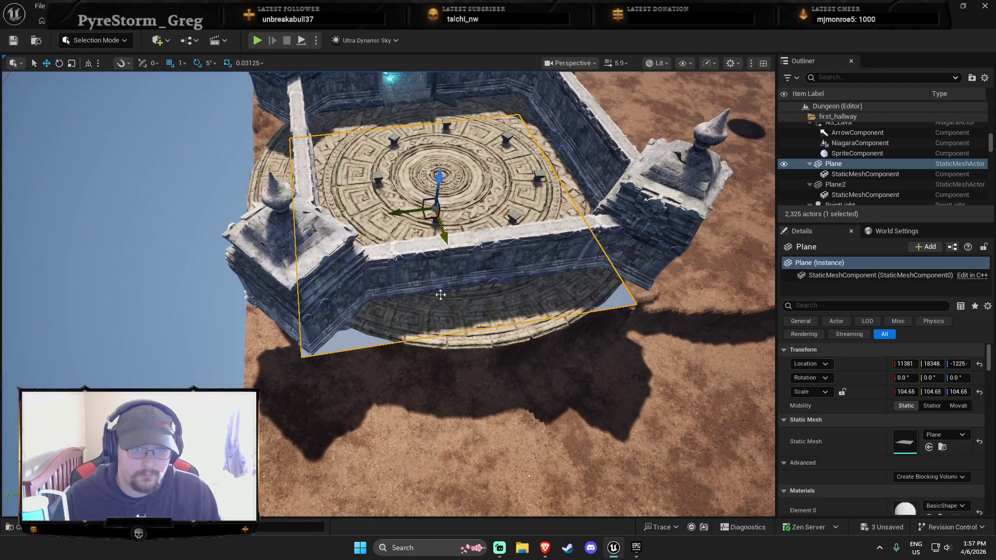
Lower SM_Floor_Engraved to about Z -1283 among the pillars.
left_click(446, 197)
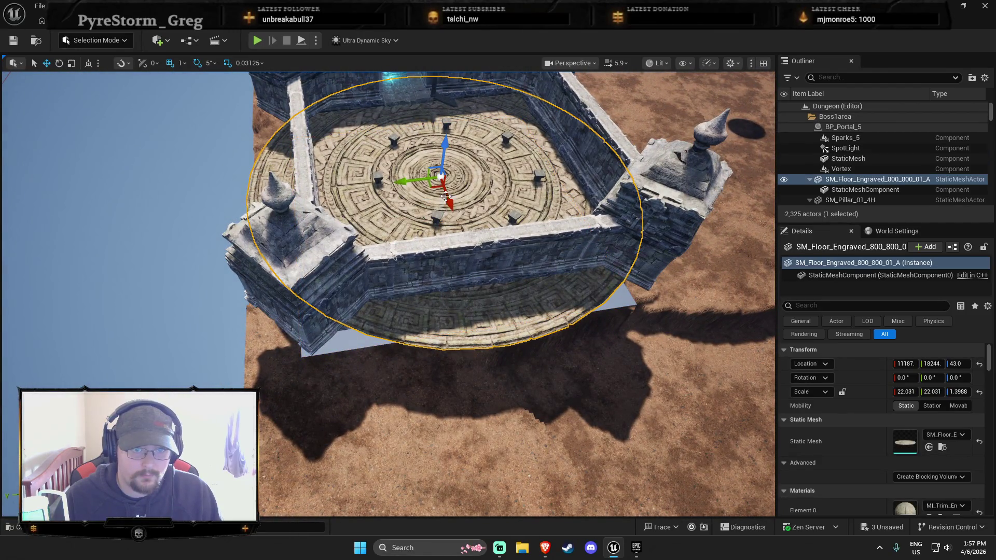
left_click_drag(440, 156, 441, 175)
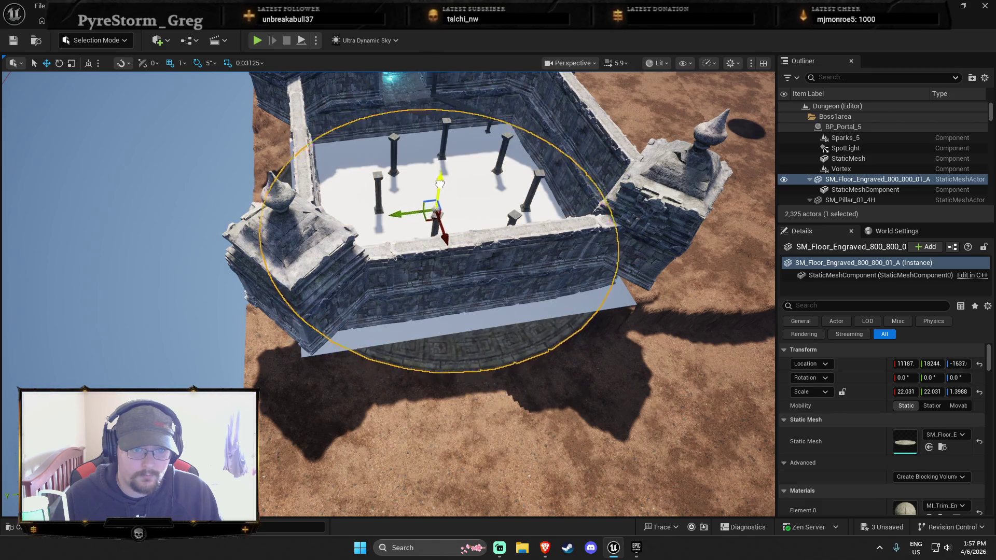
scroll(446, 209, "up", 8)
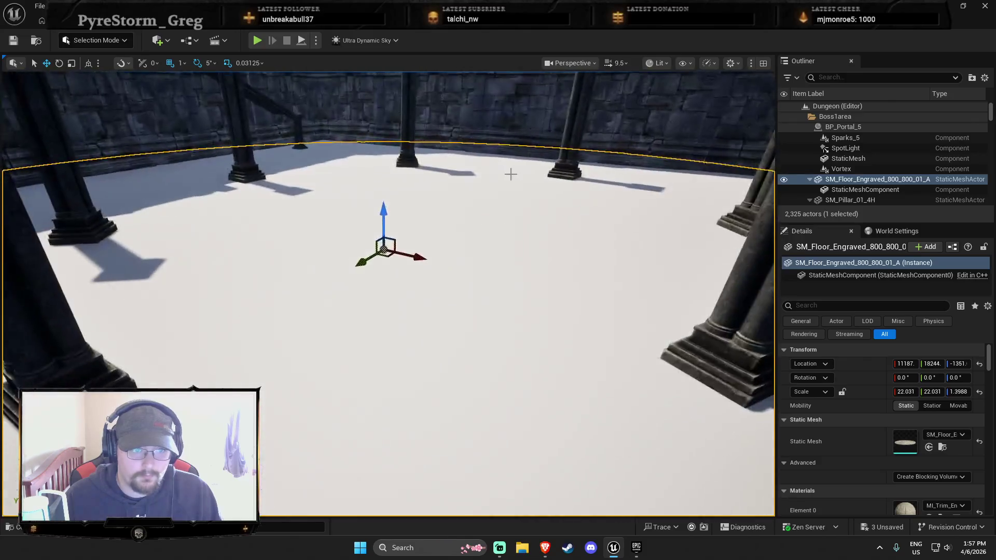
mouse_move(511, 174)
left_mouse_down()
mouse_move(474, 263)
mouse_move(413, 306)
left_mouse_up()
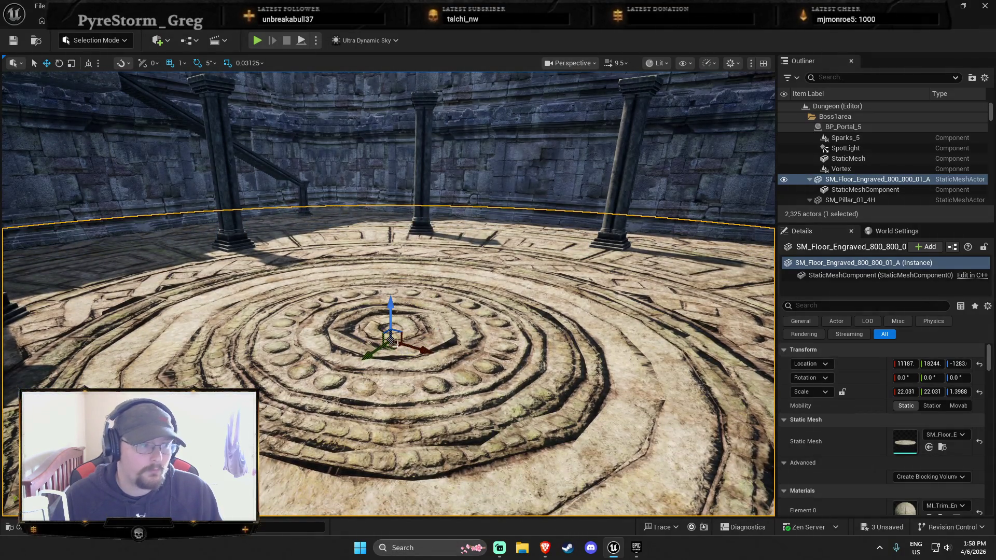
Fly the view up to the portal and select the doorway arch beside it.
key("Escape")
mouse_move(397, 342)
left_mouse_down()
mouse_move(366, 275)
mouse_move(365, 192)
mouse_move(395, 229)
mouse_move(418, 344)
mouse_move(362, 323)
mouse_move(431, 330)
mouse_move(462, 345)
left_mouse_up()
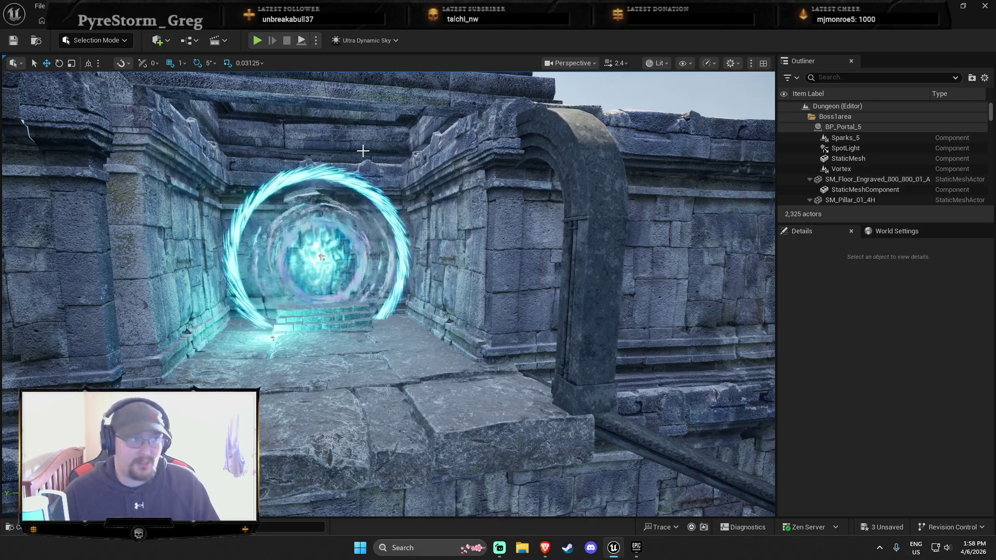
left_click_drag(374, 341, 473, 329)
left_click(473, 329)
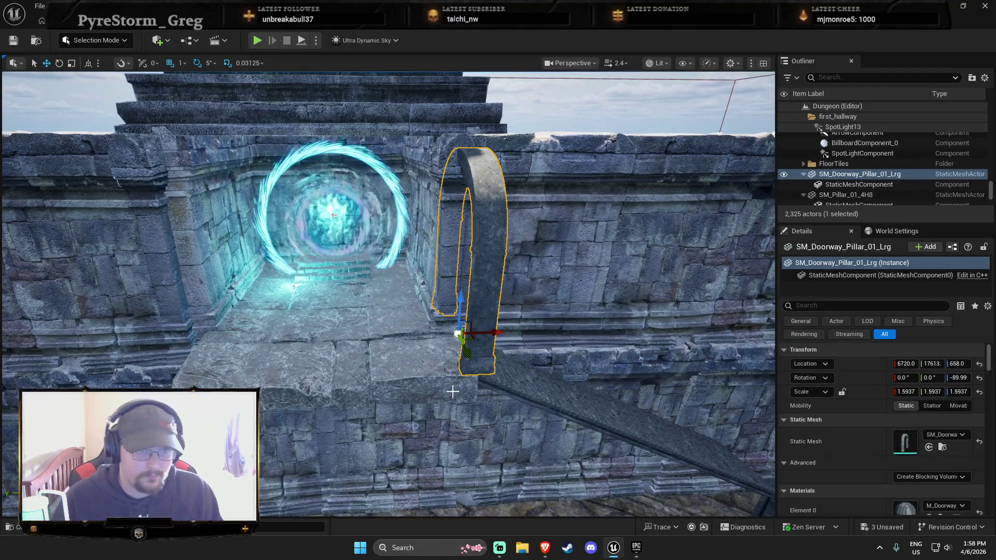
left_click_drag(455, 384, 405, 375)
key("Escape")
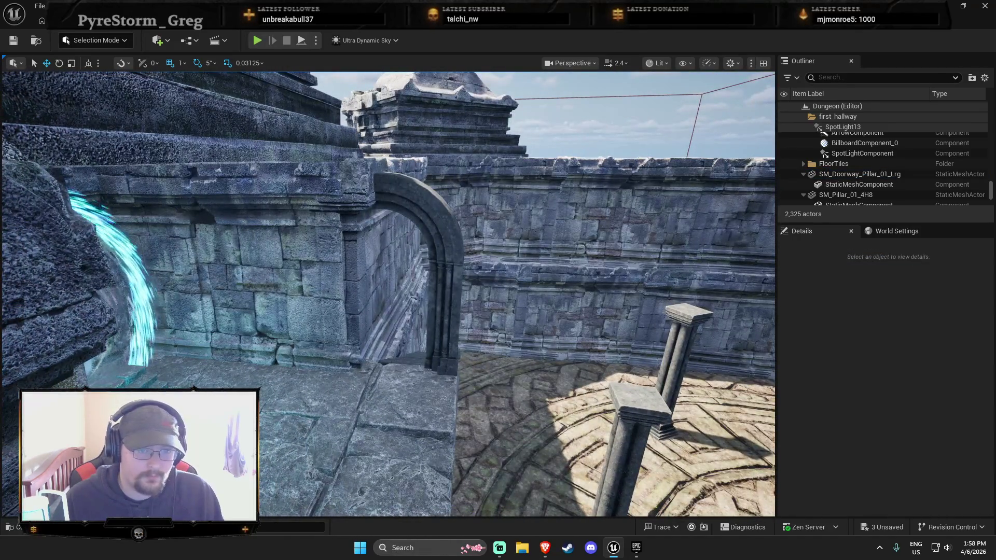
Check the doorway arch against the wall, then open the Content Drawer with the 'pillar' search.
left_click(424, 313)
left_click(382, 315)
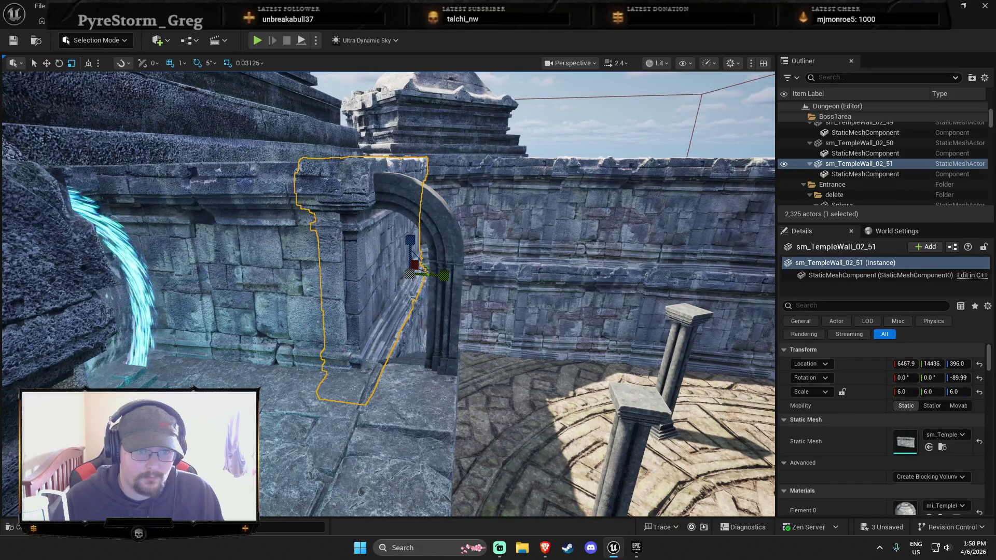
left_click(385, 329)
key("Escape")
left_click_drag(398, 358, 426, 343)
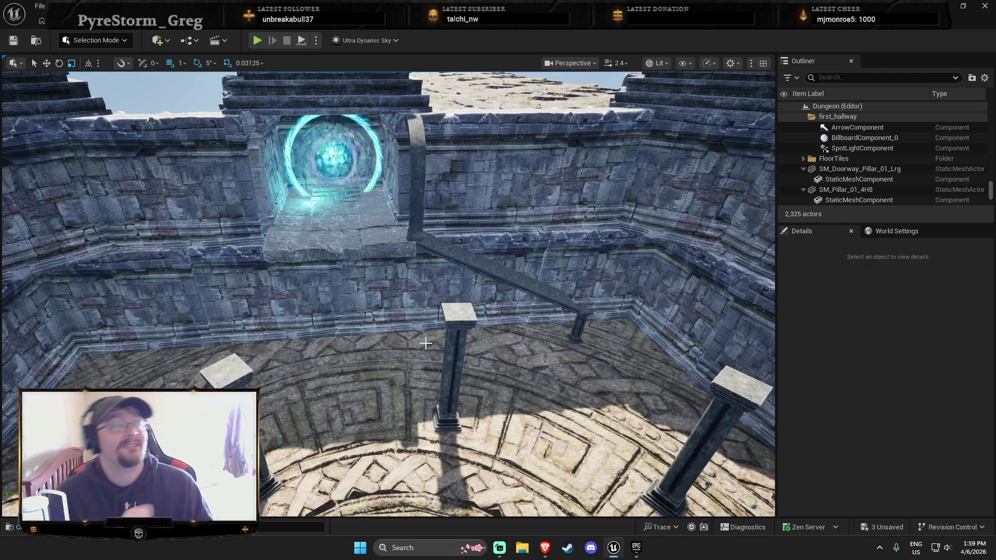
left_click_drag(474, 405, 614, 429)
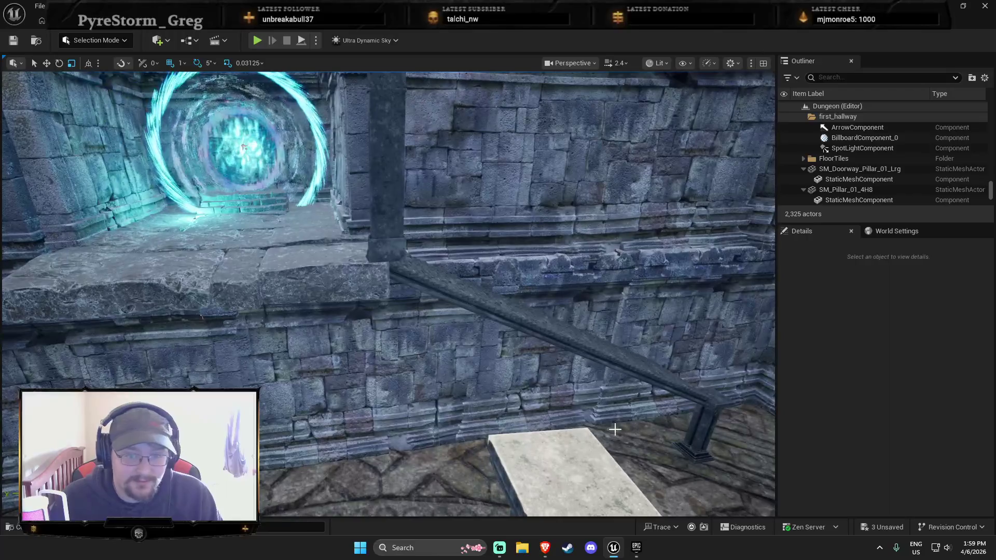
key("ctrl+space")
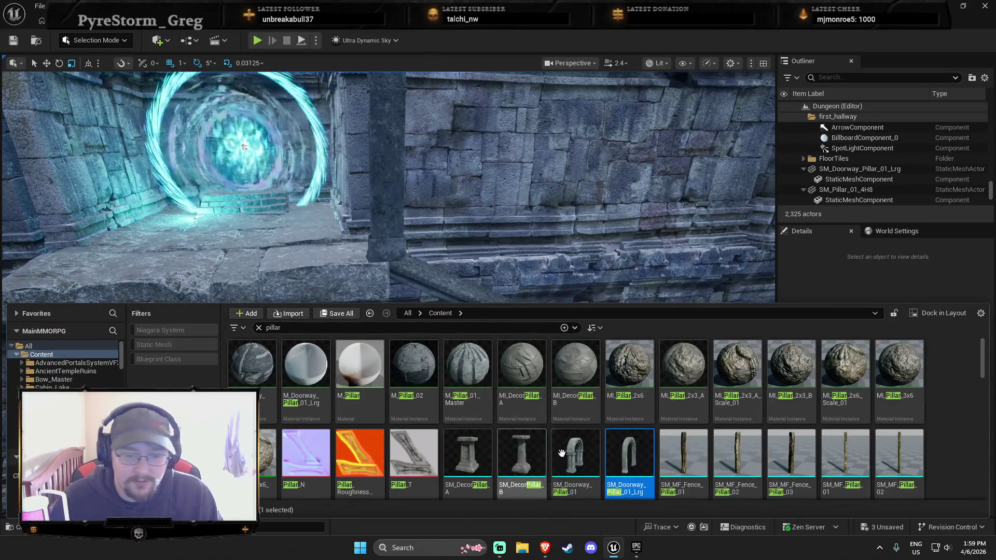
Place an SM_DecorPillar_A near the portal ledge, tip it 90° onto its side, and slide it along X.
mouse_move(469, 467)
left_click_drag(470, 467, 426, 245)
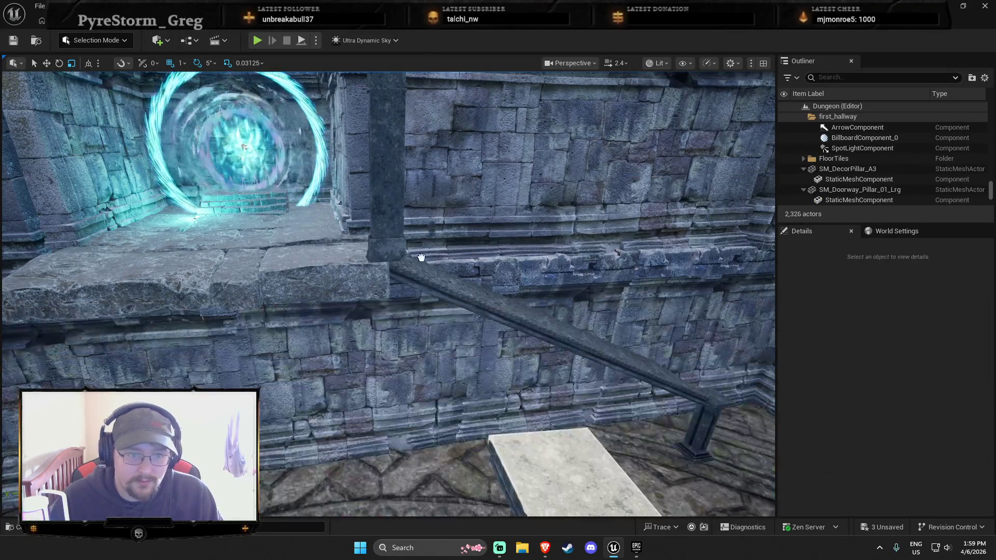
left_click(349, 248)
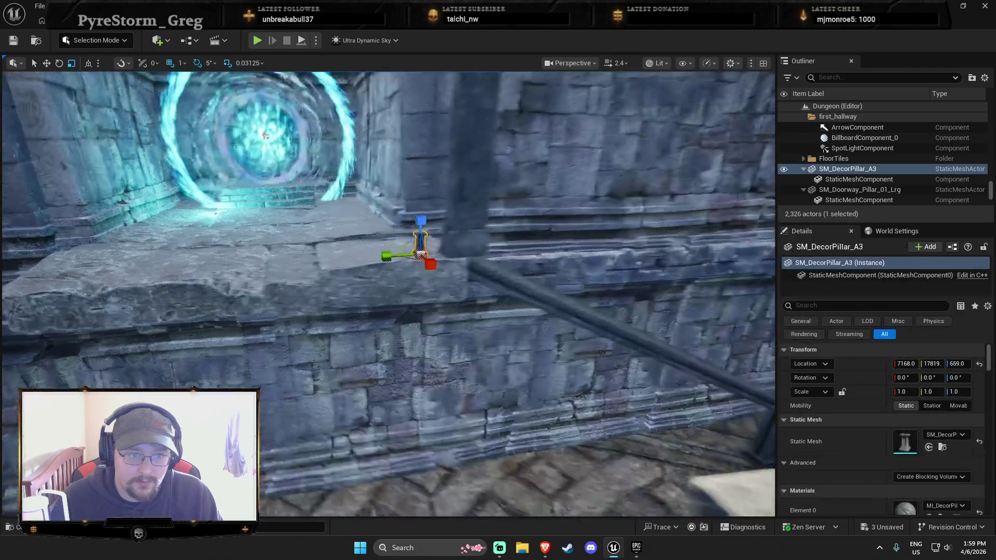
key("e")
left_click_drag(364, 244, 366, 285)
key("w")
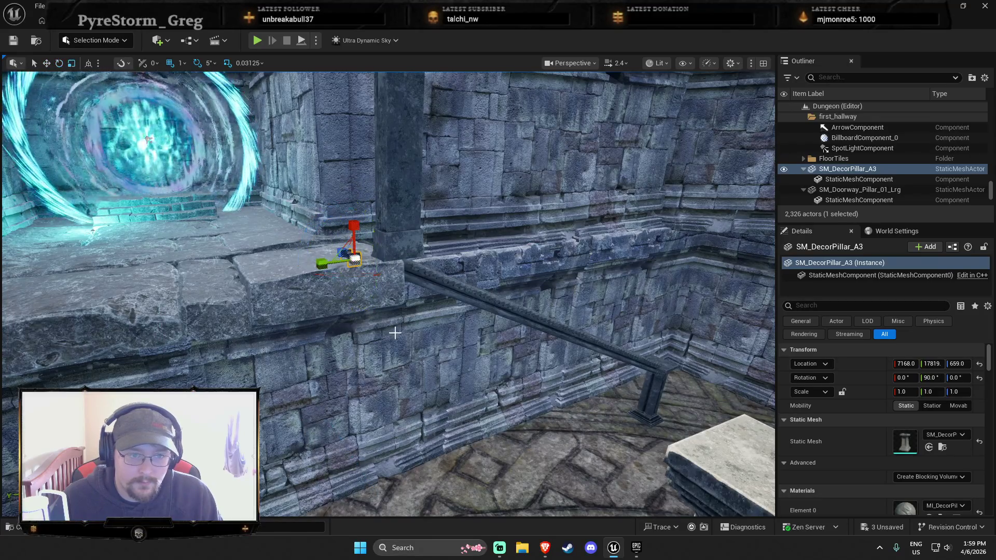
mouse_move(338, 256)
left_mouse_down()
mouse_move(453, 327)
mouse_move(409, 285)
mouse_move(255, 269)
mouse_move(262, 244)
mouse_move(240, 229)
mouse_move(484, 85)
mouse_move(441, 301)
mouse_move(418, 298)
mouse_move(566, 308)
mouse_move(418, 301)
mouse_move(444, 291)
mouse_move(439, 317)
left_mouse_up()
Scale the block to 5.3125 × 5.1562 × 8.75 and tilt it along the stairway slope.
key("e")
key("r")
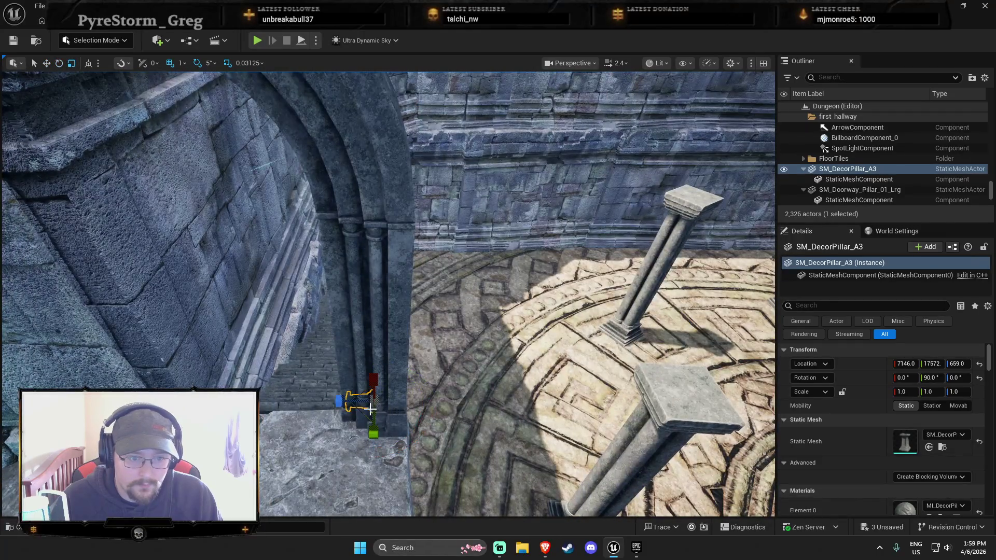
left_click_drag(373, 434, 375, 434)
left_click_drag(385, 296, 385, 296)
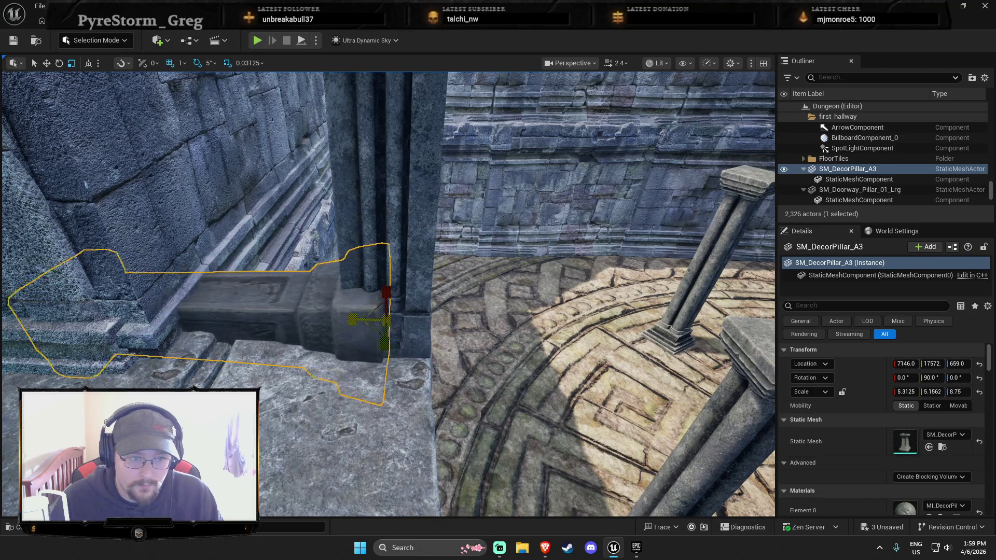
mouse_move(385, 319)
left_mouse_down()
mouse_move(421, 329)
mouse_move(421, 321)
mouse_move(425, 343)
mouse_move(395, 322)
mouse_move(352, 335)
mouse_move(437, 290)
mouse_move(407, 305)
left_mouse_up()
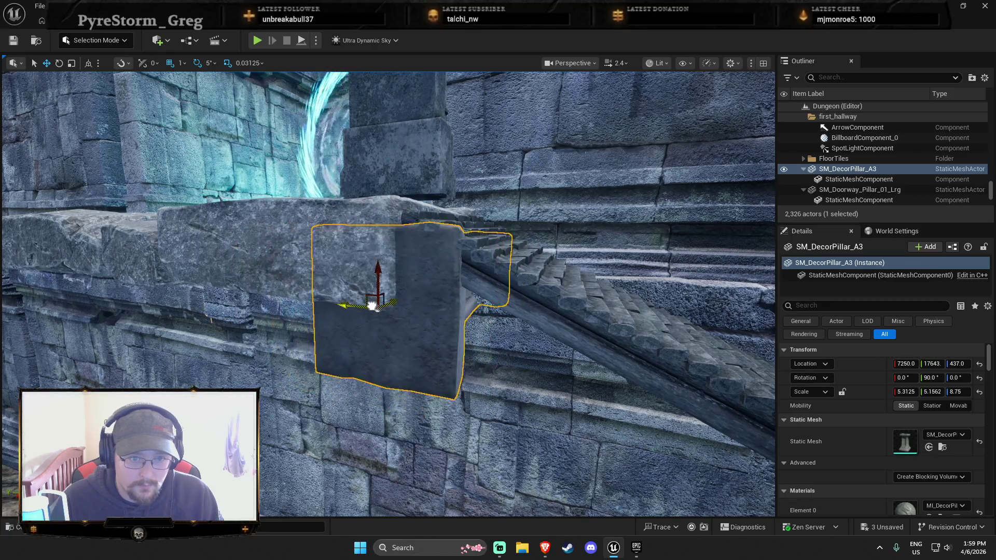
mouse_move(389, 311)
left_mouse_down()
mouse_move(374, 313)
mouse_move(485, 318)
left_mouse_up()
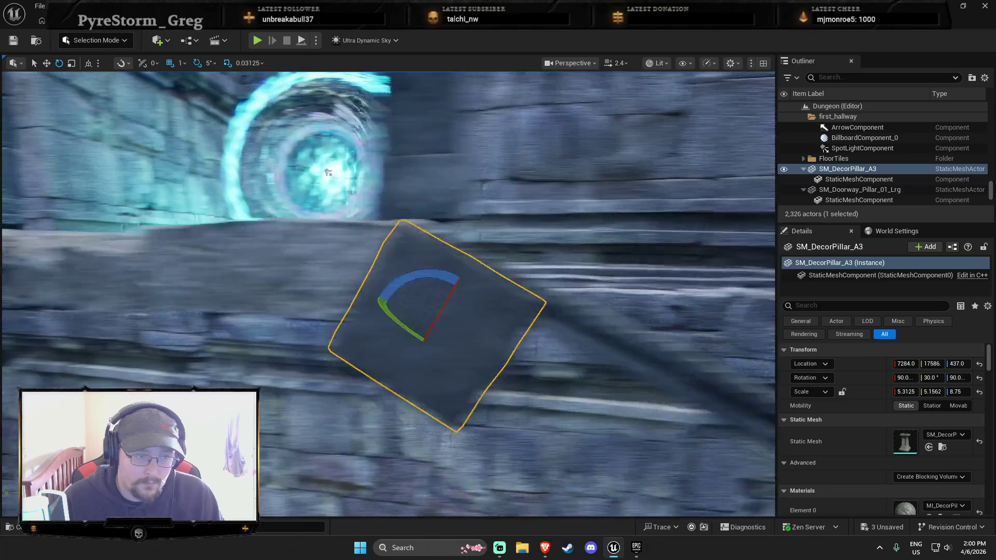
left_click_drag(328, 172, 356, 173)
key("Escape")
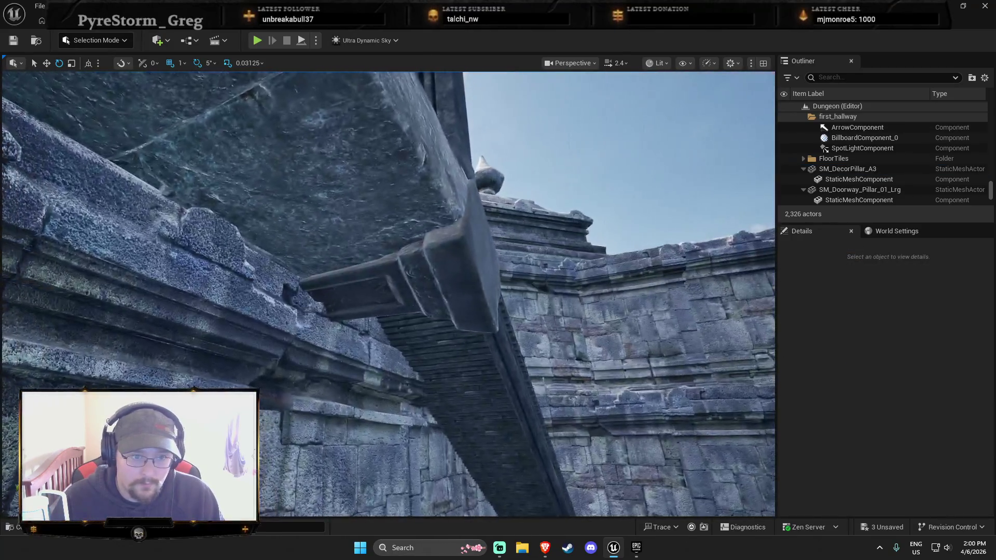
key("s")
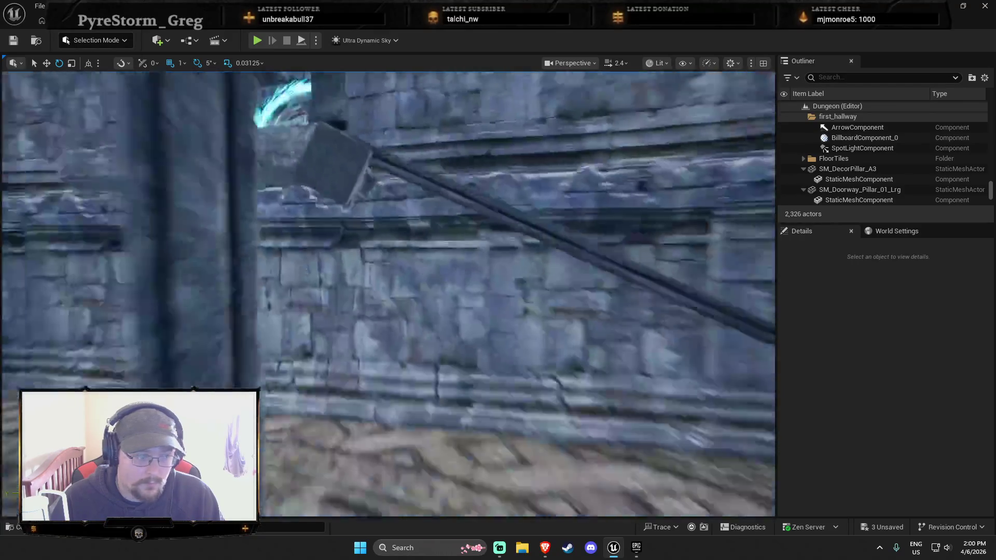
key("w")
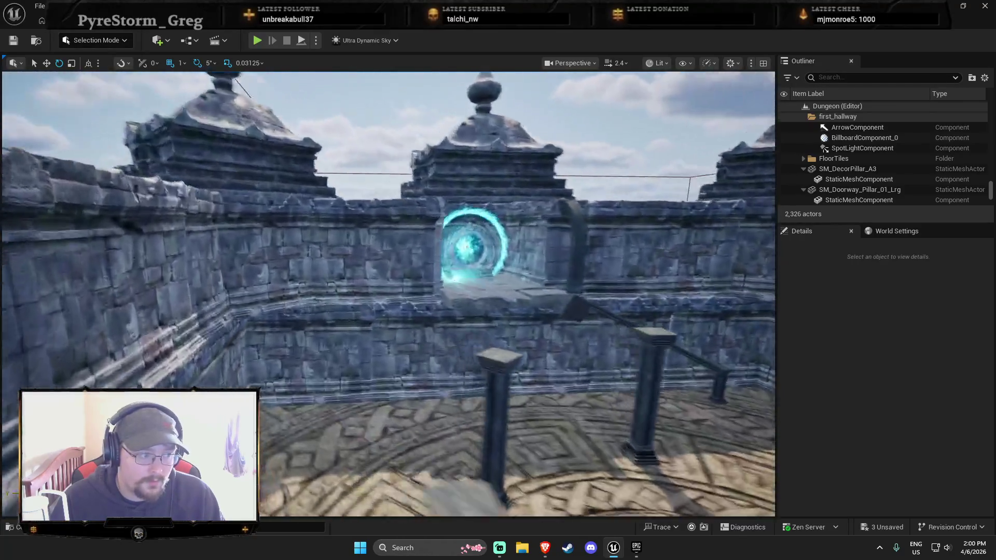
key("w")
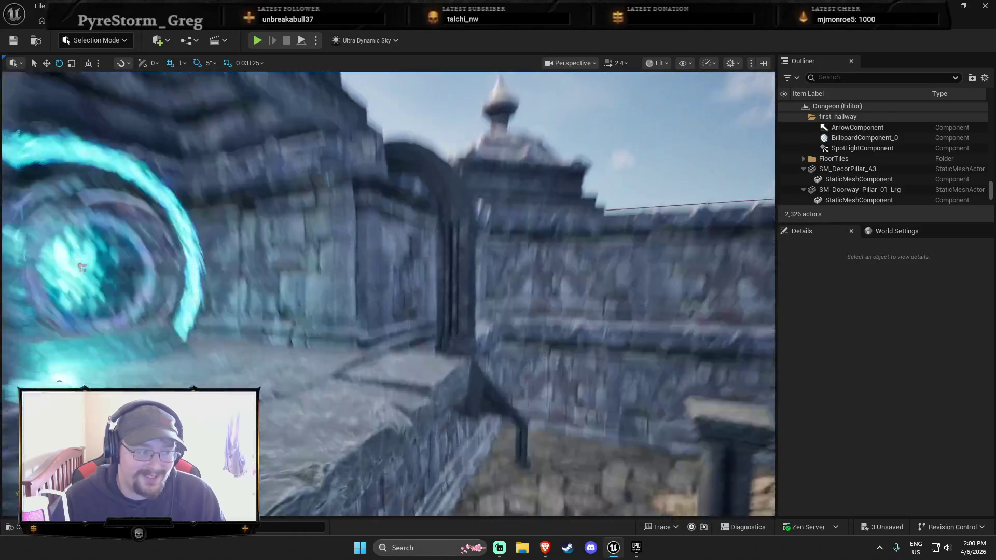
key("w")
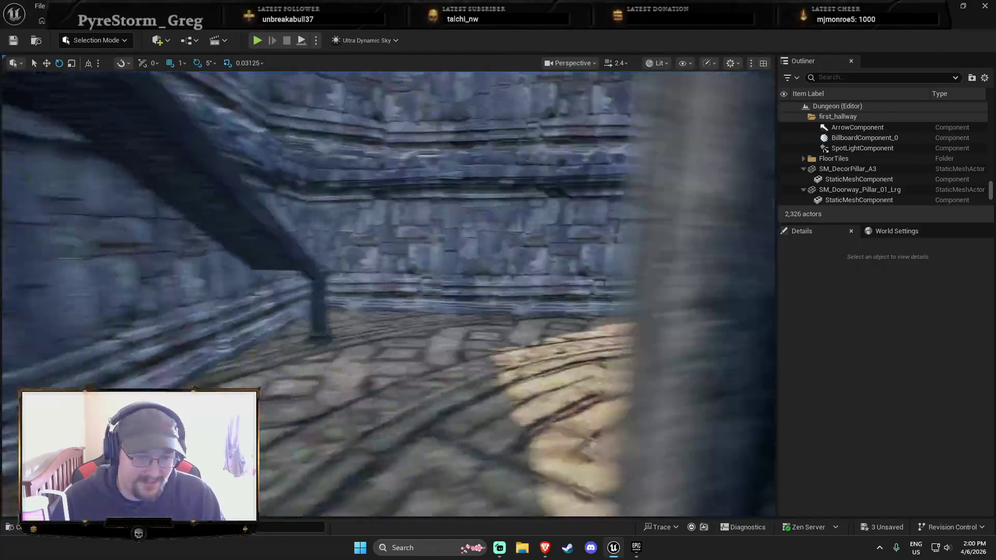
key("w")
scroll(389, 294, "up", 2)
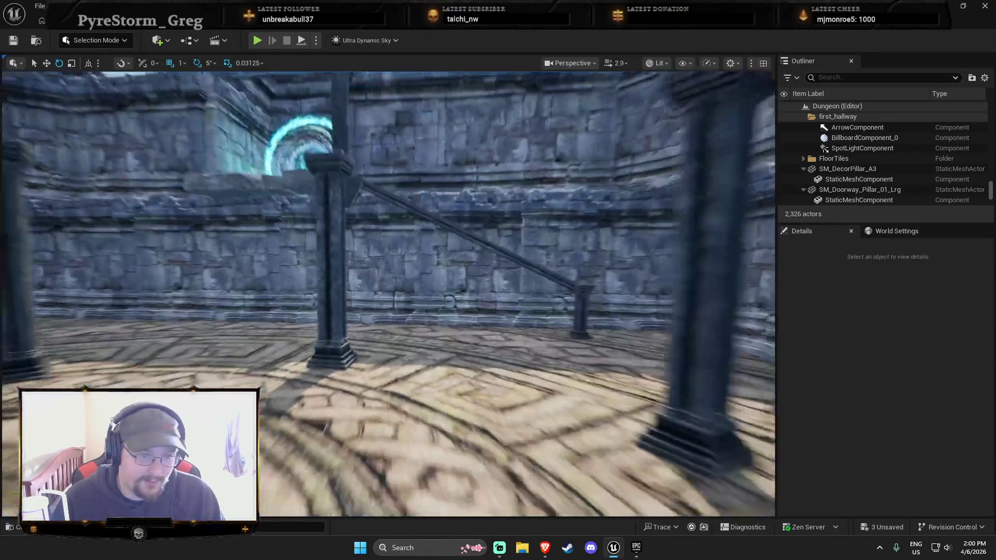
key("e")
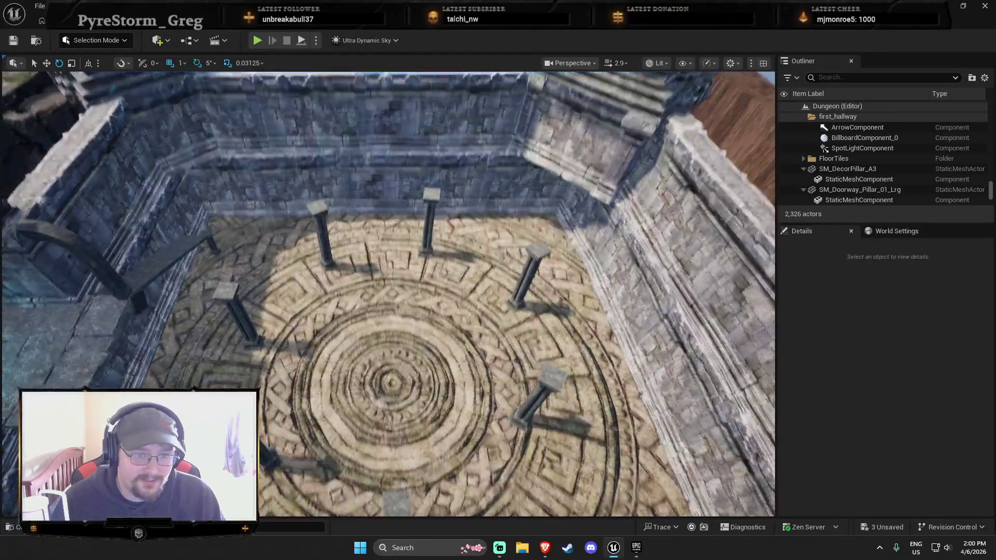
key("s")
scroll(390, 293, "up", 1)
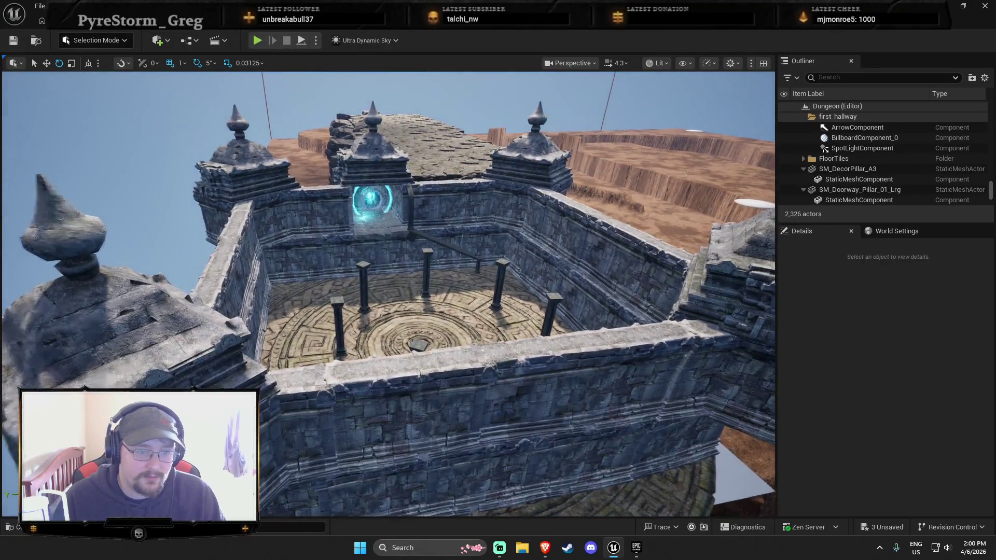
key("w")
key("w")
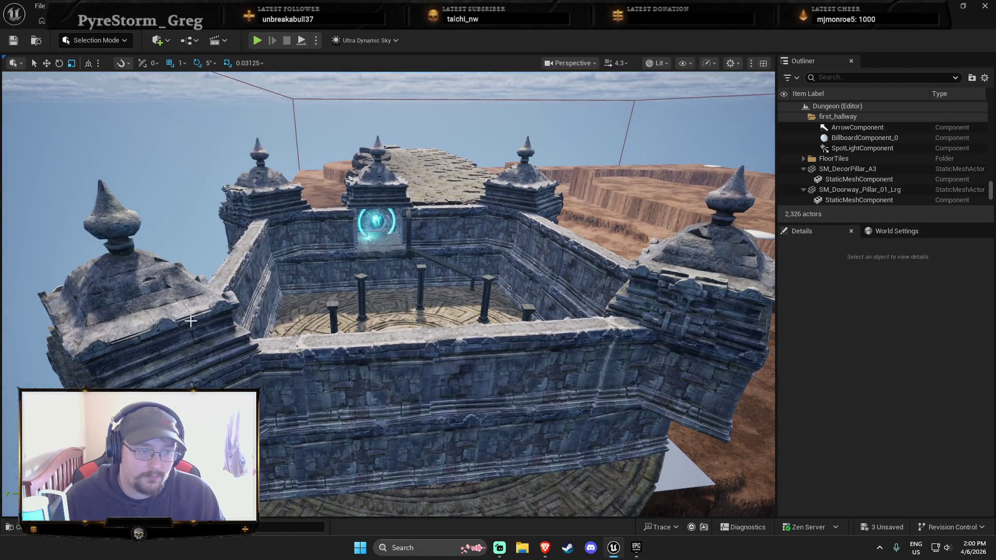
Duplicate the corner temple roof, enlarge and rotate it, and move it over the dungeon room.
left_click(237, 352)
key("ctrl+d")
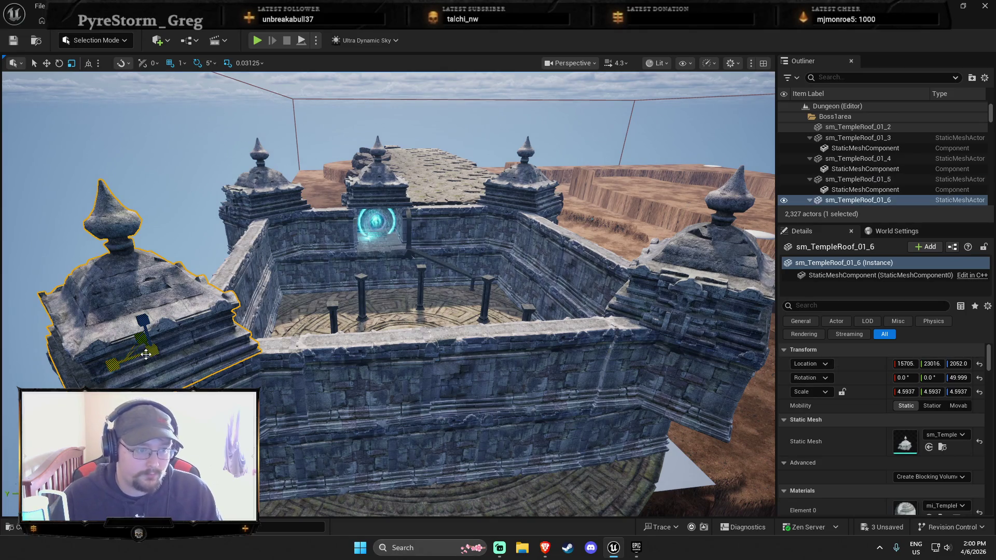
mouse_move(142, 339)
left_mouse_down()
mouse_move(155, 364)
mouse_move(384, 231)
left_mouse_up()
key("w")
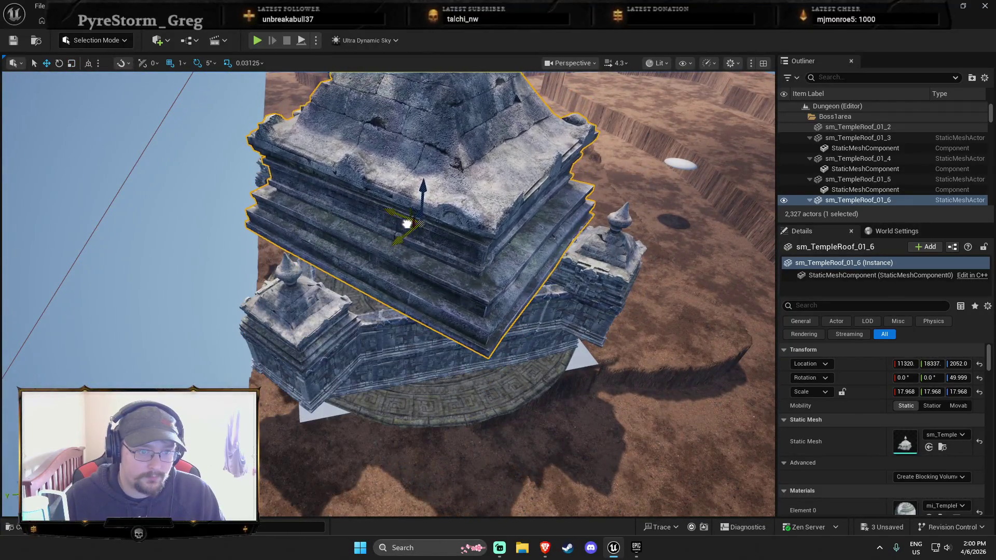
key("e")
mouse_move(402, 254)
left_mouse_down()
mouse_move(409, 275)
mouse_move(378, 264)
left_mouse_up()
scroll(388, 294, "up", 10)
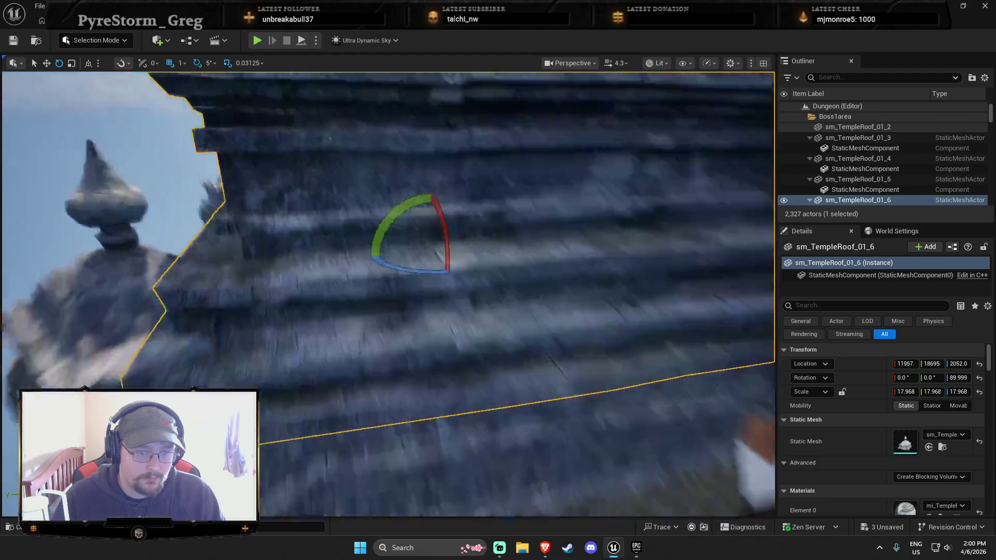
key("r")
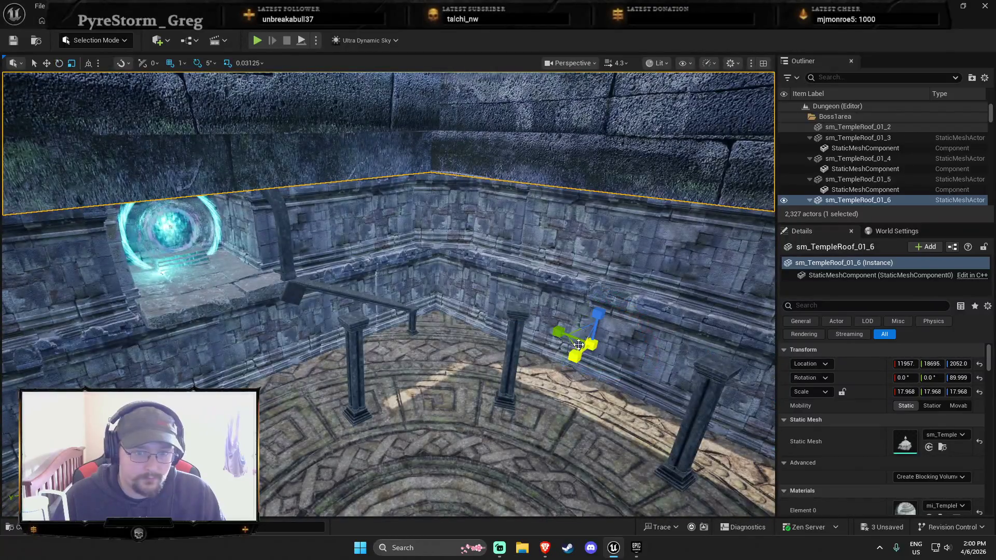
left_click_drag(572, 343, 481, 291)
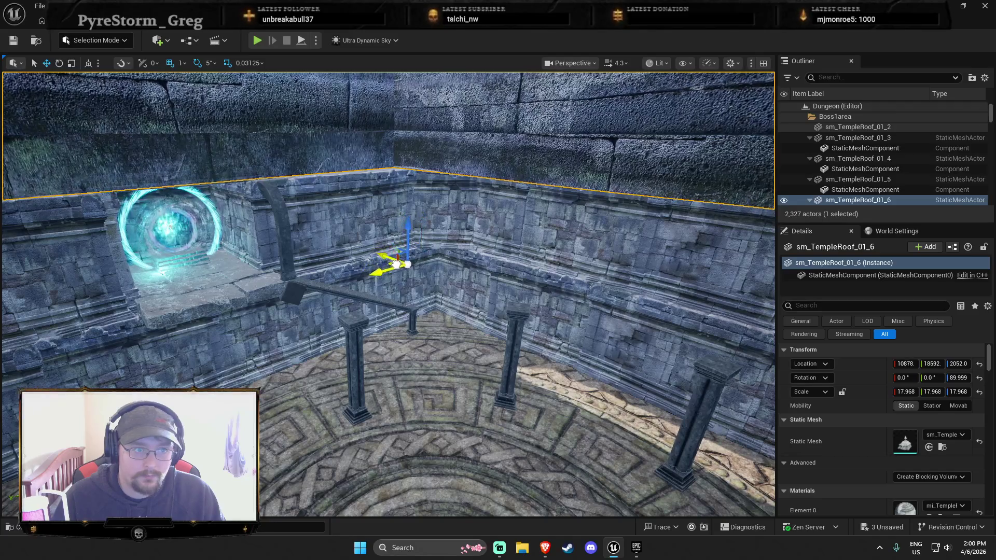
Check the new ceiling from inside, then delete roof piece sm_TempleRoof_01_4.
left_click_drag(413, 274, 403, 150)
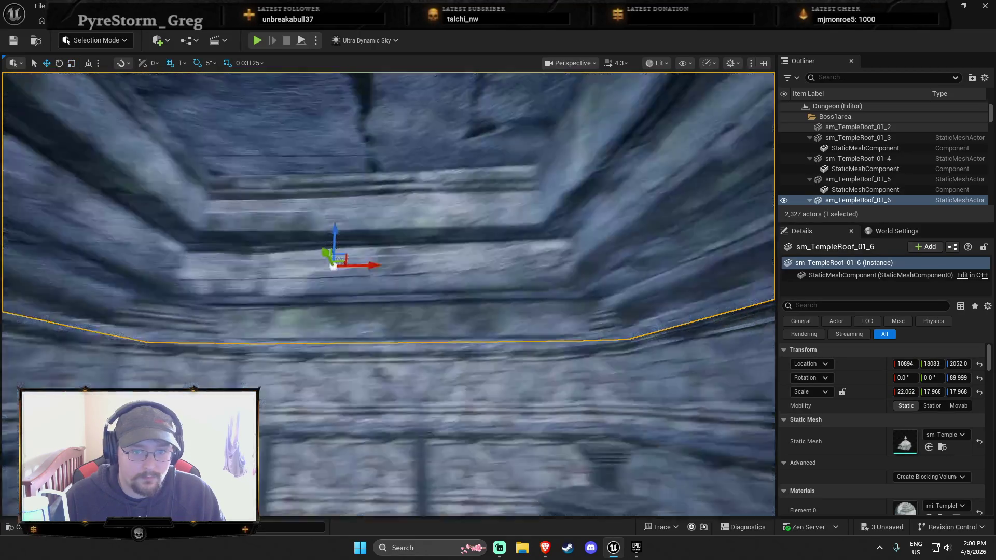
left_click_drag(409, 370, 391, 370)
left_click_drag(389, 295, 389, 249)
key("f")
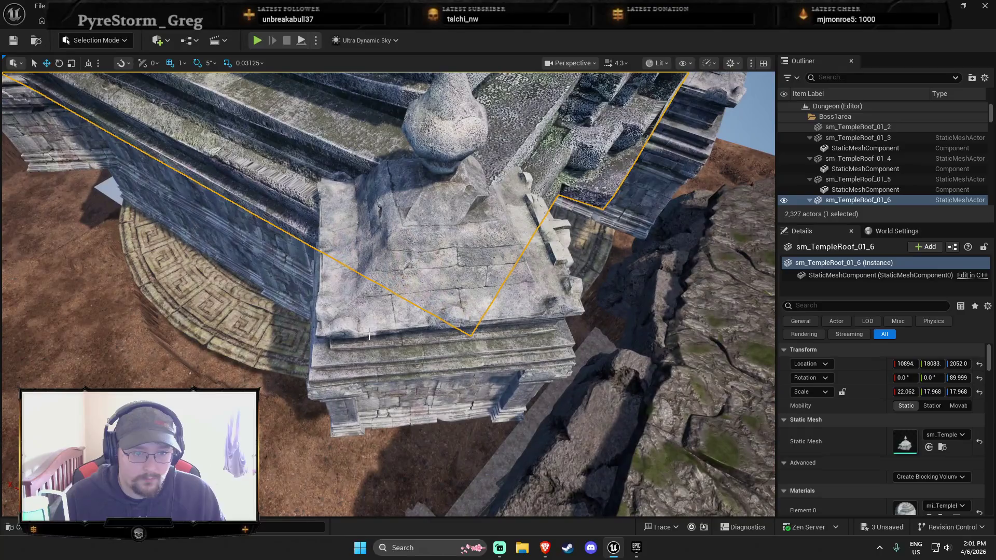
left_click(374, 364)
key("Delete")
left_click_drag(374, 365, 374, 311)
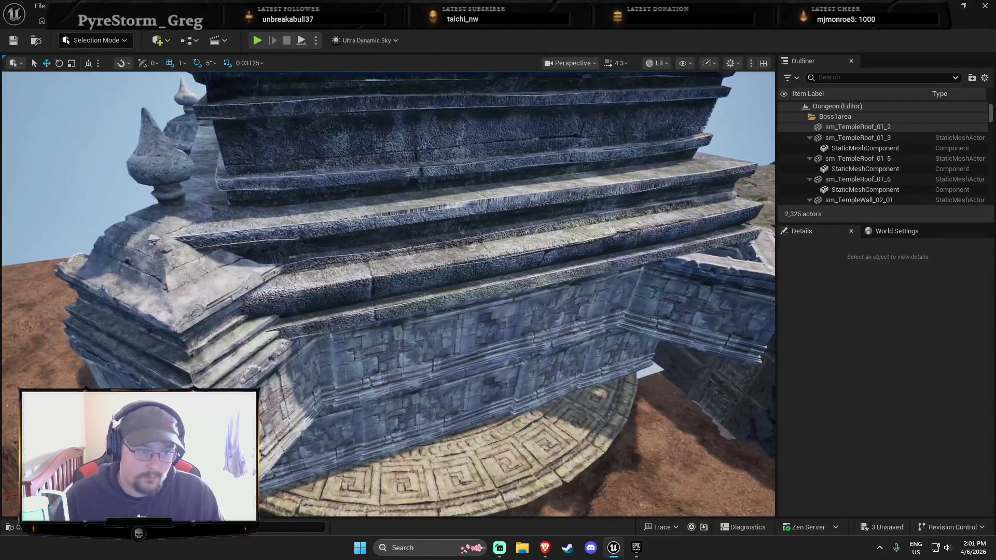
Delete the corner roofs sm_TempleRoof_01_3 and sm_TempleRoof_01_5.
left_click(207, 291)
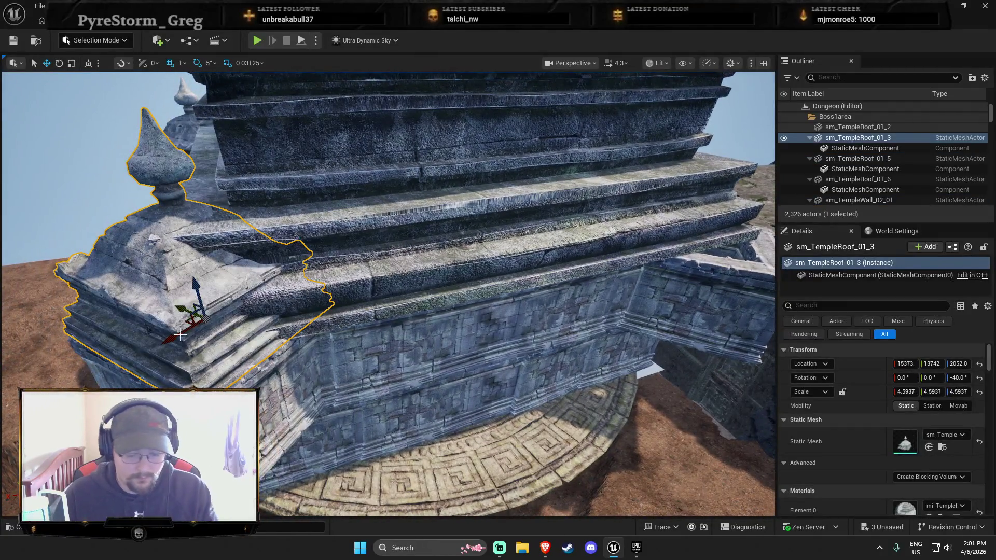
key("Delete")
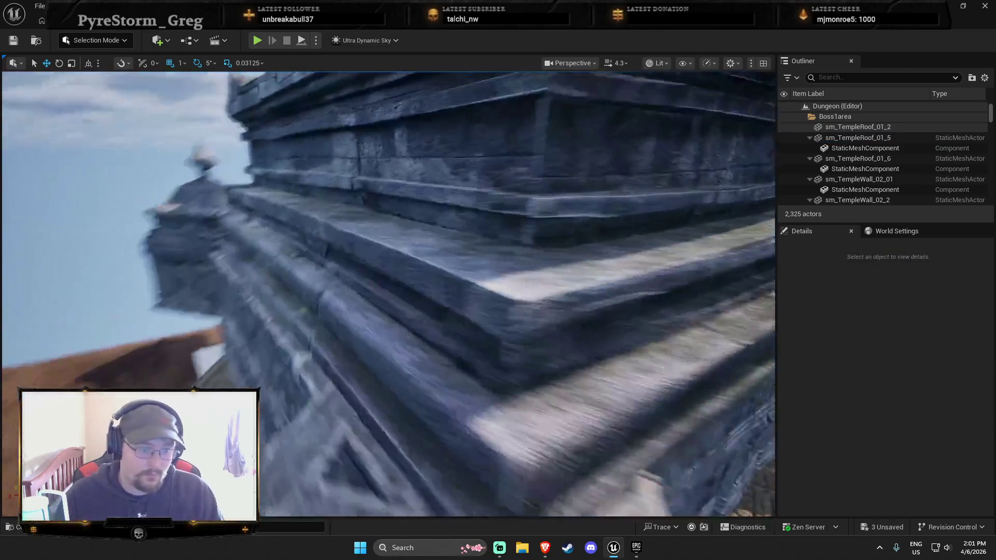
left_click_drag(389, 291, 363, 291)
left_click(301, 358)
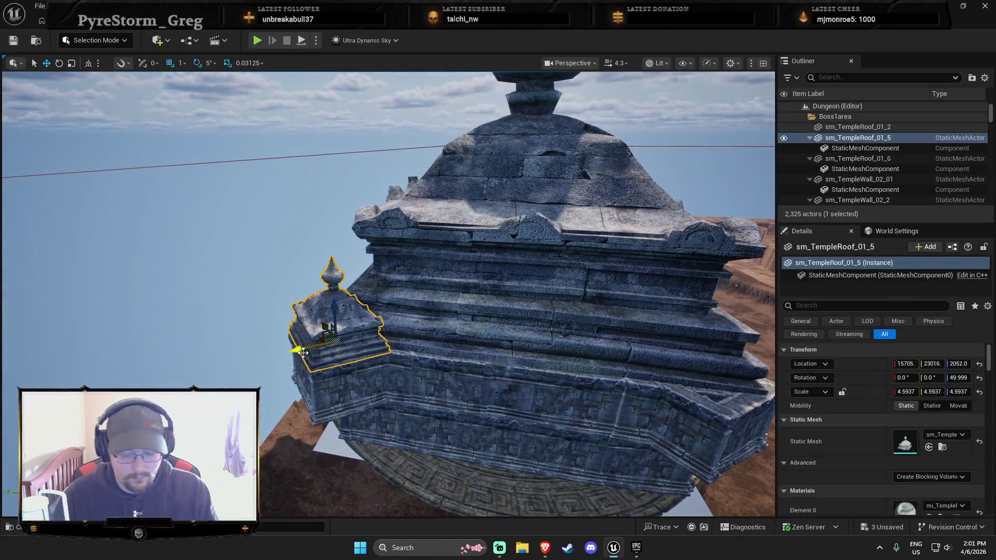
key("Delete")
left_click_drag(301, 358, 290, 358)
left_click_drag(363, 291, 363, 269)
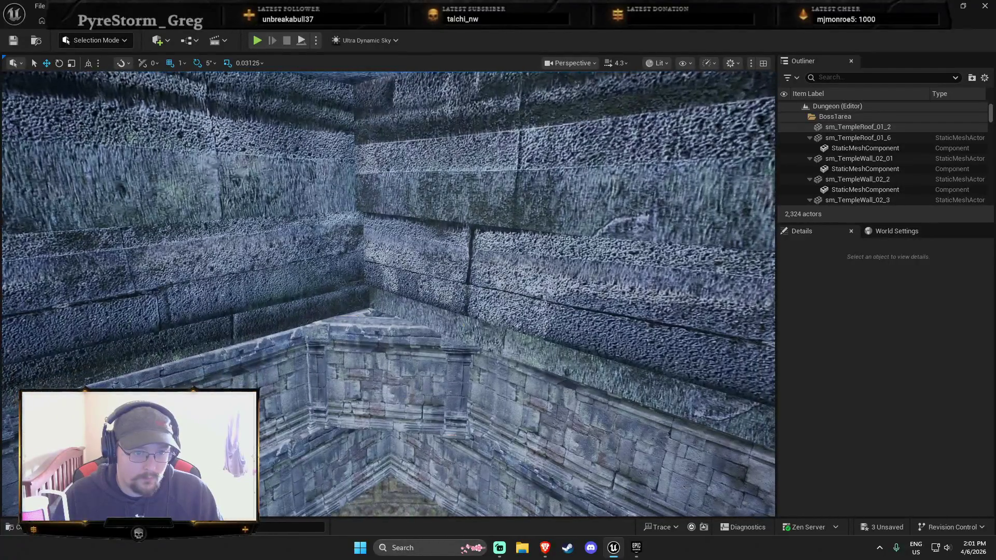
Narrow the ceiling roof sm_TempleRoof_01_6 to 21.437 X scale.
left_click(318, 418)
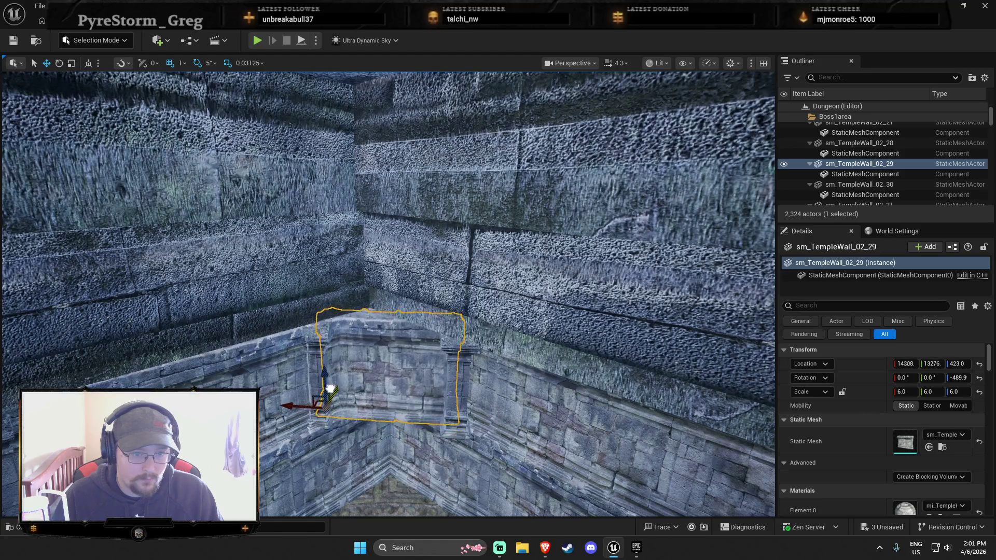
left_click(571, 345)
scroll(389, 294, "up", 3)
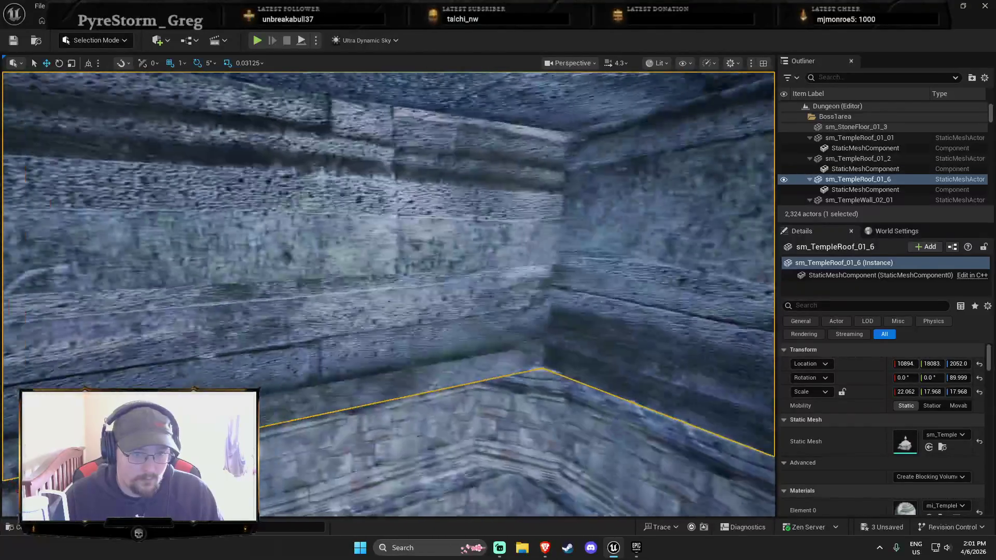
scroll(389, 293, "down", 3)
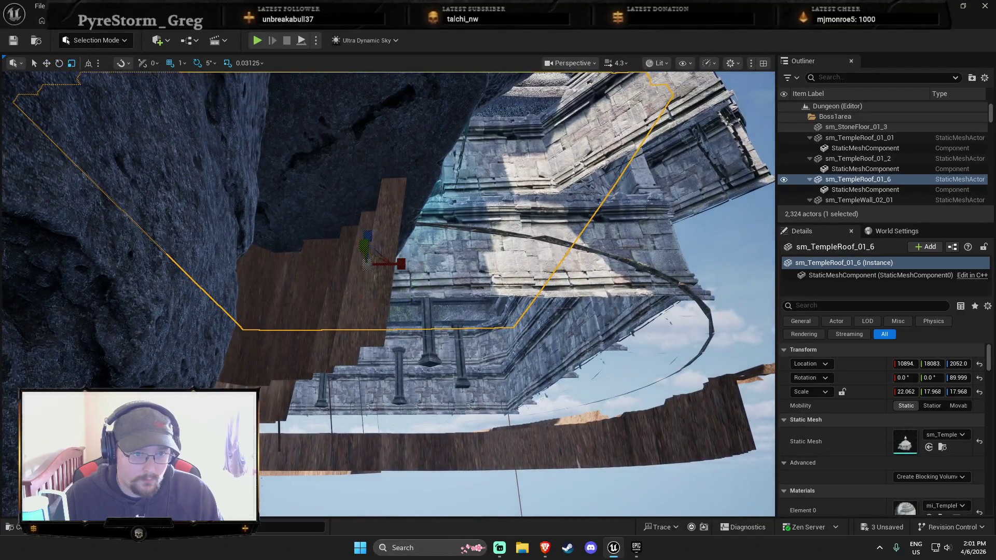
scroll(389, 293, "up", 3)
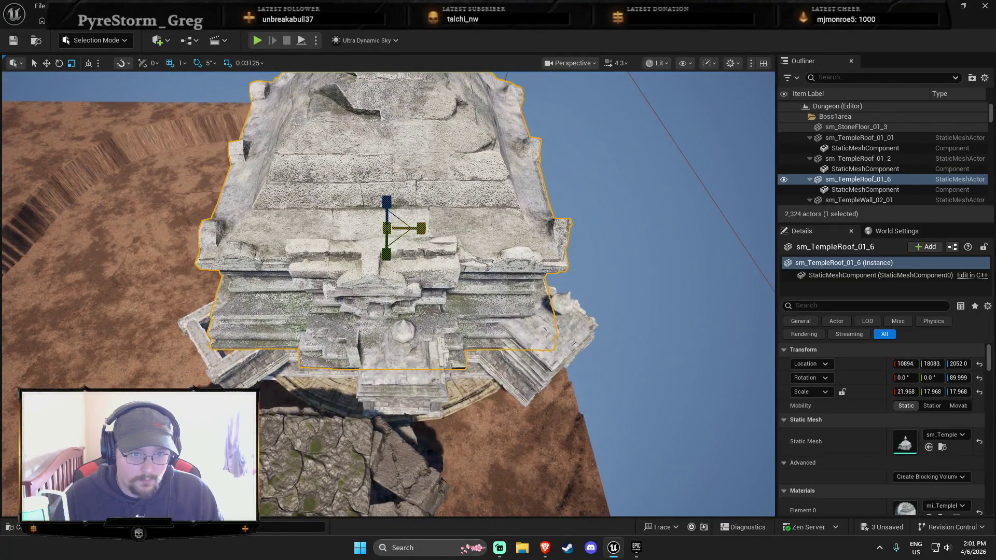
left_click_drag(421, 229, 417, 228)
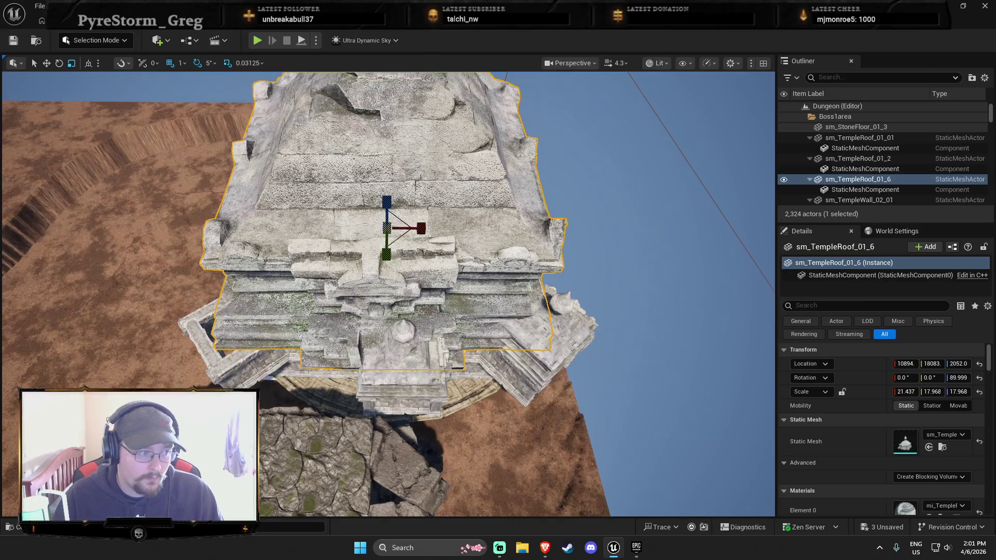
scroll(389, 260, "up", 5)
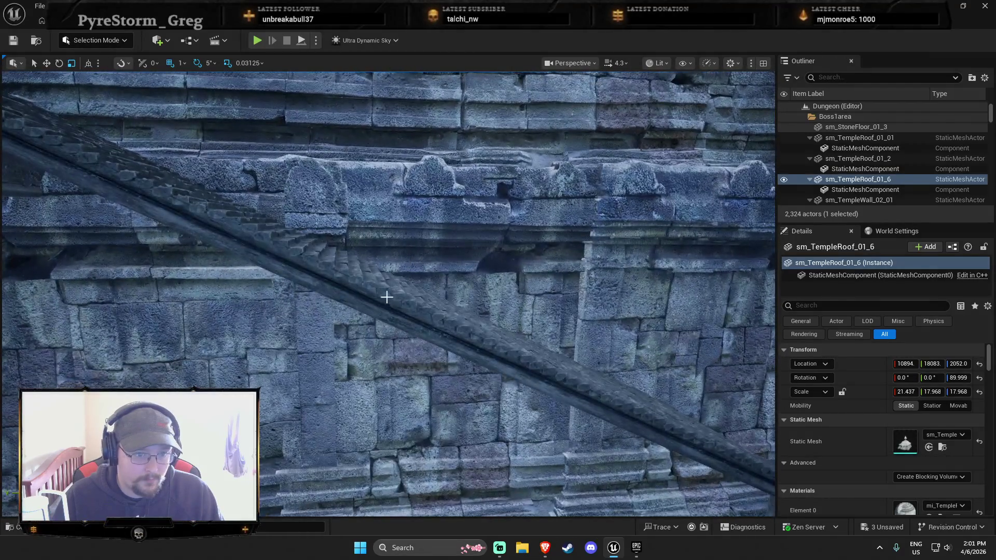
Lower the SM_Pillar_01_12H stair railing to Z -789.3 and thicken it to 2.125 Y scale.
left_click(385, 309)
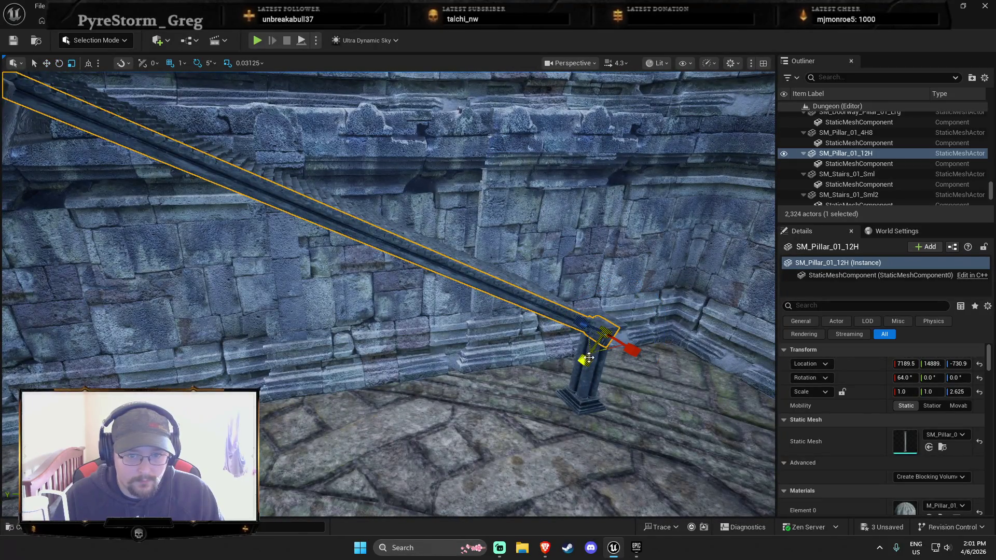
left_click_drag(600, 342, 582, 367)
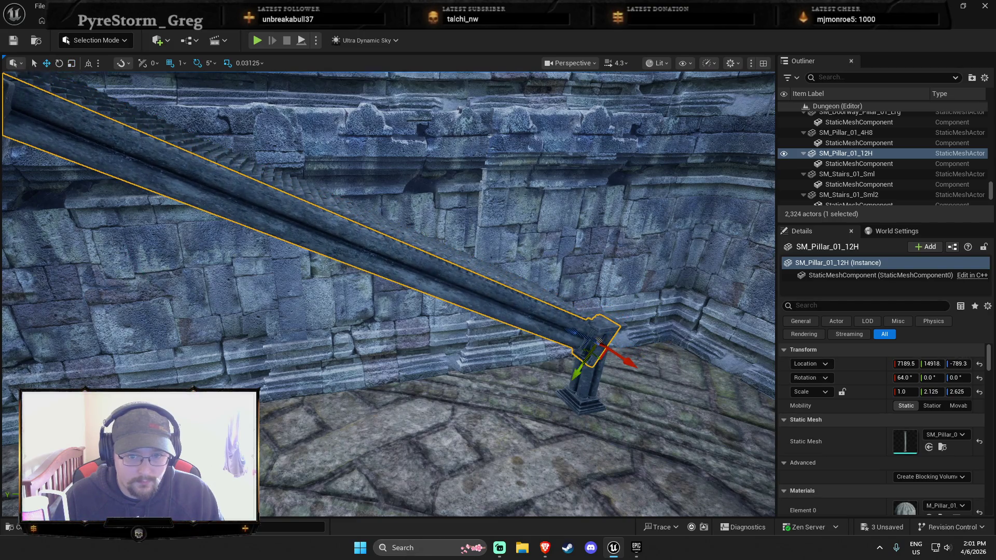
key("Escape")
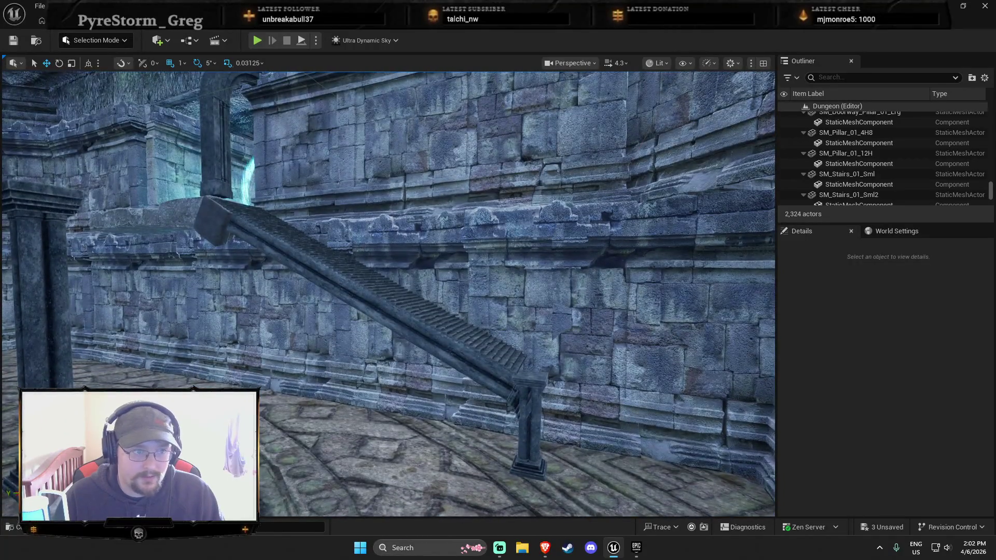
Delete the block atop the stairs and fly over to the staircase pillar.
left_click(218, 223)
key("Delete")
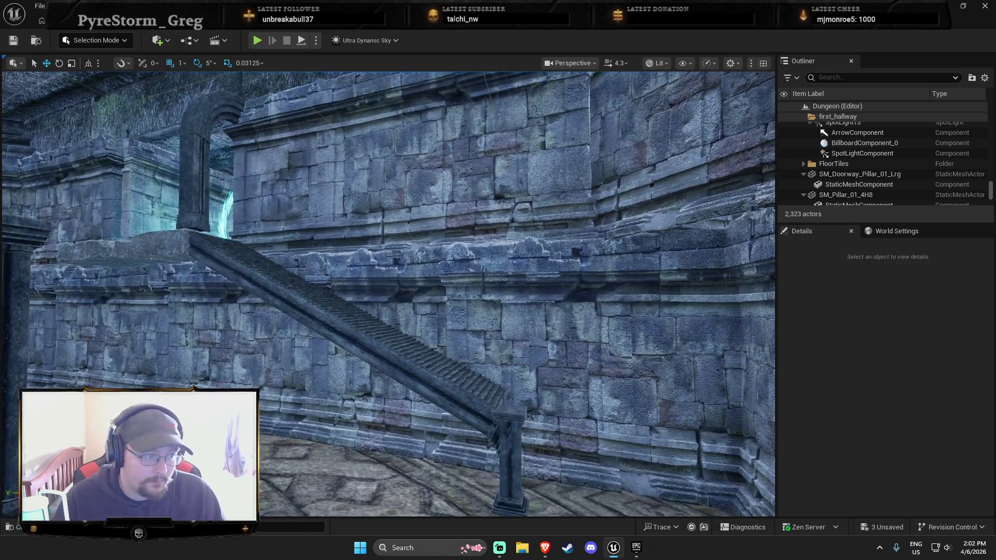
key("w")
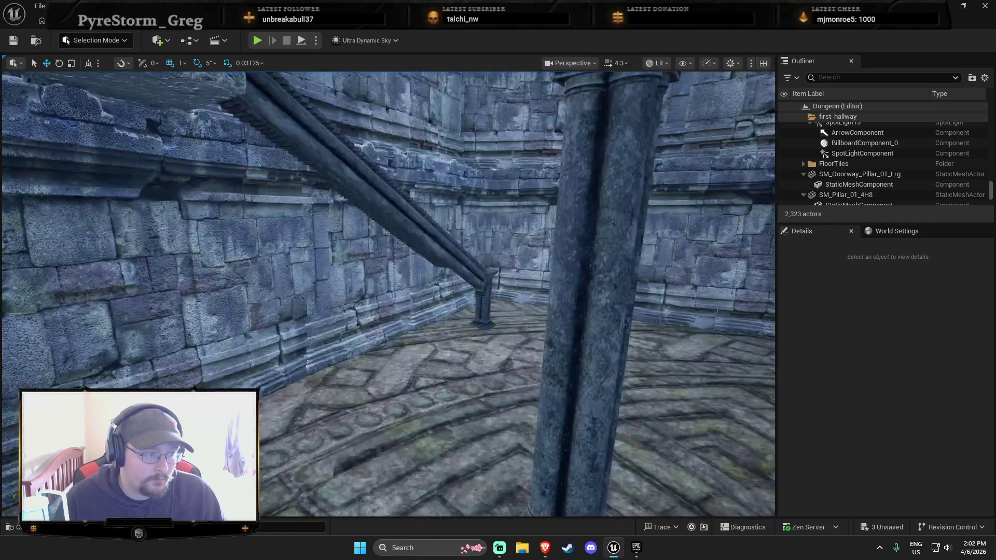
key("s")
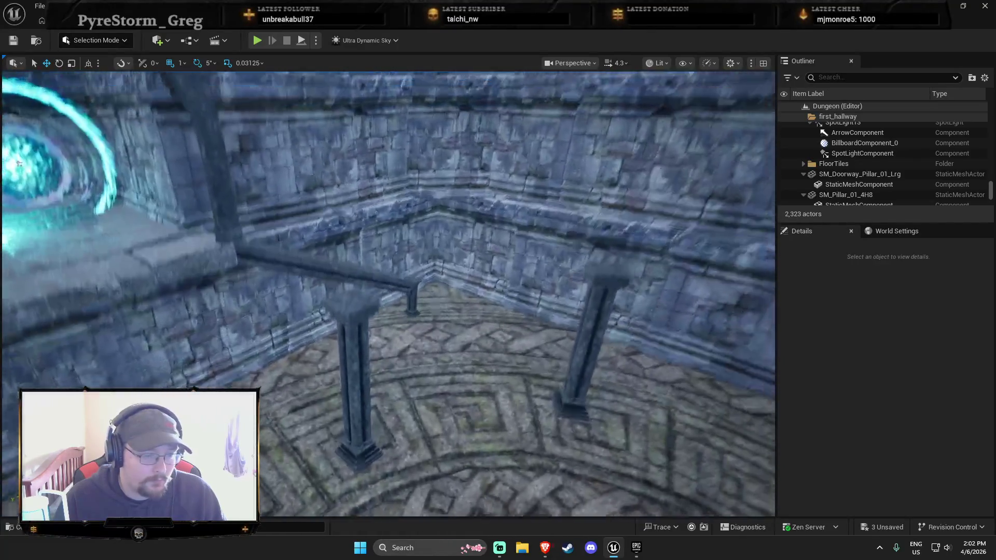
key("s")
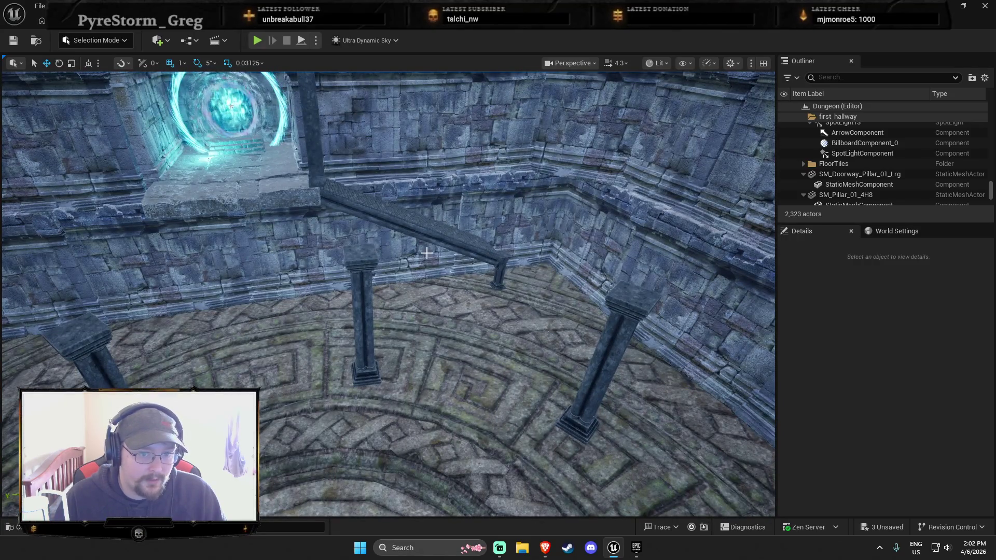
key("w")
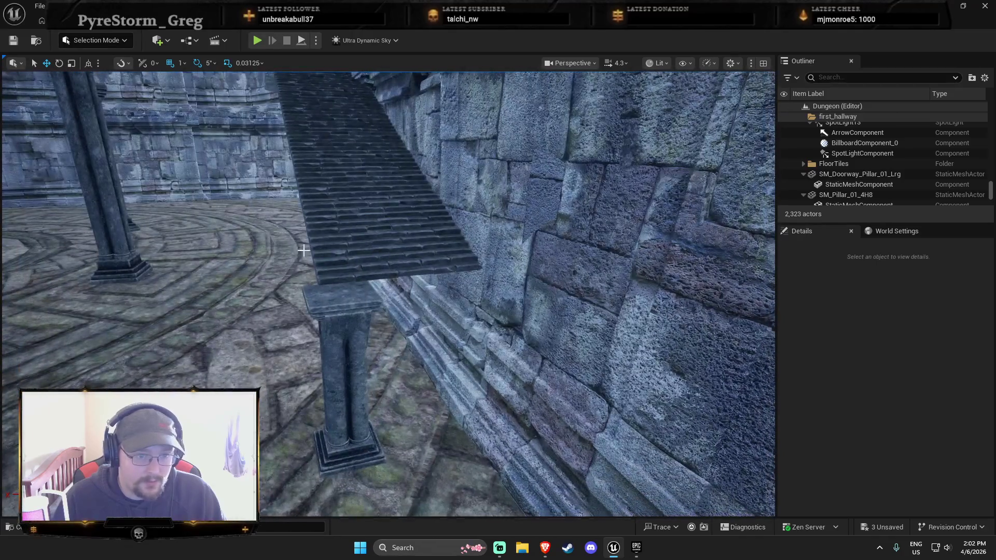
key("w")
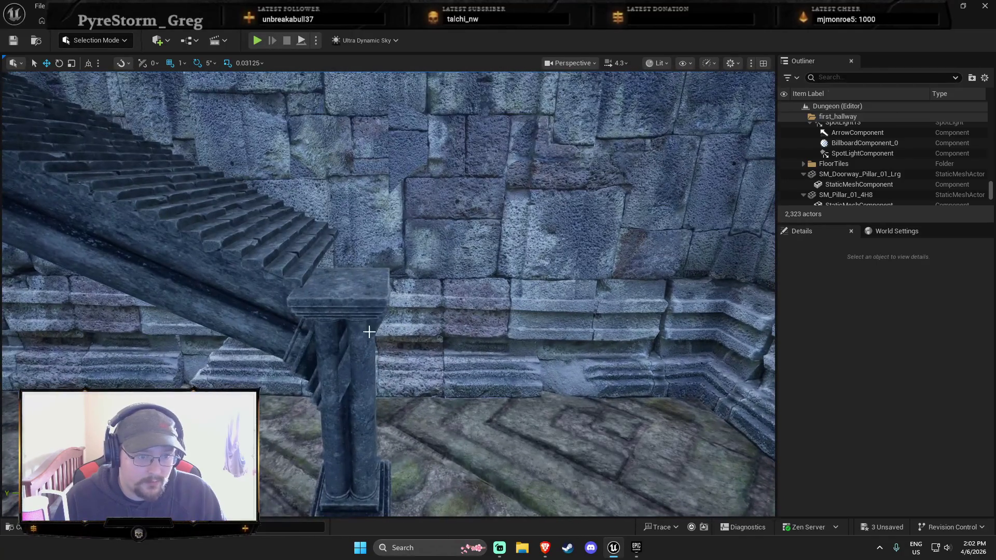
Select the pillar under the stairs and browse the 'pillar' meshes in the asset library.
left_click(360, 295)
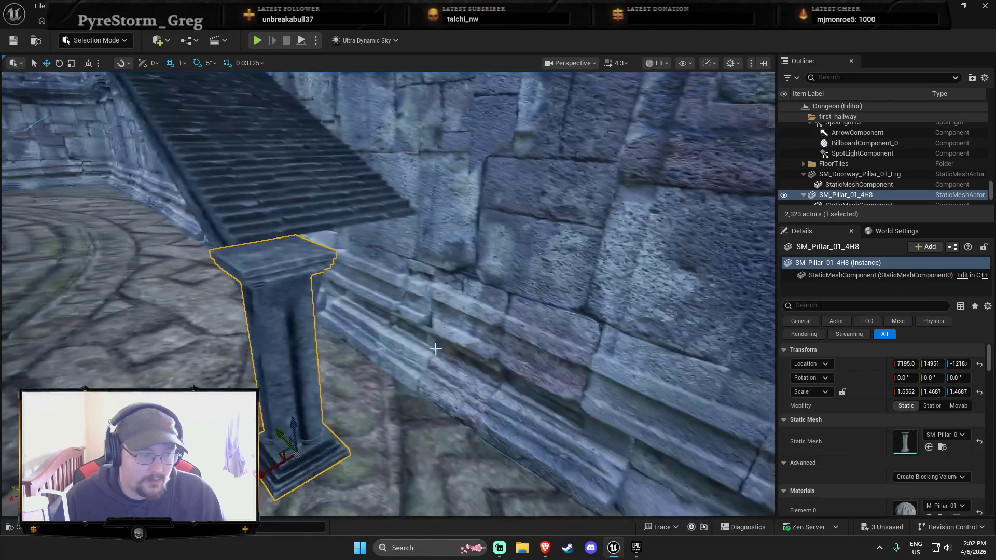
key("ctrl+b")
scroll(601, 433, "down", 5)
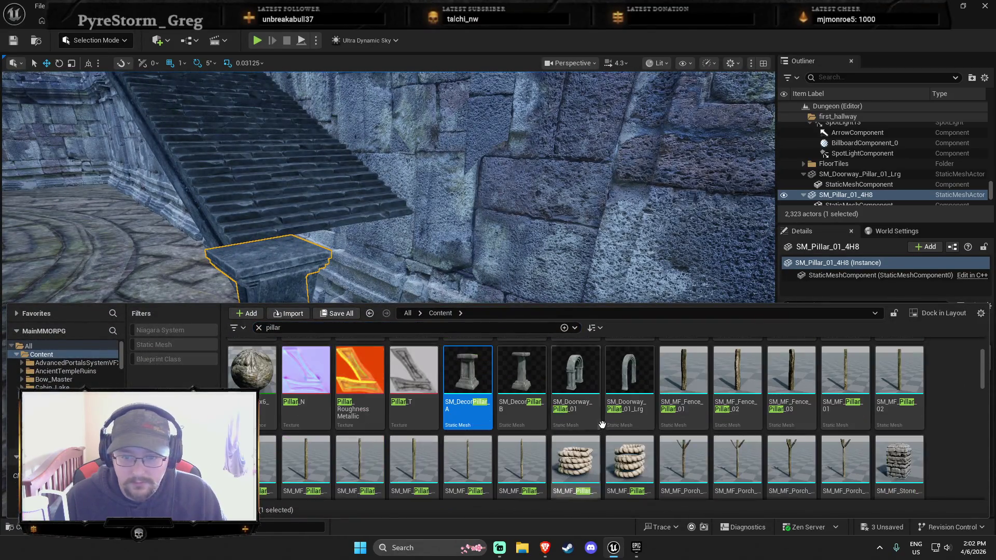
scroll(600, 432, "down", 10)
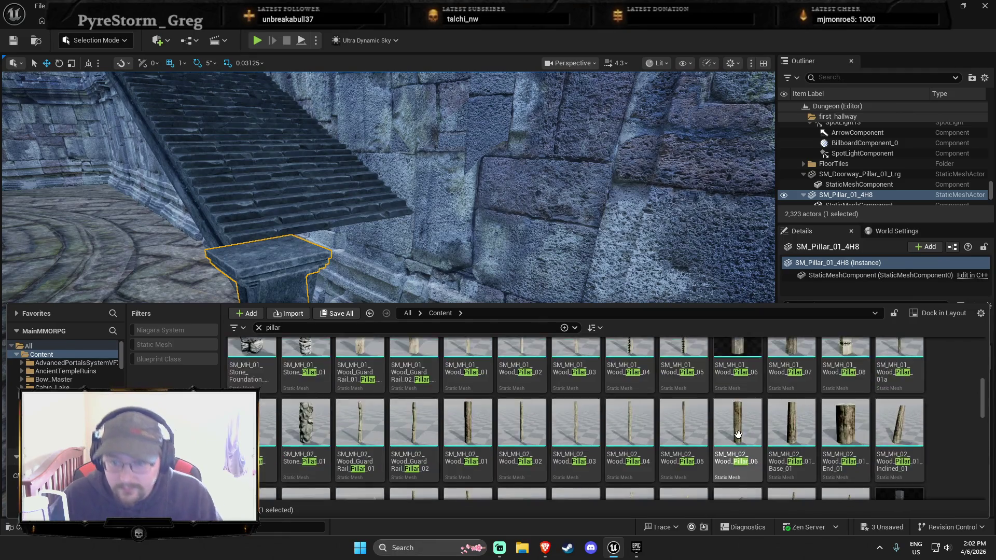
Place an SM_Pillar_01_Vertical_12H pillar, shortened to 0.75 Z scale, and rotate it 90°.
scroll(930, 409, "down", 2)
mouse_move(791, 435)
left_mouse_down()
mouse_move(777, 391)
mouse_move(467, 363)
mouse_move(363, 394)
mouse_move(363, 413)
left_mouse_up()
key("e")
key("w")
key("e")
key("w")
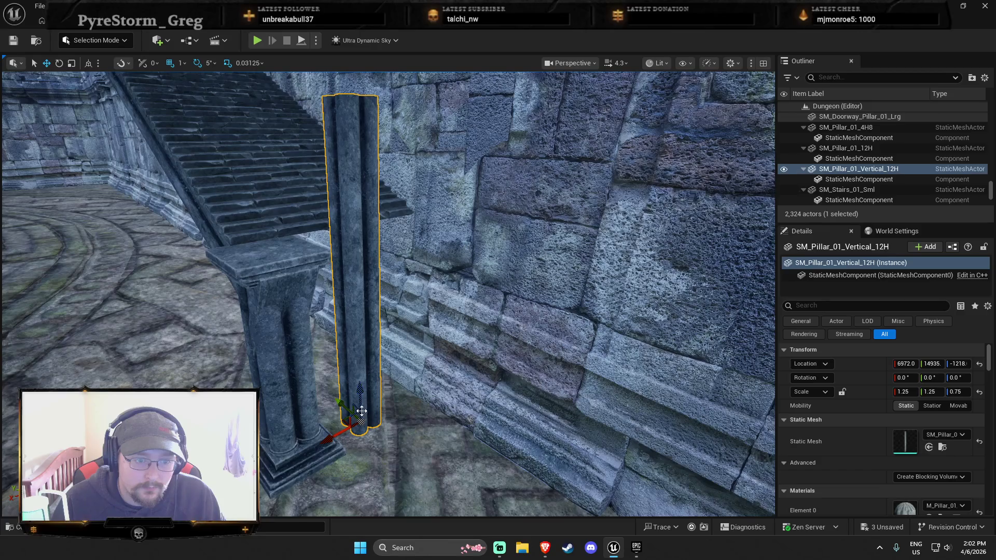
key("e")
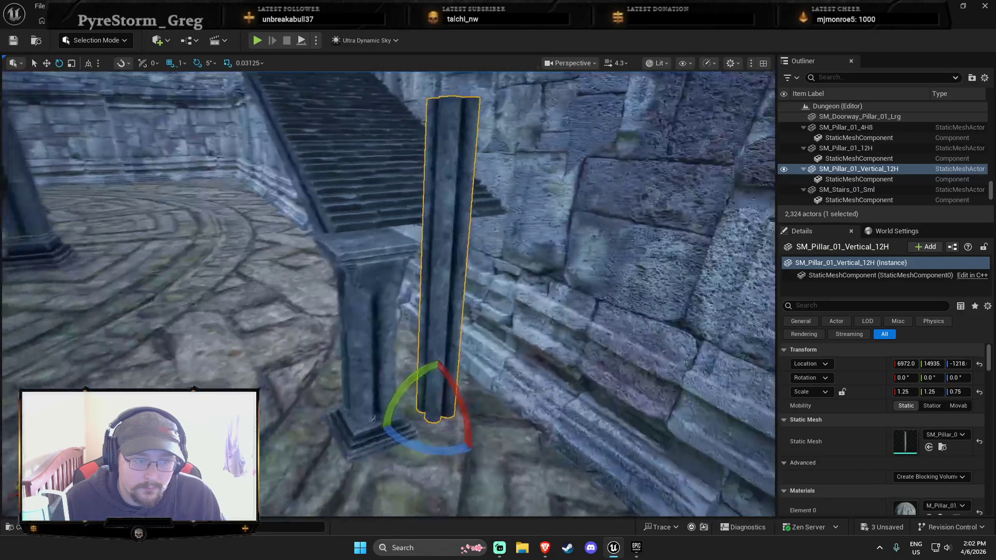
scroll(335, 400, "down", 2)
left_click_drag(383, 393, 434, 333)
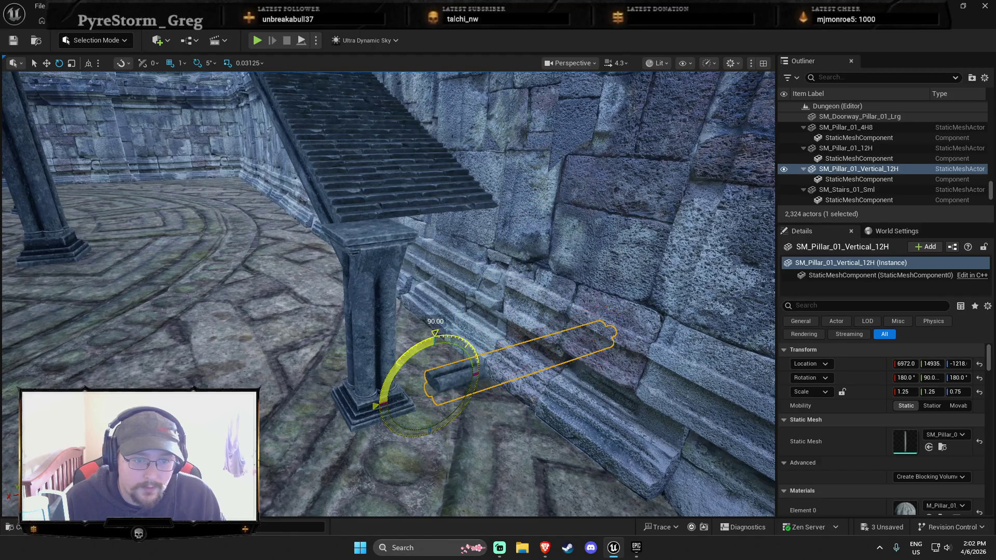
Move the pillar onto the top of the stone pedestal beside the stairs.
key("w")
left_click_drag(440, 385, 389, 410)
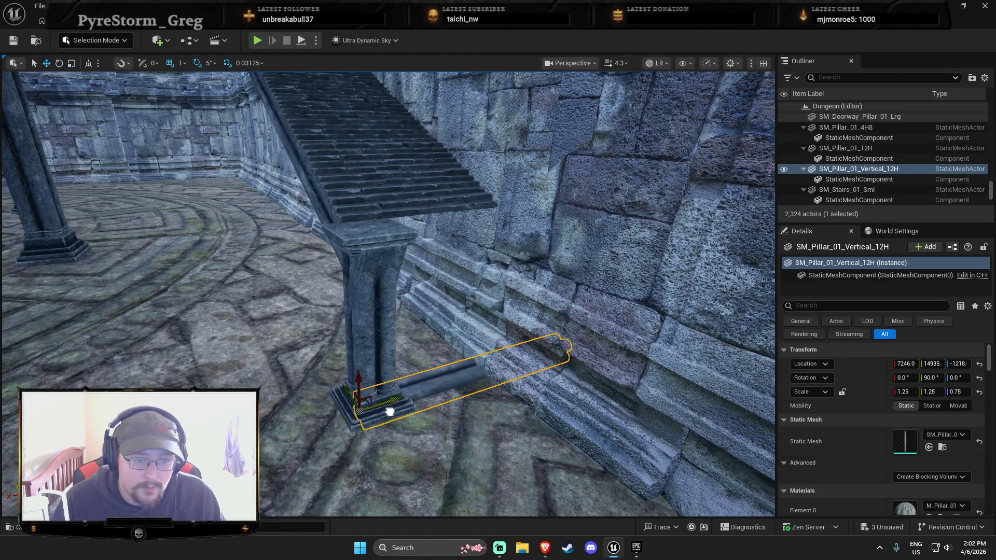
key("f")
scroll(375, 421, "down", 2)
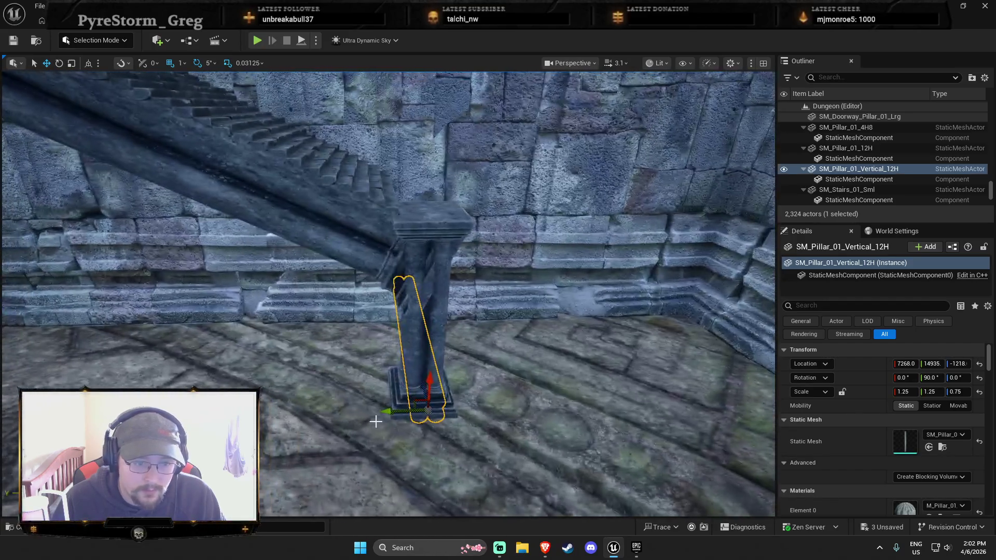
mouse_move(386, 412)
left_mouse_down()
mouse_move(422, 377)
mouse_move(411, 216)
mouse_move(401, 196)
mouse_move(397, 208)
left_mouse_up()
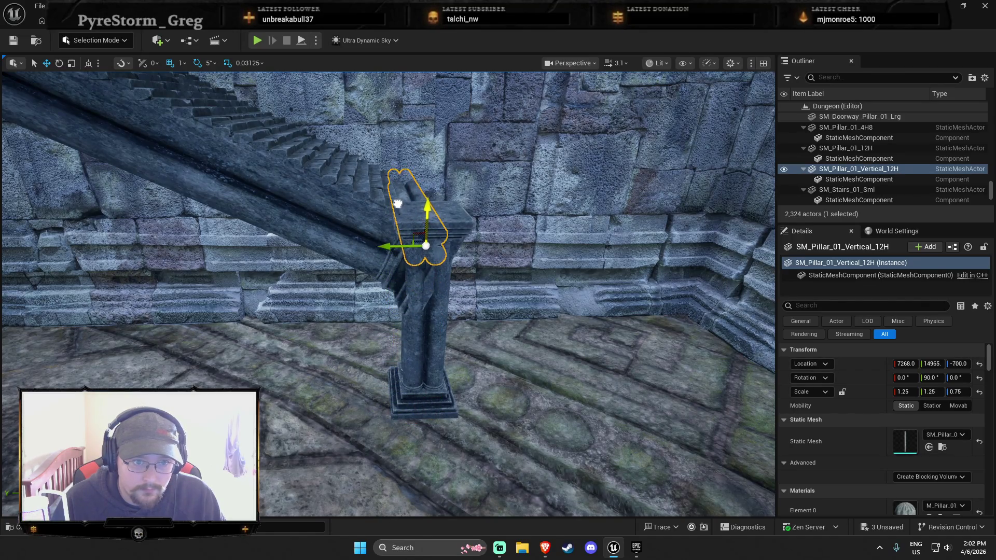
left_click_drag(386, 248, 351, 257)
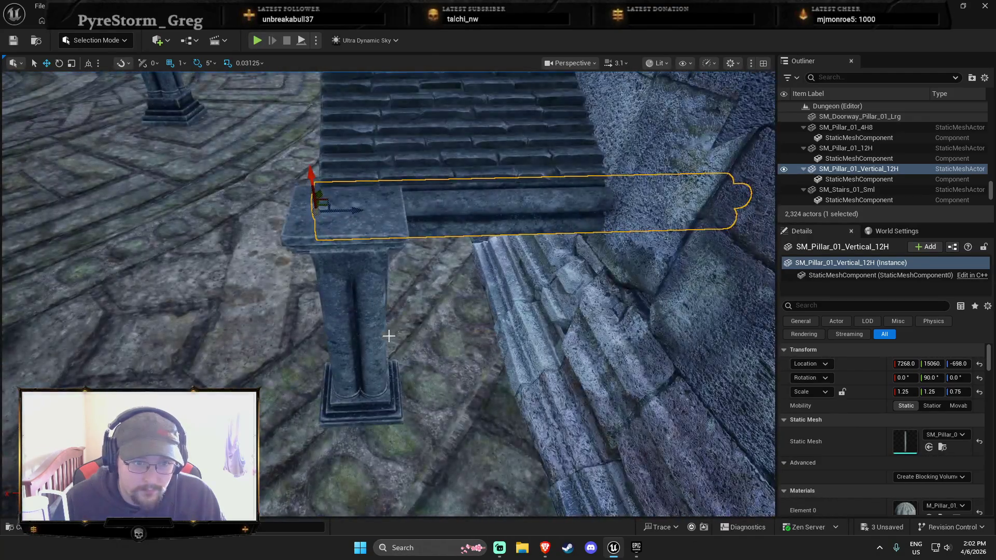
left_click(389, 336)
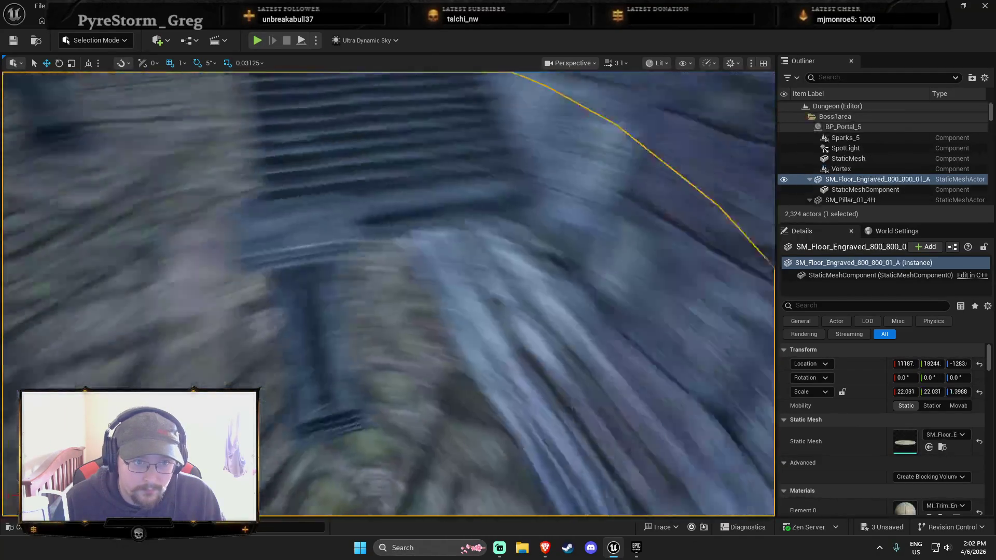
Nudge the pedestal along Y and delete the stepped stair rail piece SM_Pillar_01_12H.
left_click(338, 269)
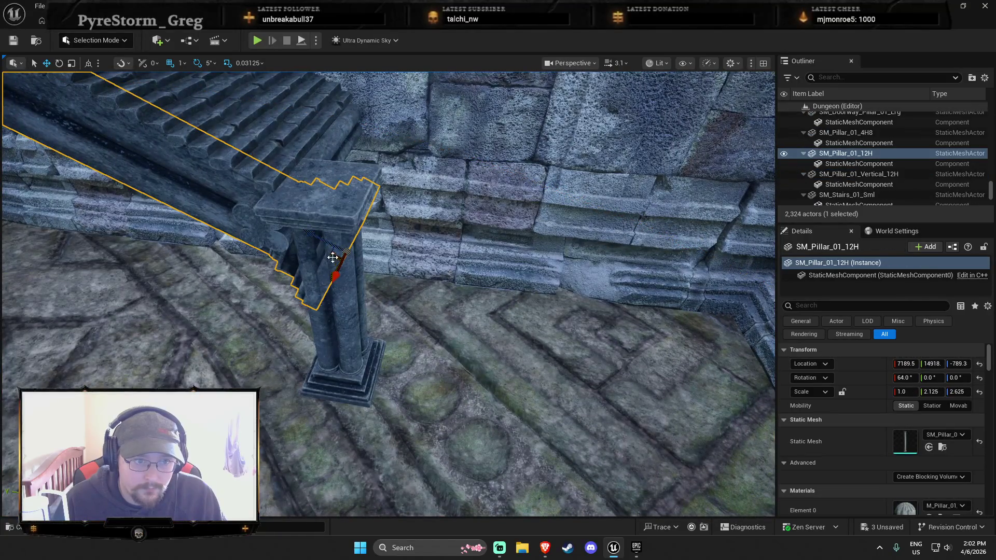
left_click(333, 365)
mouse_move(314, 366)
left_mouse_down()
mouse_move(282, 360)
mouse_move(445, 360)
left_mouse_up()
left_click(311, 249)
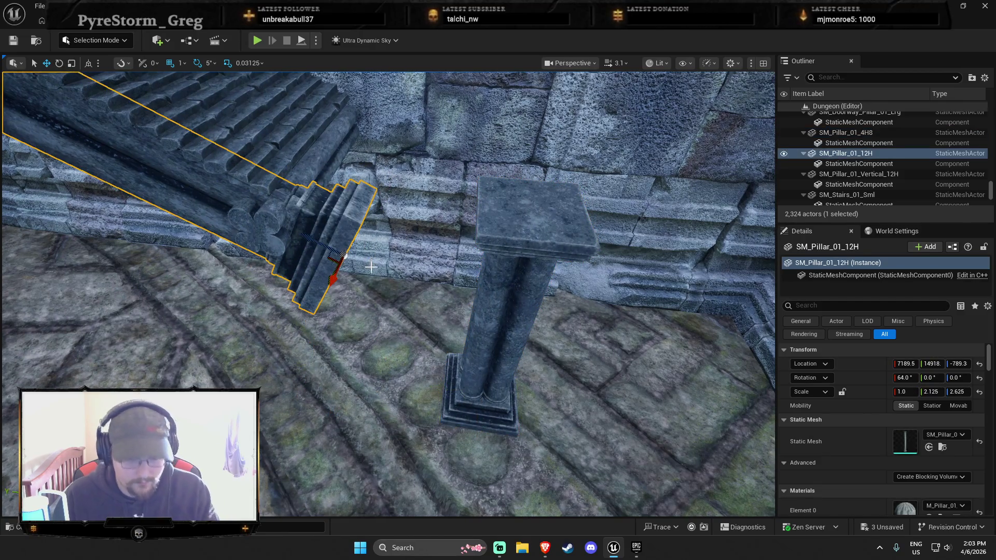
key("Delete")
Duplicate the sideways pillar and tilt the copy to 63° Y rotation.
left_click(283, 244)
key("ctrl+d")
key("e")
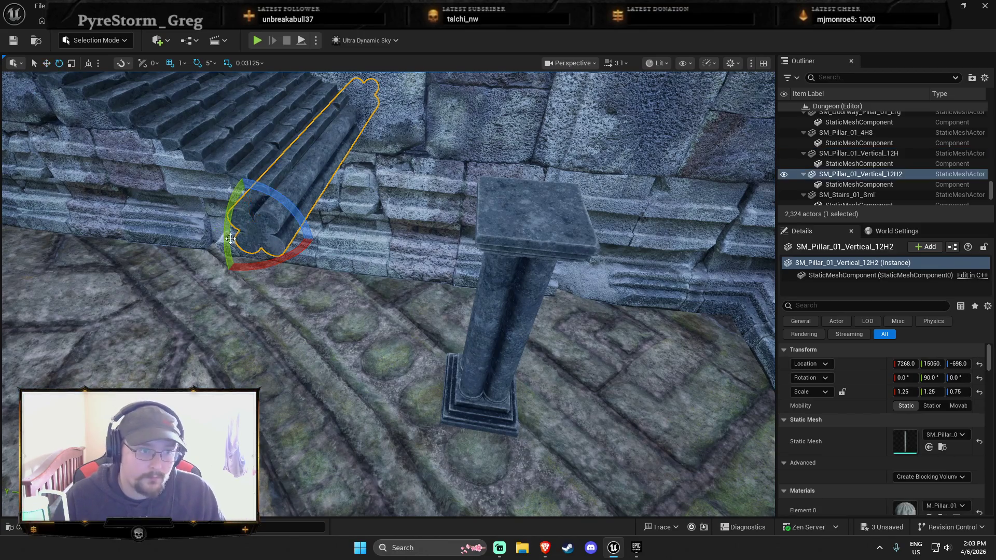
left_click_drag(233, 223, 281, 204)
key("f")
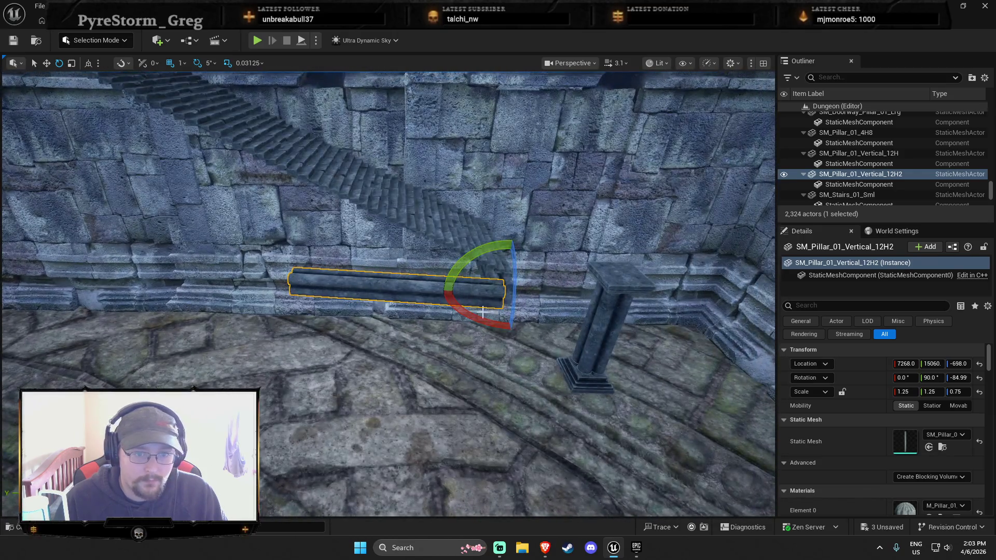
left_click_drag(455, 286, 452, 277)
key("r")
key("e")
left_click(939, 378)
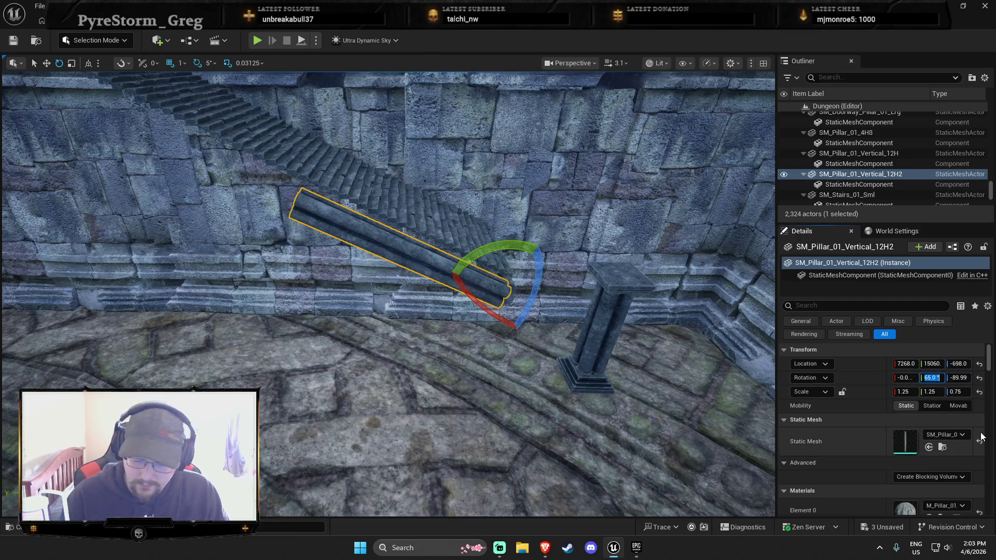
key("BackSpace")
type("3")
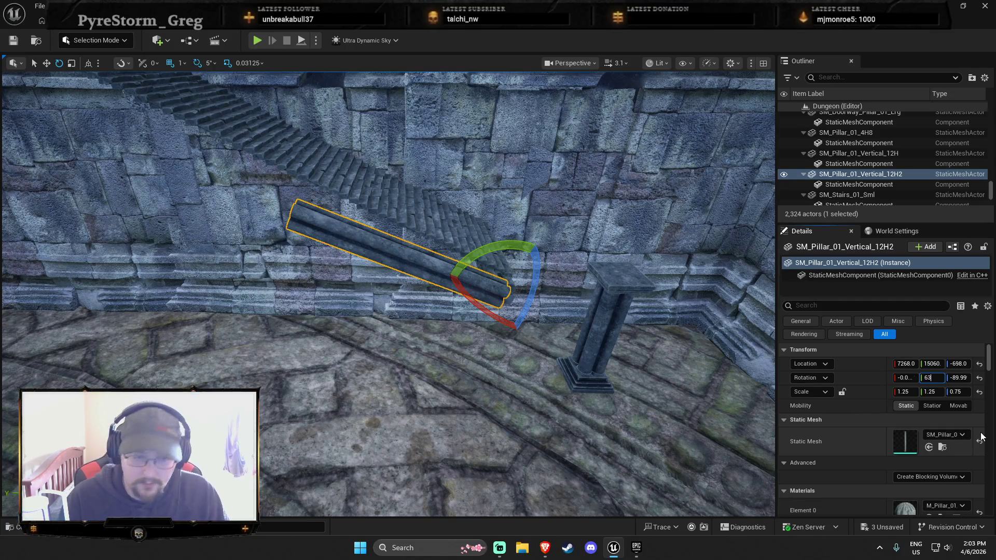
key("Return")
Stretch the pillar copy to 2.5 Z scale and slide it down the stairs toward the pedestal.
scroll(674, 415, "up", 5)
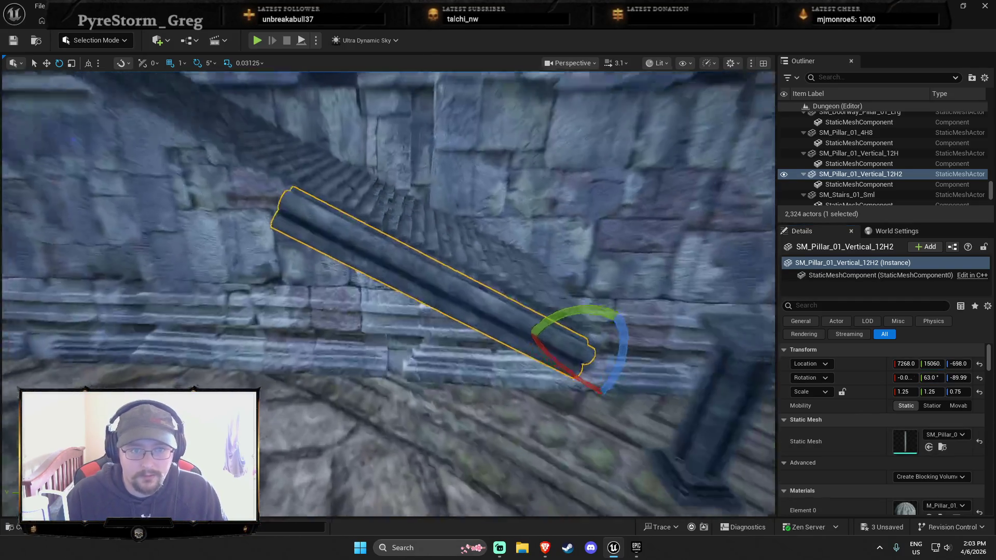
scroll(489, 365, "down", 5)
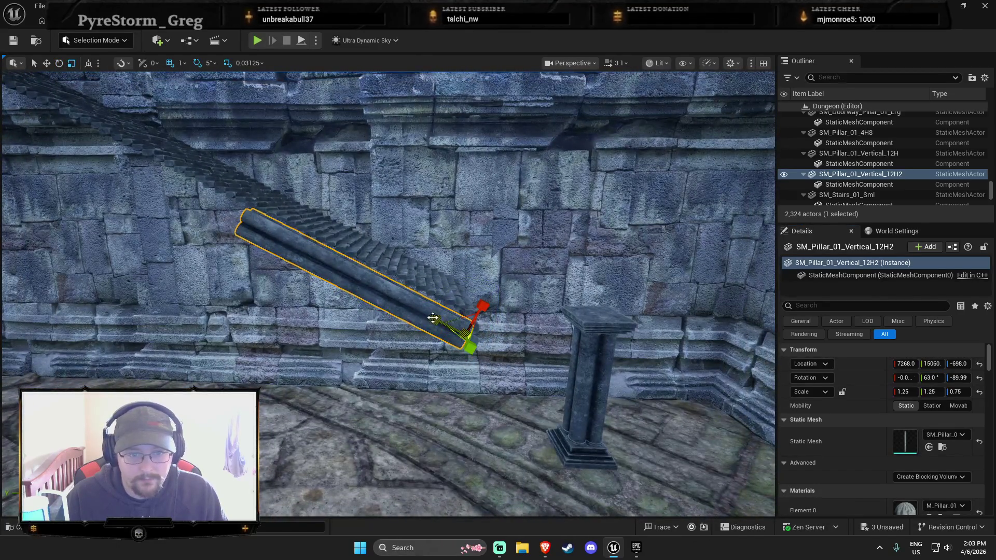
left_click_drag(435, 318, 321, 254)
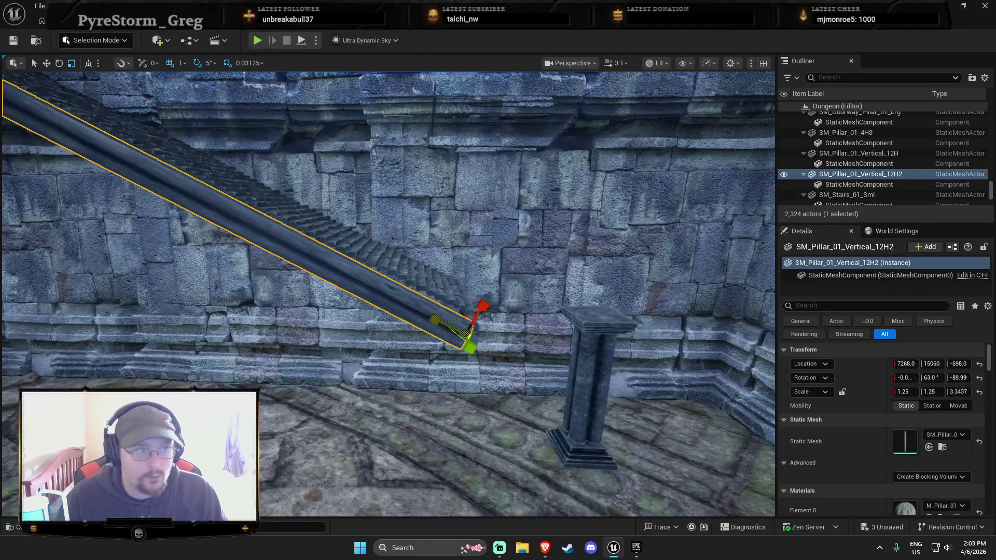
scroll(337, 229, "up", 5)
scroll(338, 229, "down", 5)
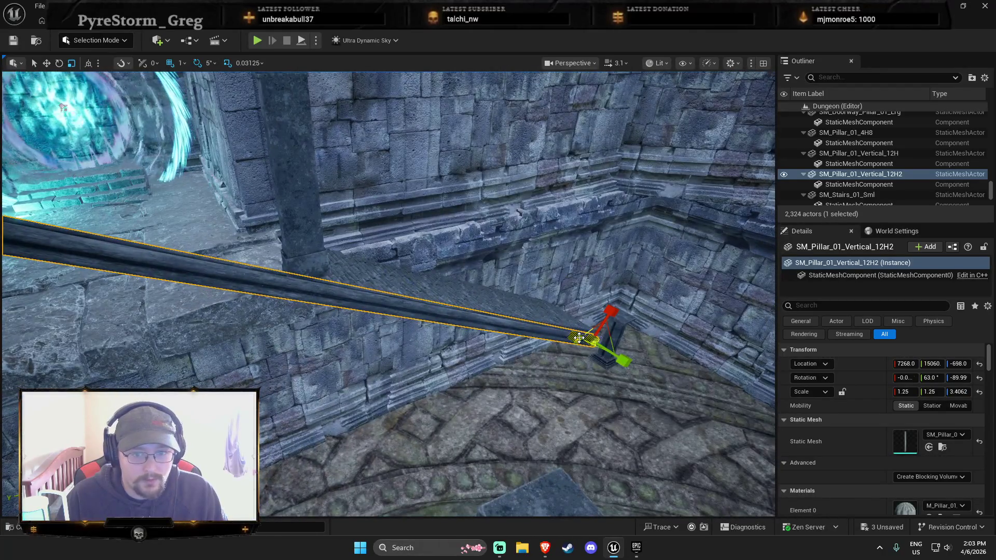
left_click_drag(579, 338, 654, 363)
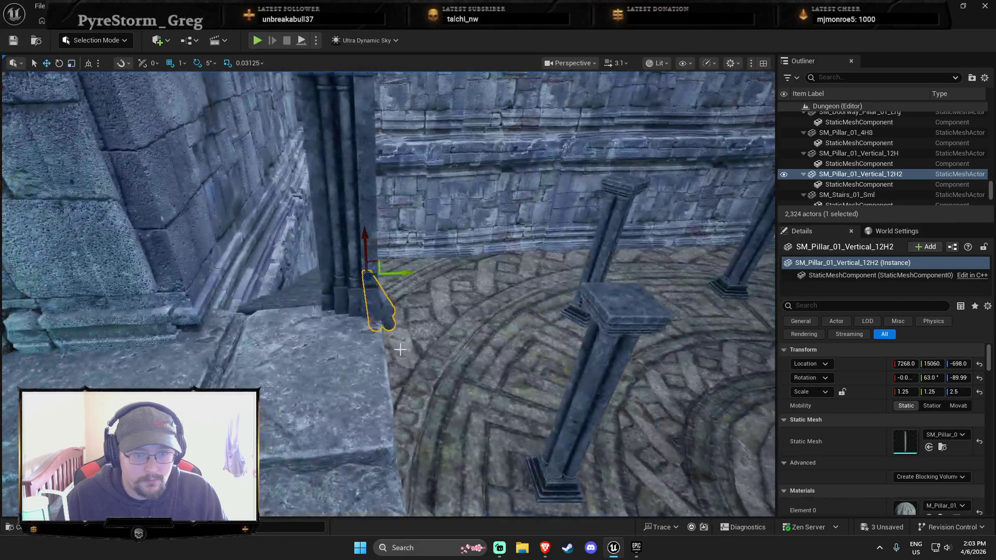
key("w")
left_click_drag(401, 279, 420, 384)
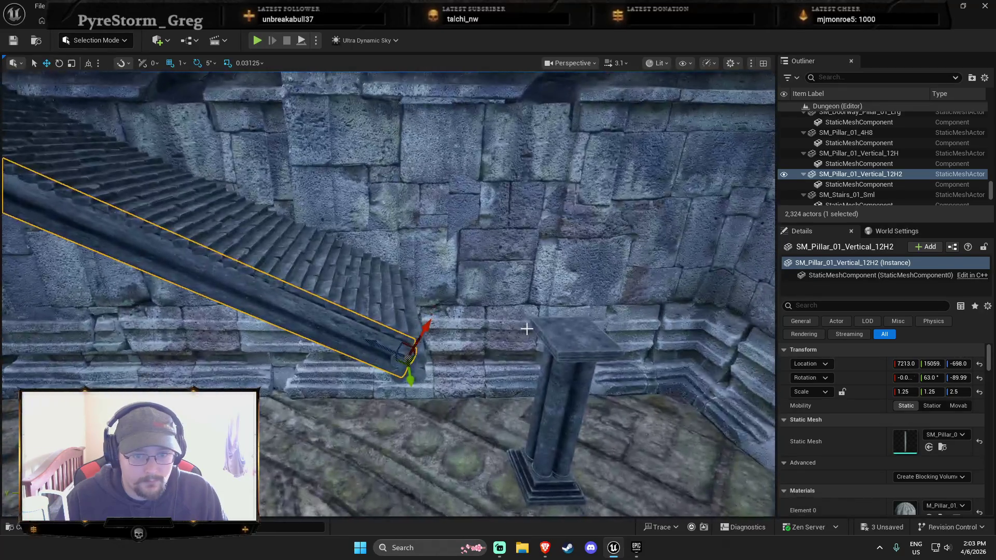
left_click(583, 381)
Delete the square pedestal SM_Pillar_01_4H8 and stand a pillar copy upright as a post.
key("e")
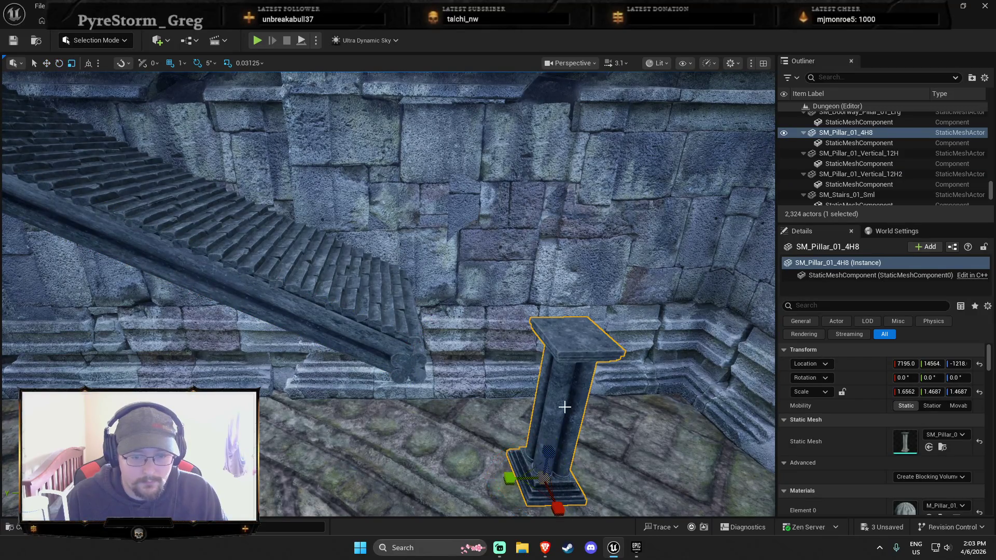
key("Delete")
key("ctrl+v")
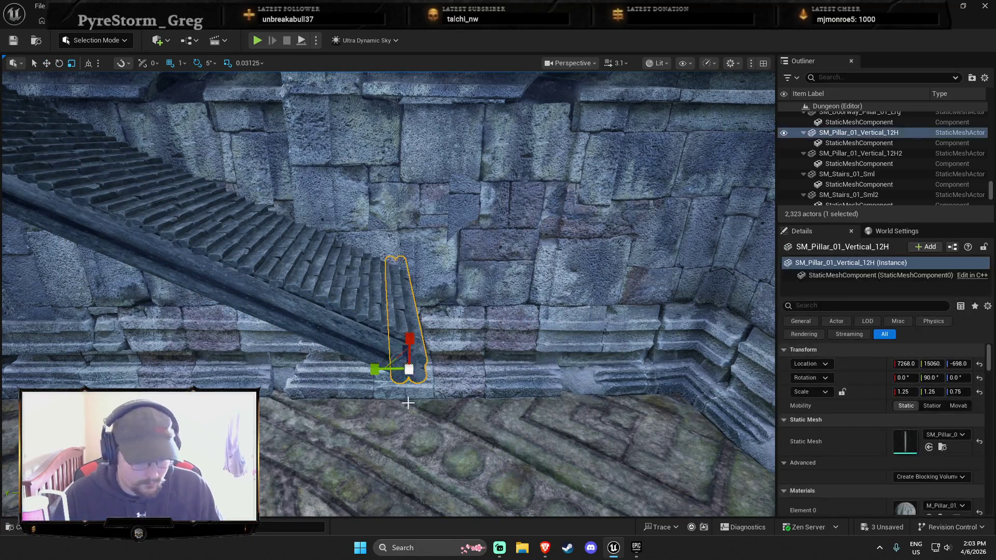
left_click_drag(409, 306, 404, 335)
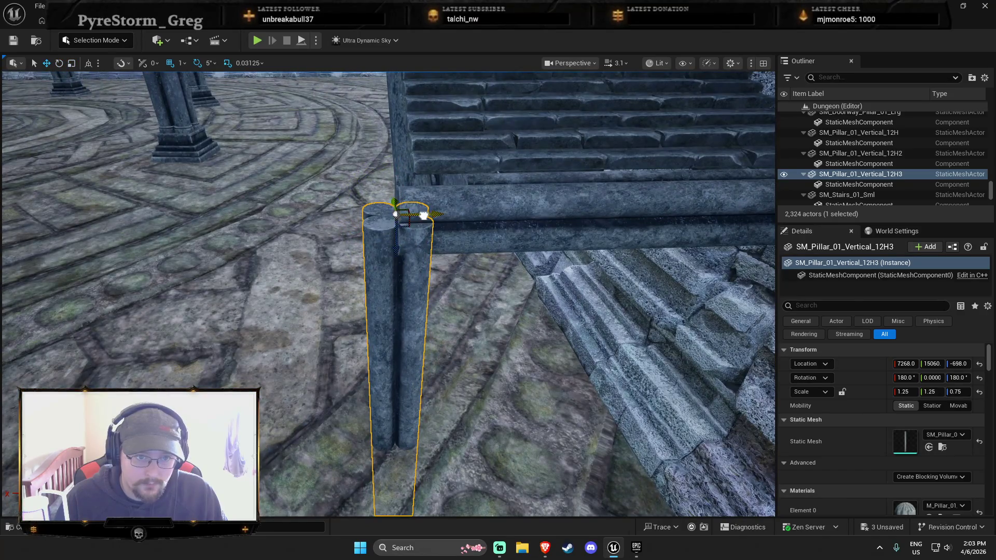
Look up the stairs and inspect the large SM_Doorway_Pillar_01_Lrg doorway pillar.
key("Escape")
left_click_drag(372, 364, 332, 363)
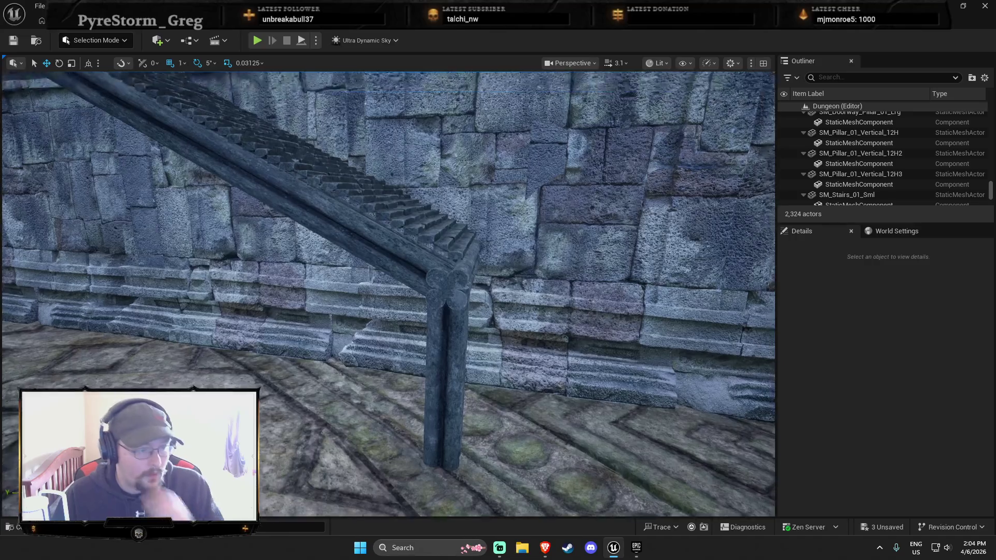
left_click_drag(332, 363, 311, 332)
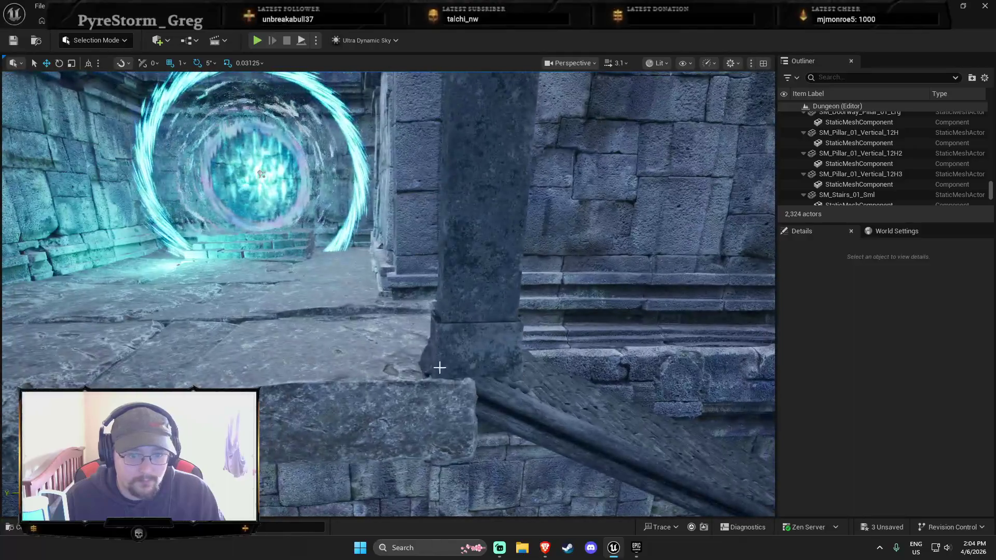
left_click(480, 377)
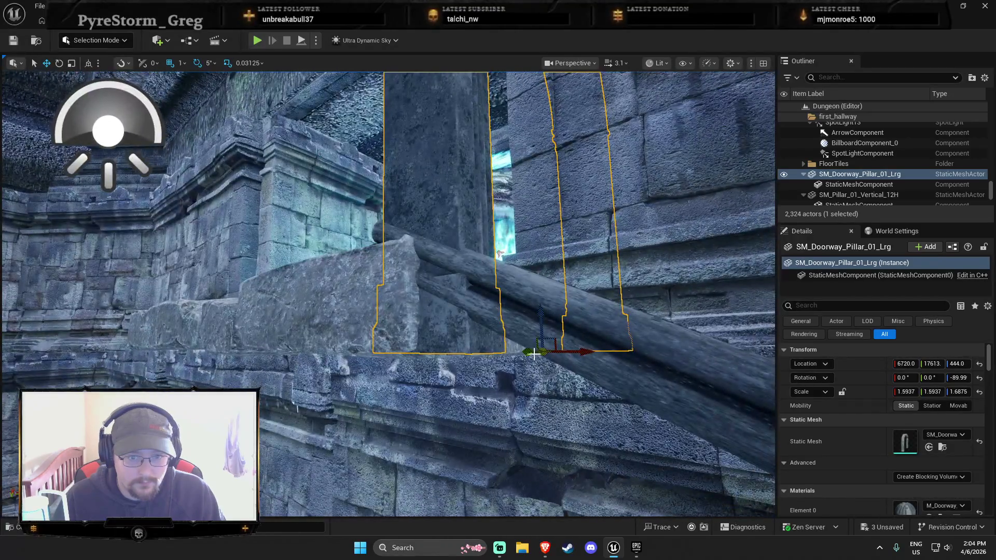
left_click_drag(499, 253, 499, 254)
left_click_drag(227, 360, 227, 360)
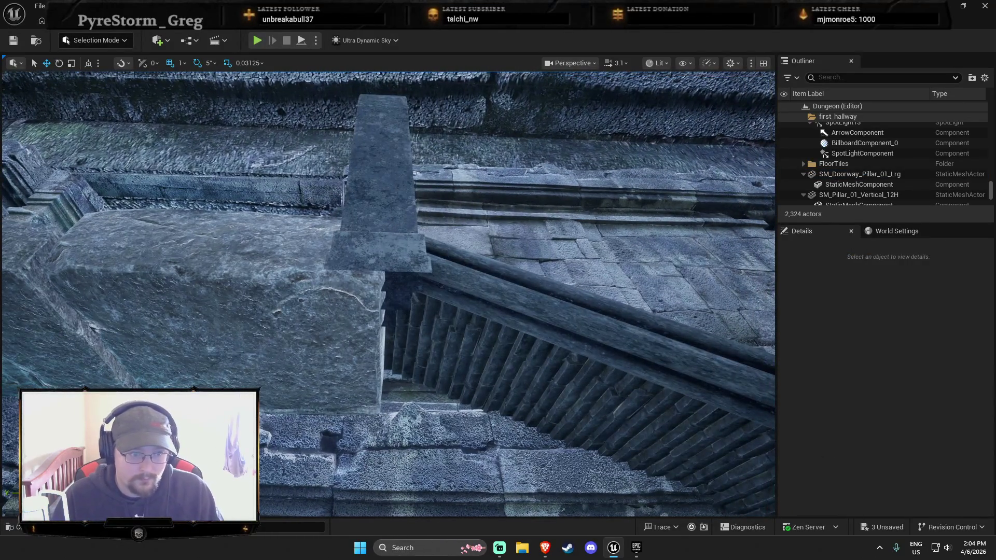
Duplicate the stone floor block sm_StoneFloor_01_4 and shrink the copy into a narrow beam.
left_click(227, 360)
key("f")
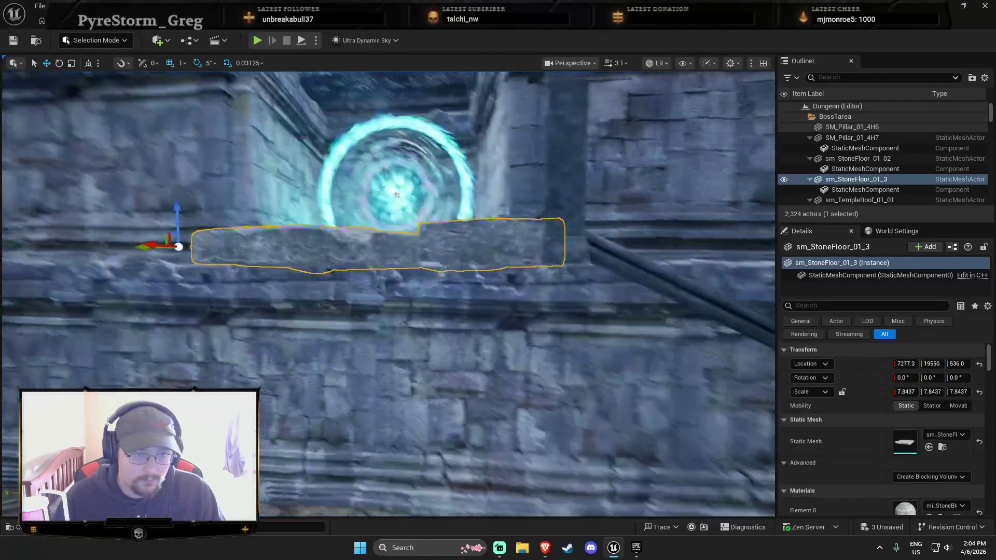
key("e")
key("ctrl+d")
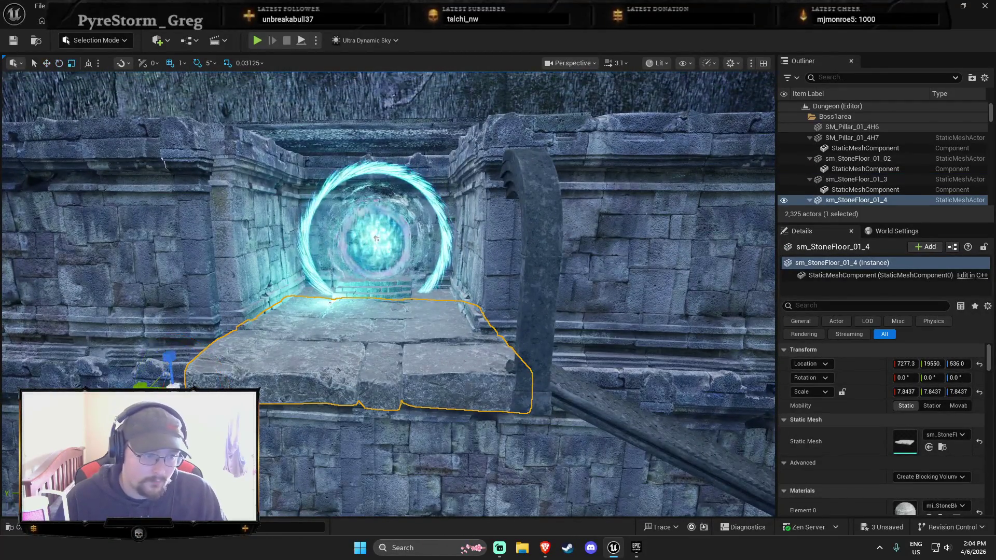
left_click_drag(377, 238, 377, 238)
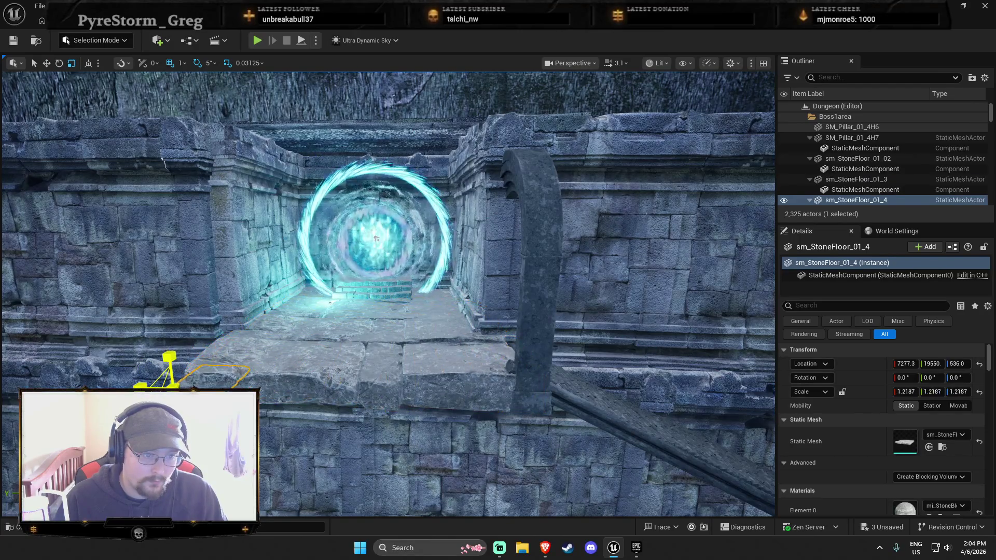
key("w")
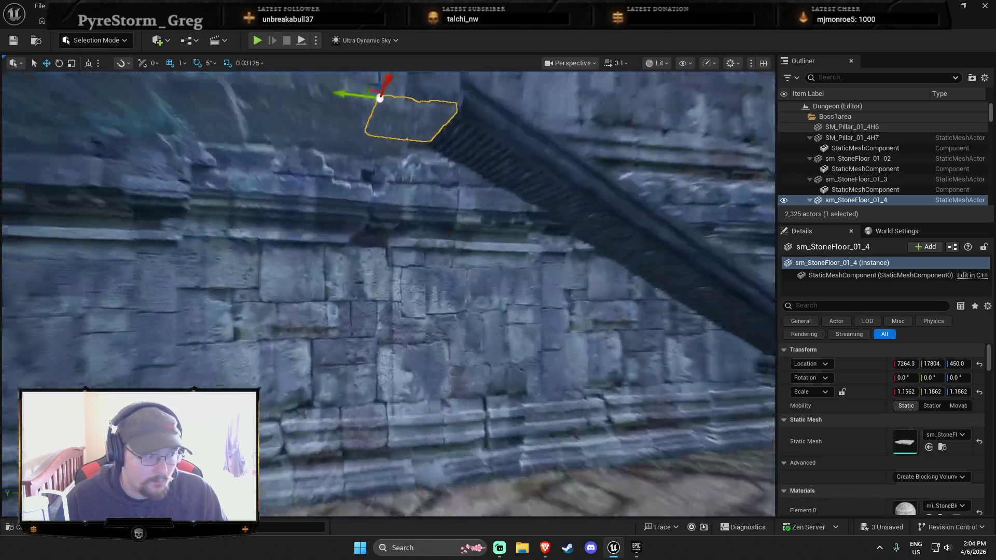
left_click_drag(388, 294, 409, 285)
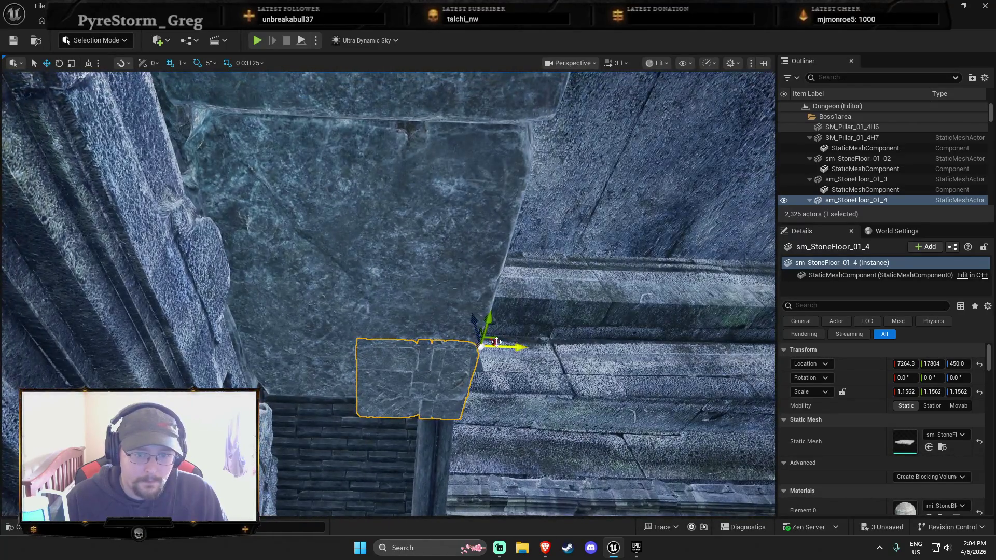
left_click_drag(483, 348, 474, 355)
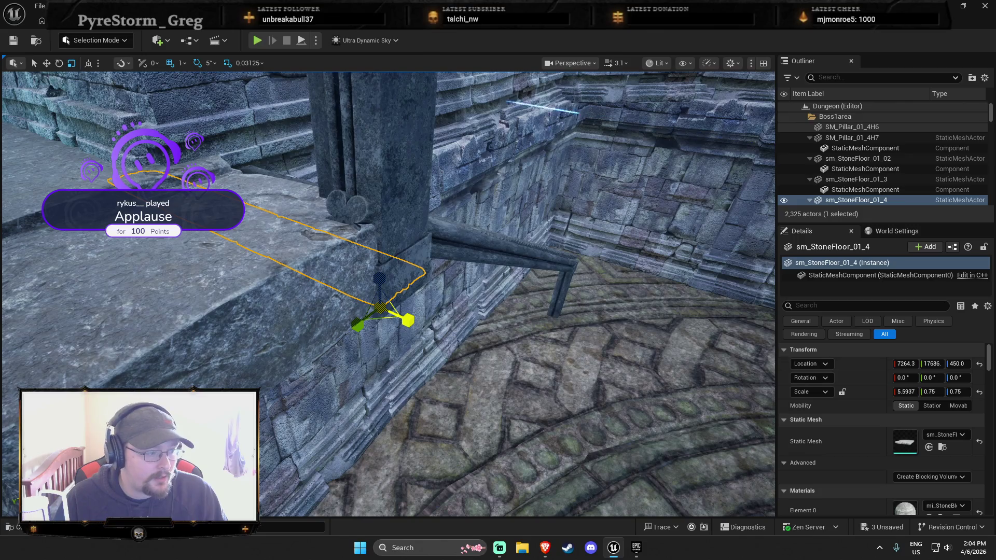
key("Escape")
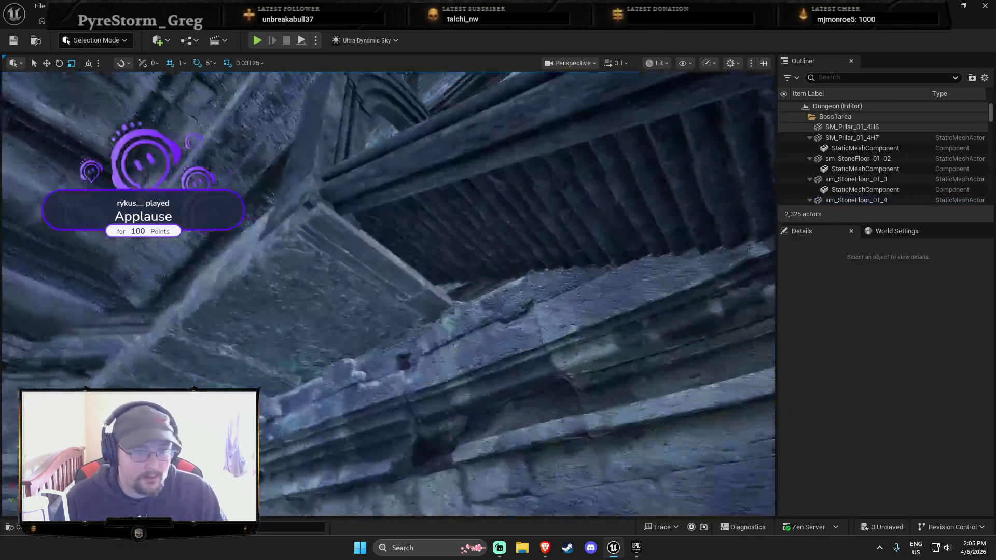
Position the slab under the portal ledge, nudging it along X to 7293.3.
left_click_drag(524, 360, 524, 359)
left_click(414, 301)
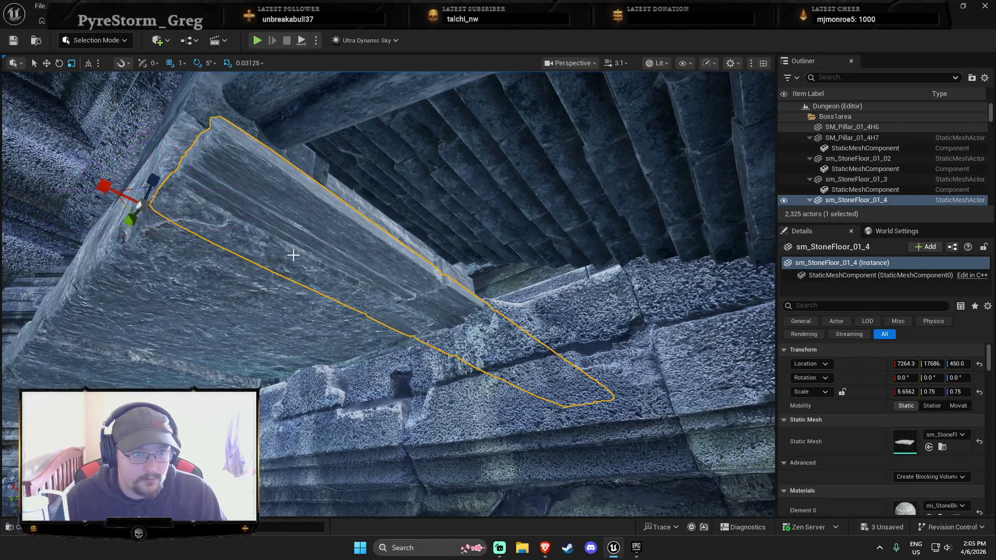
key("f")
key("Escape")
left_click_drag(407, 326, 408, 325)
left_click(407, 325)
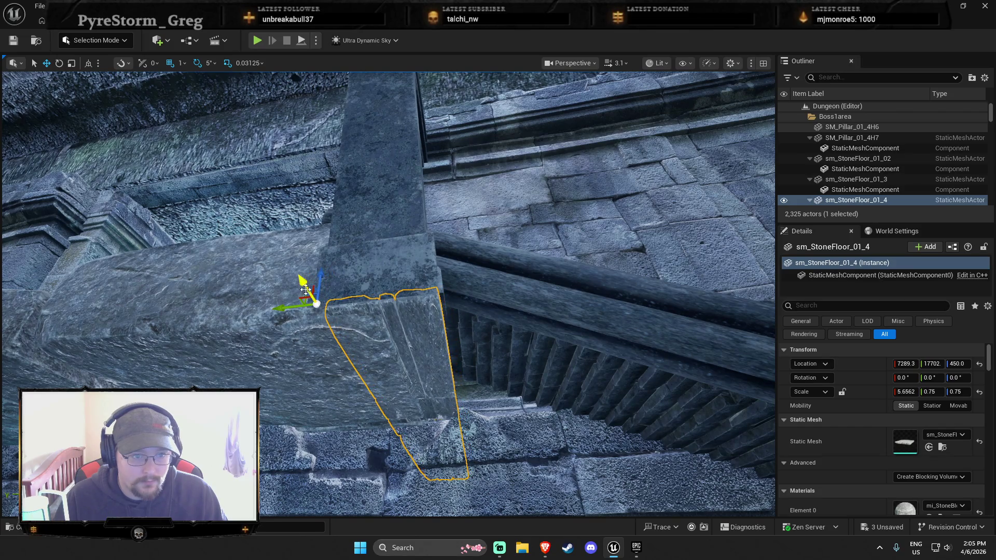
left_click_drag(305, 289, 306, 288)
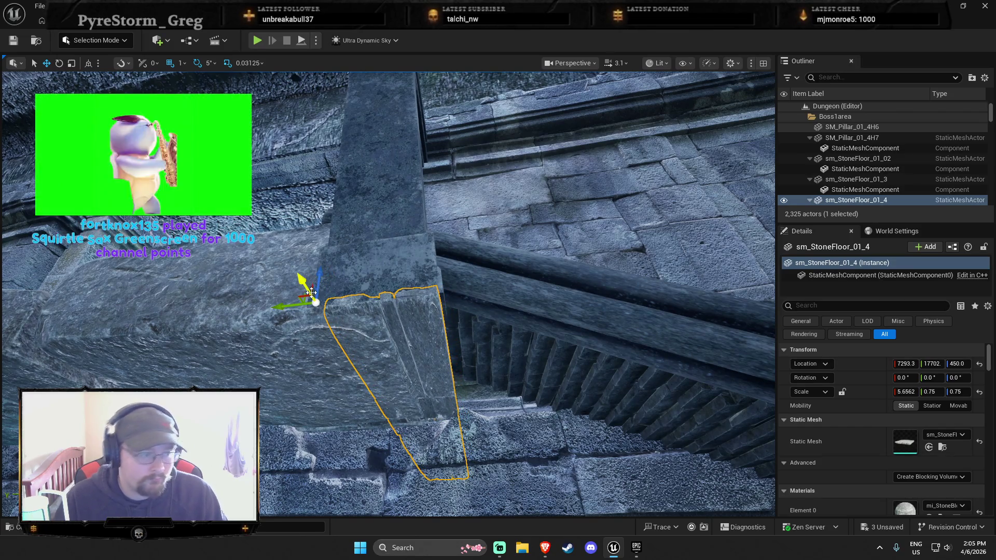
mouse_move(303, 304)
left_mouse_down()
mouse_move(311, 307)
mouse_move(311, 296)
left_mouse_up()
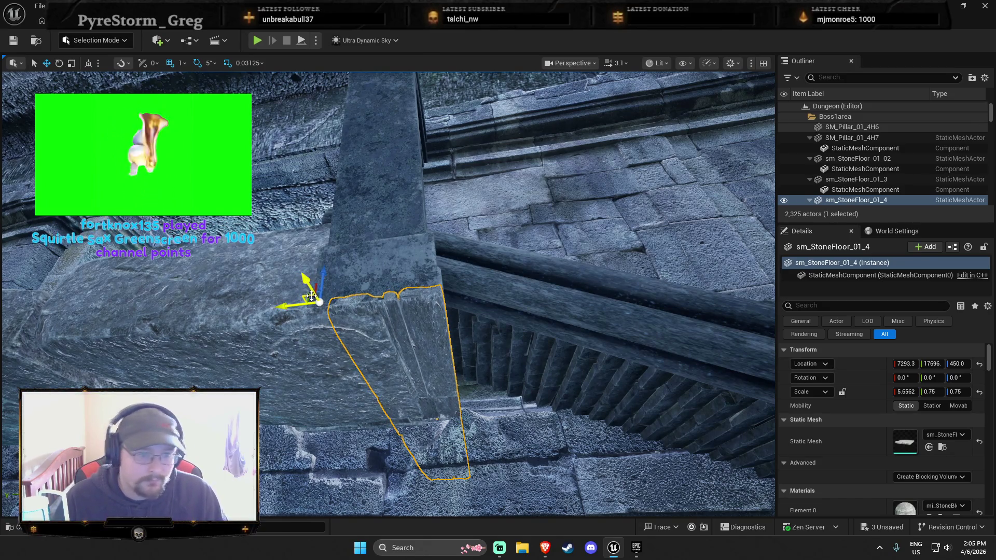
left_click(369, 272)
key("Escape")
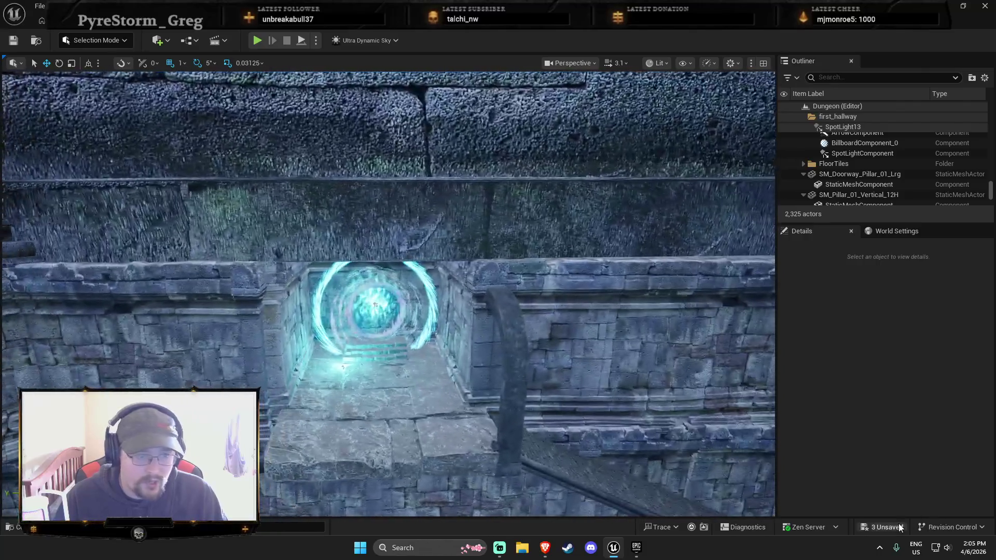
Copy the right doorway pillar to the portal's left and widen the landing slab to 8.375 Y scale.
left_click(510, 394)
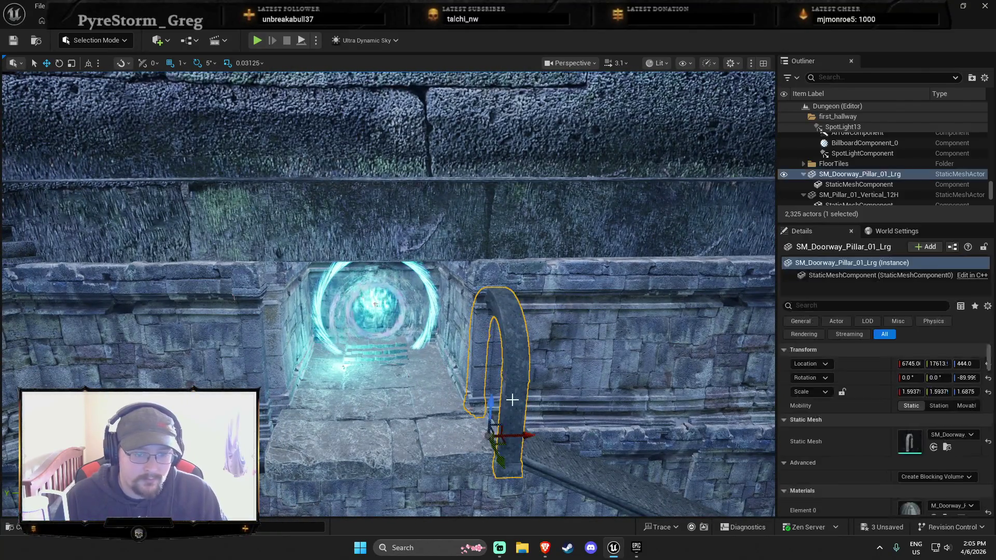
left_click_drag(521, 434, 335, 442)
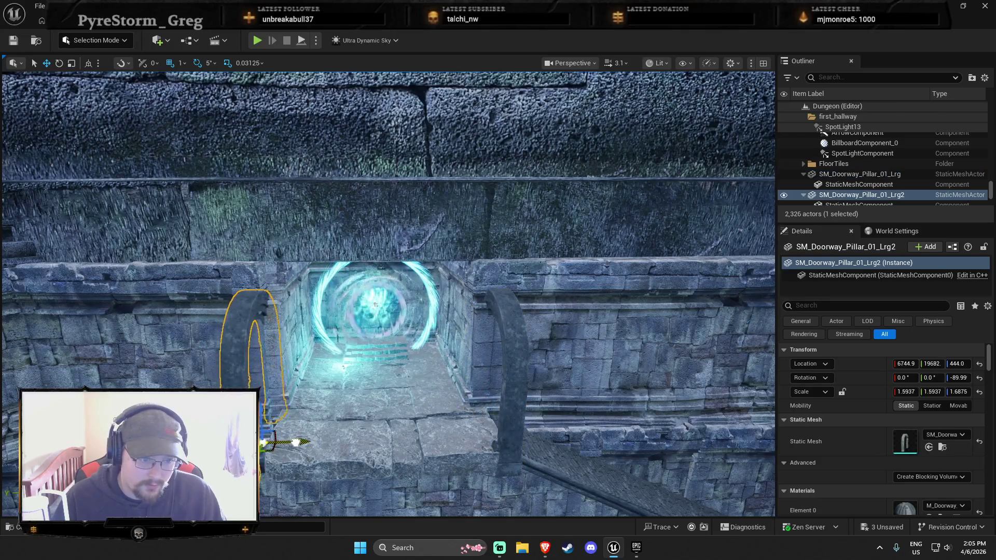
left_click(372, 476)
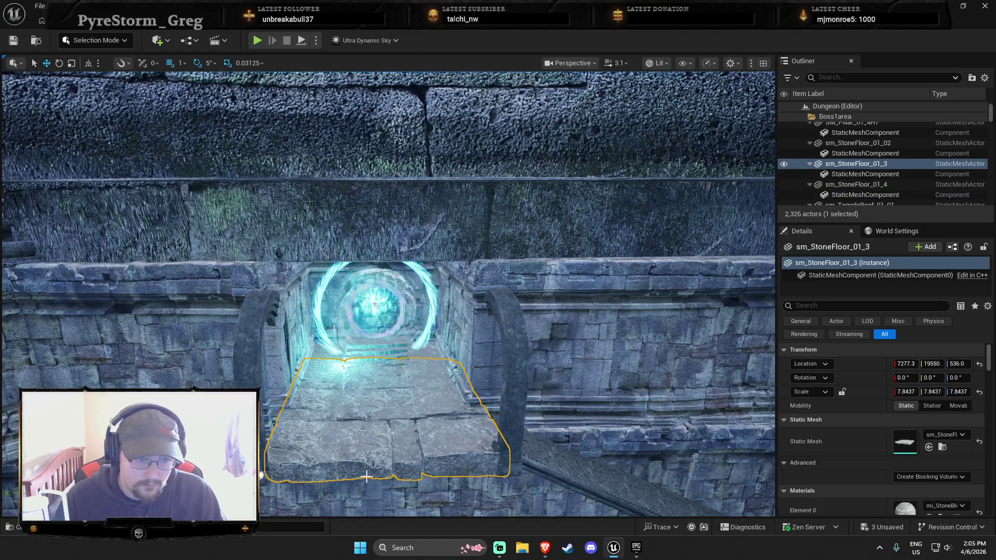
key("ctrl+z")
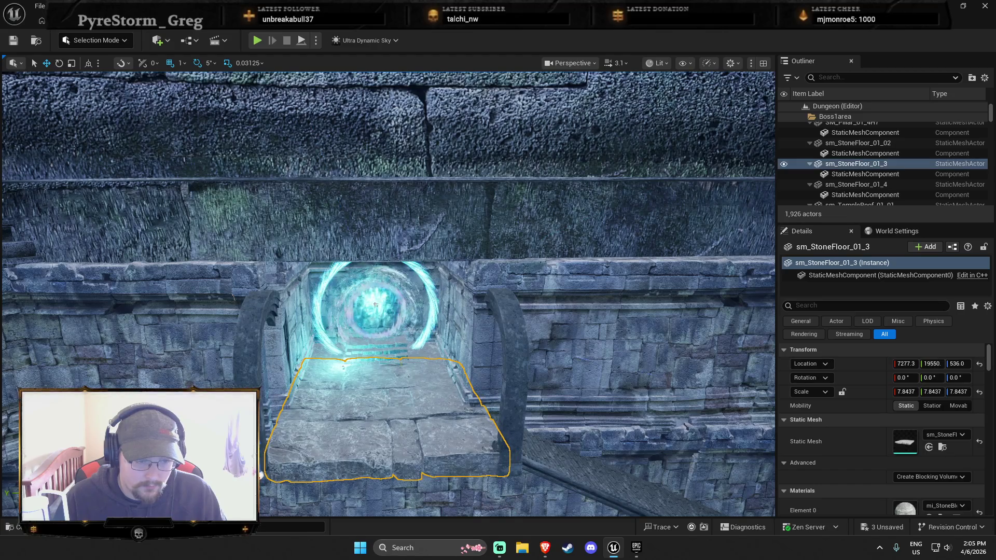
key("e")
left_click_drag(264, 480, 261, 475)
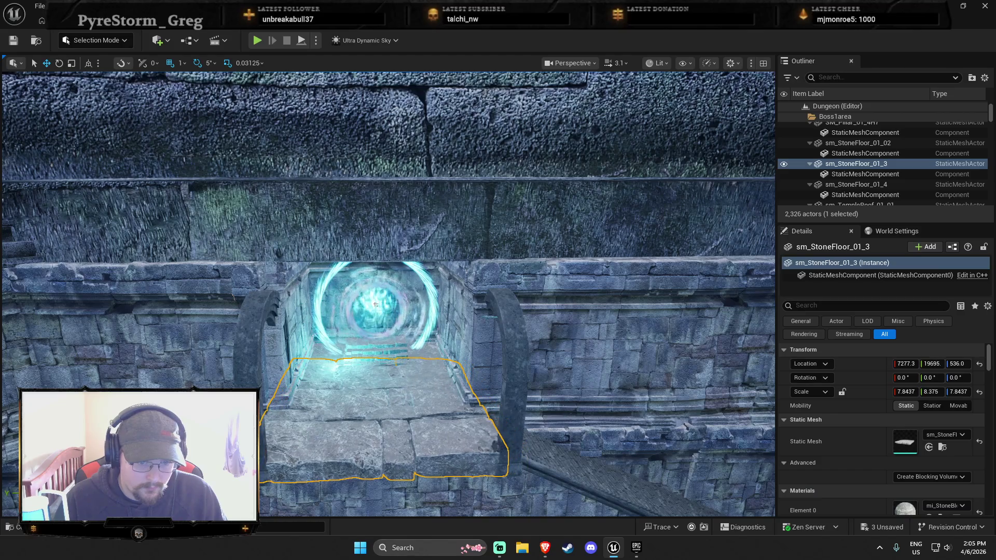
scroll(375, 304, "down", 2)
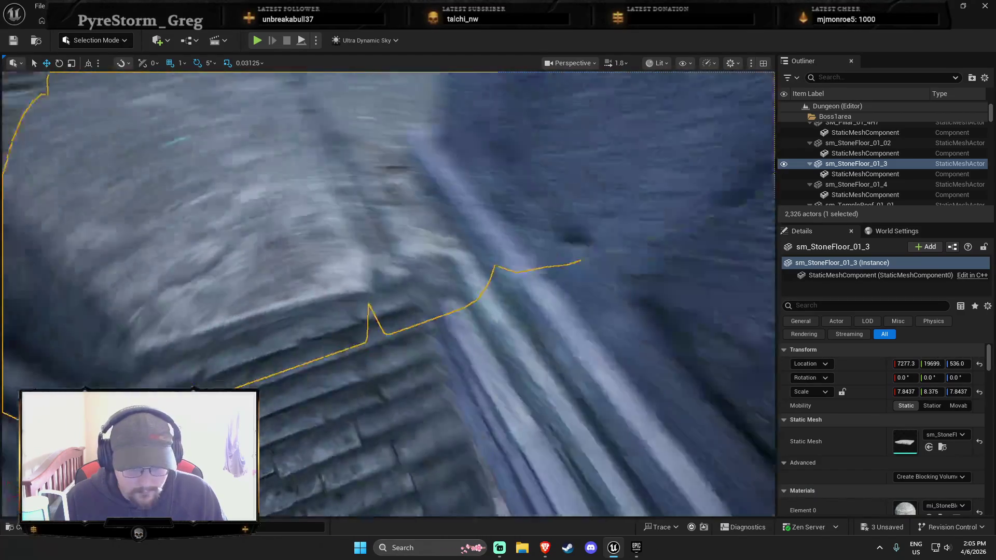
left_click_drag(364, 312, 353, 393)
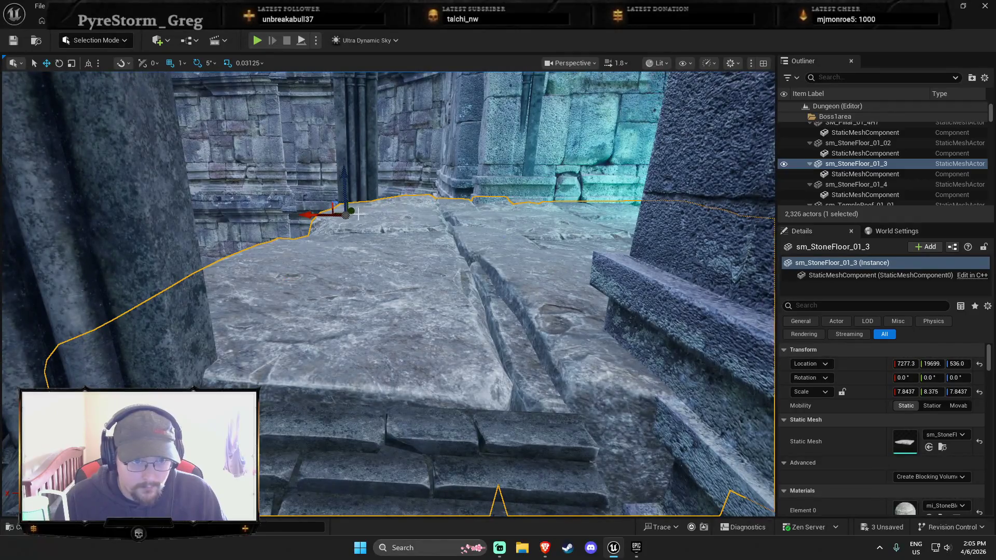
left_click_drag(355, 209, 363, 213)
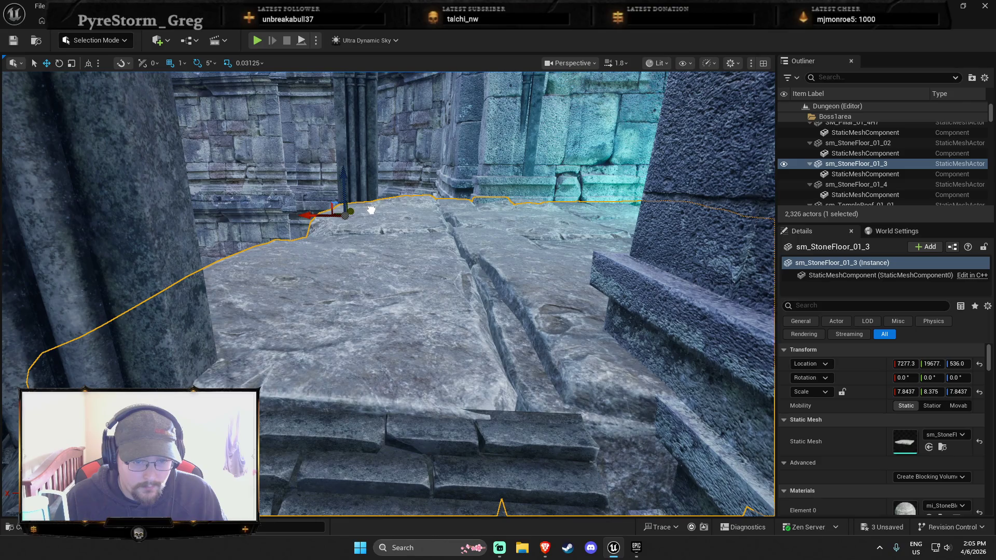
key("Escape")
Inspect the copied doorway pillar SM_Doorway_Pillar_01_Lrg2 and its arch.
left_click_drag(389, 290, 348, 228)
left_click(363, 233)
left_click_drag(384, 358, 352, 337)
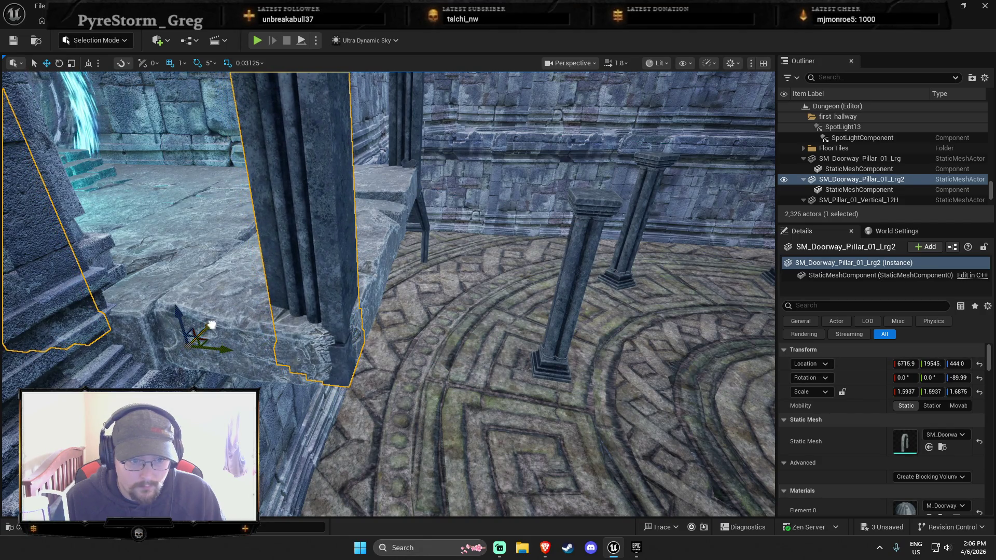
left_click_drag(319, 359, 300, 283)
key("Escape")
mouse_move(382, 400)
left_mouse_down()
mouse_move(387, 483)
mouse_move(432, 251)
left_mouse_up()
Search the Content Drawer for 'rail' and drop SM_Railing_Stone_01 onto the landing floor.
key("ctrl+space")
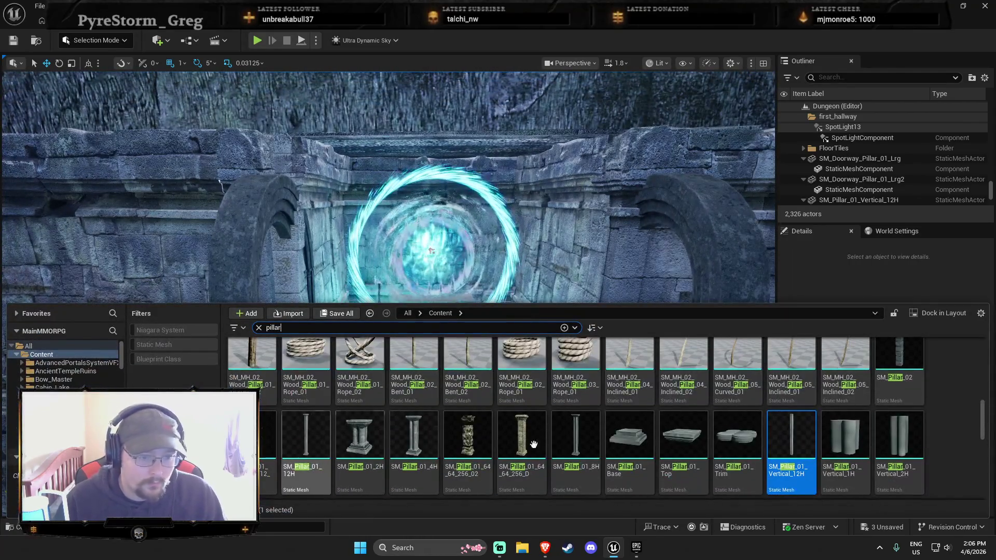
type("rail")
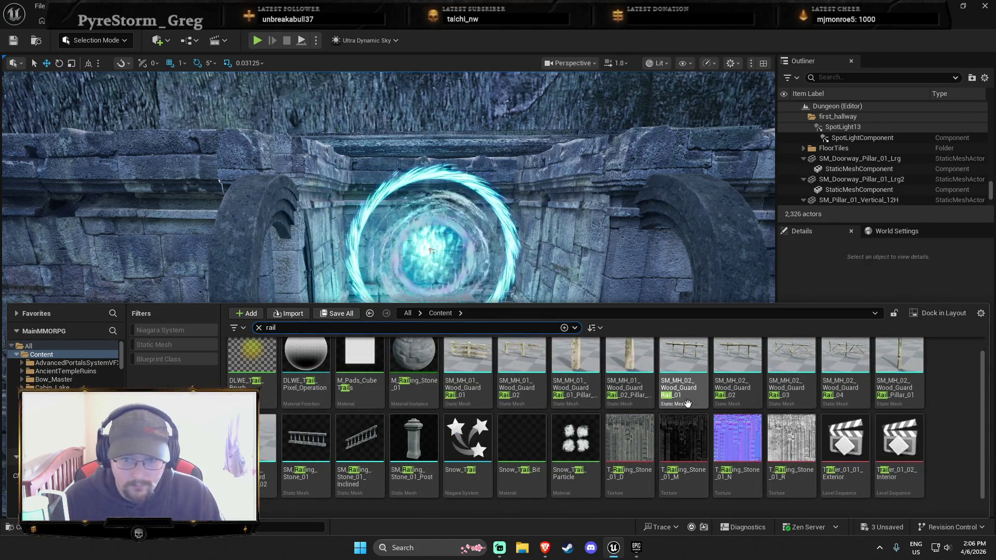
left_click(309, 440)
mouse_move(341, 395)
left_mouse_down()
mouse_move(407, 311)
mouse_move(407, 291)
mouse_move(342, 417)
mouse_move(353, 459)
mouse_move(410, 436)
mouse_move(425, 415)
left_mouse_up()
Rotate the railing to -90° so it runs along the ledge.
left_click(340, 431)
key("e")
key("q")
key("f")
left_click_drag(403, 191, 458, 126)
left_click_drag(415, 363, 440, 400)
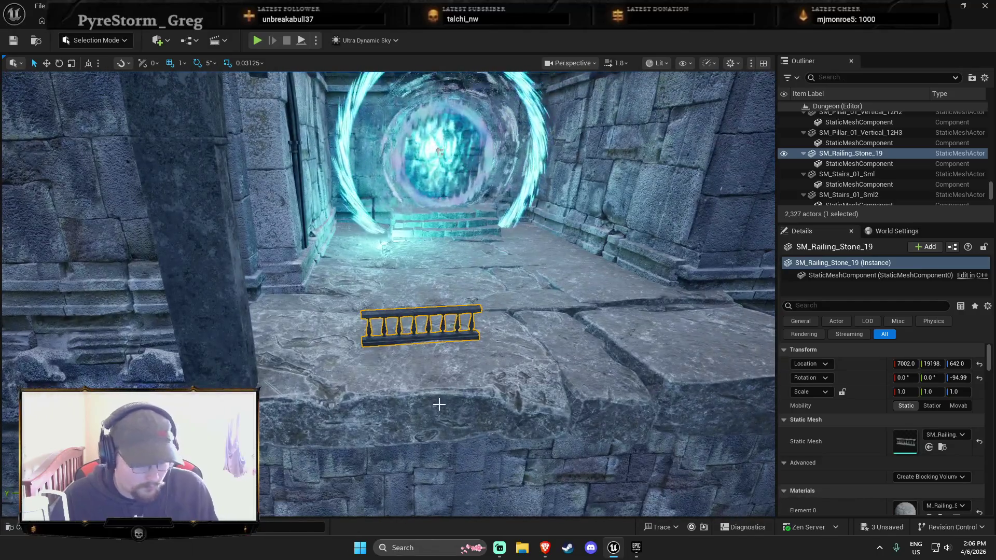
key("e")
mouse_move(364, 359)
left_mouse_down()
mouse_move(373, 350)
mouse_move(353, 378)
mouse_move(272, 386)
mouse_move(303, 390)
mouse_move(319, 361)
left_mouse_up()
key("w")
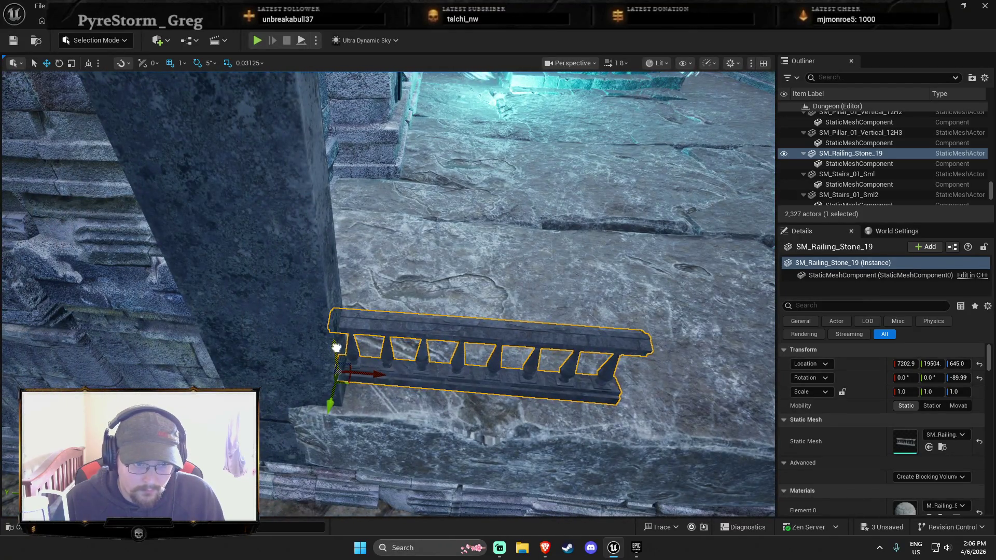
right_click(427, 278)
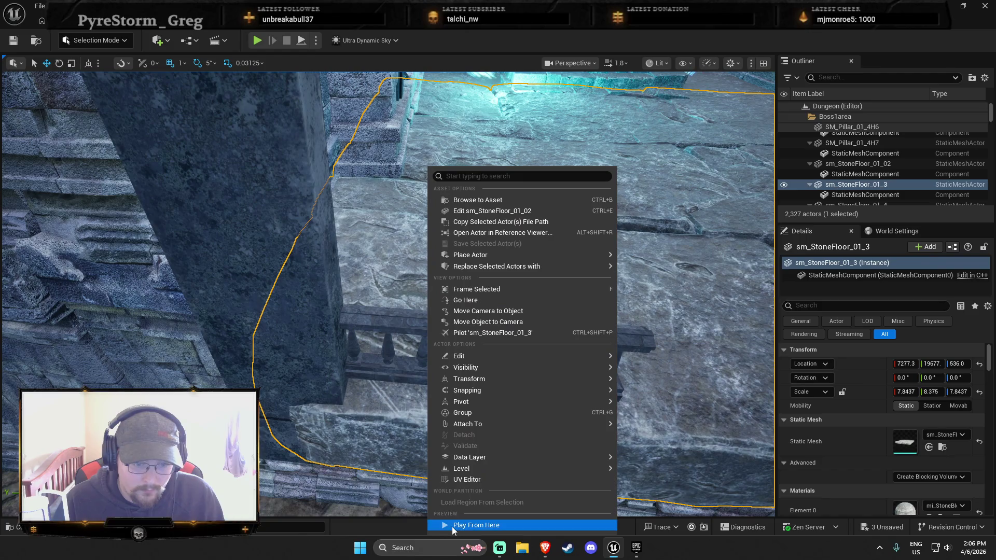
left_click(452, 526)
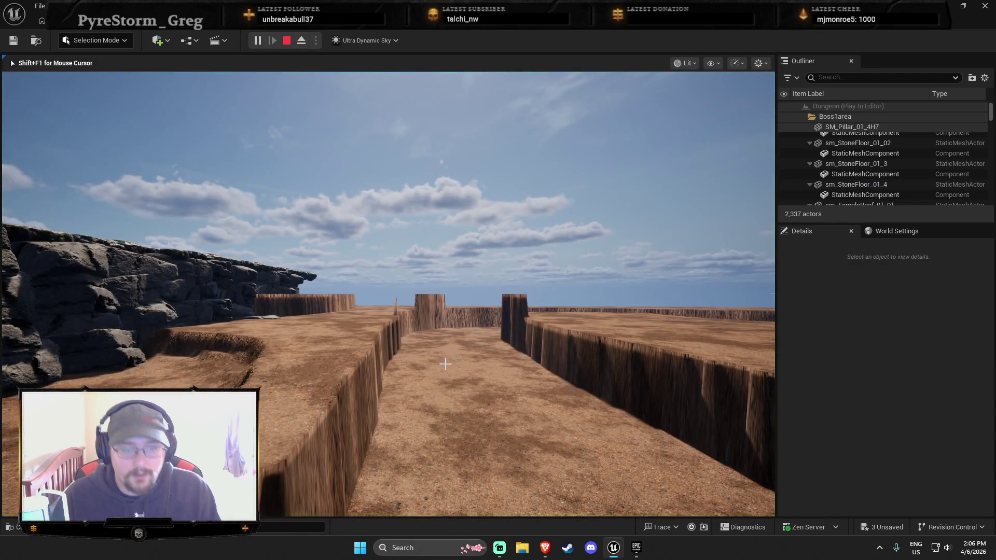
key("Escape")
key("w")
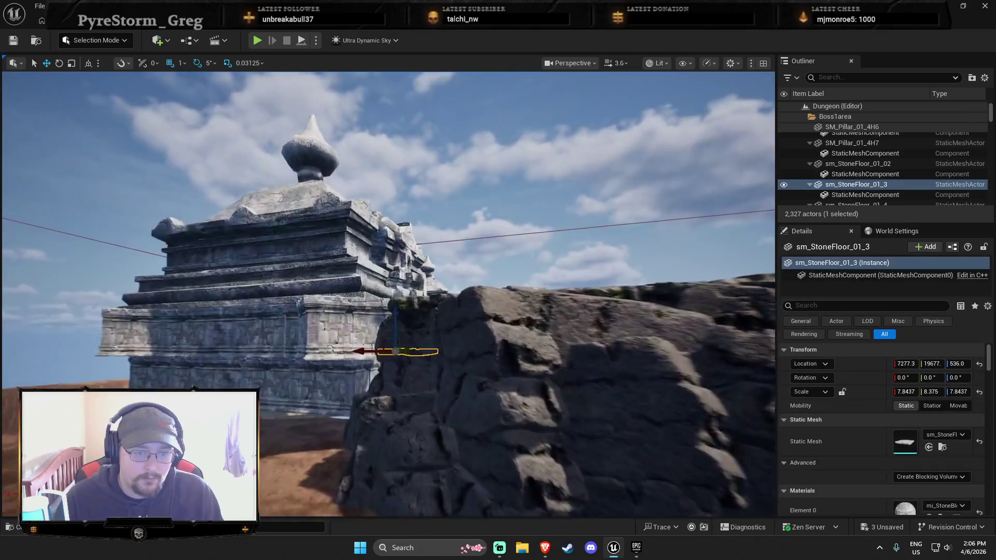
scroll(388, 294, "up", 3)
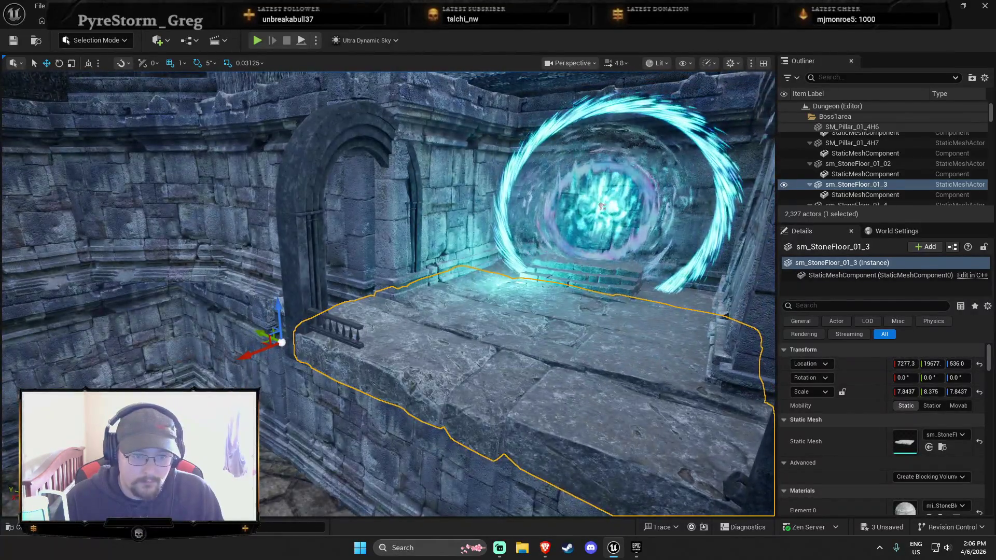
right_click(418, 501)
left_click(442, 524)
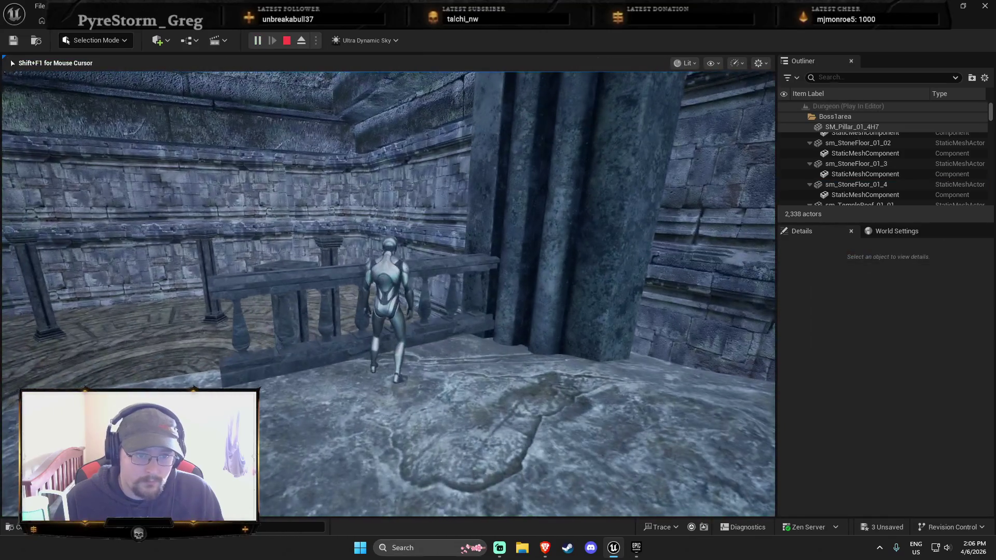
key("Escape")
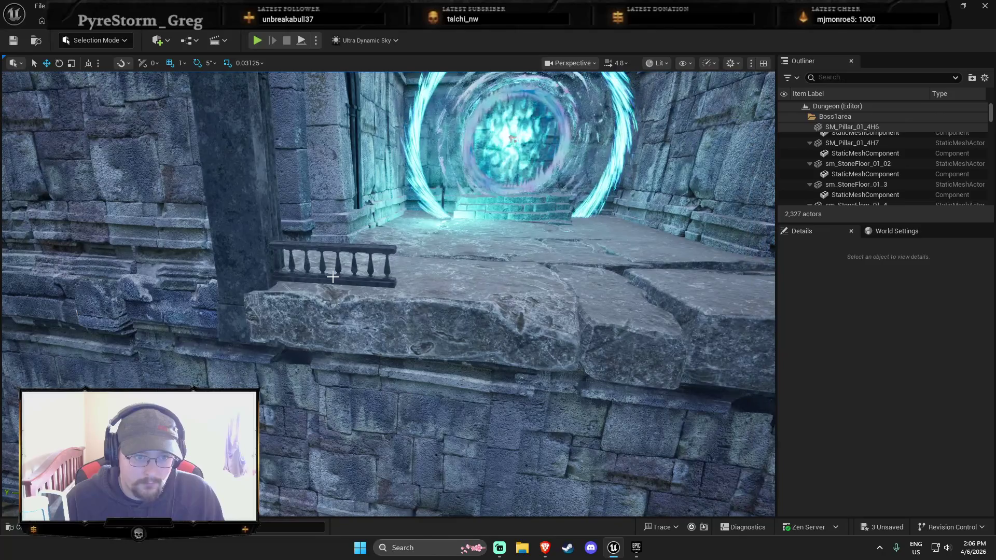
left_click(332, 277)
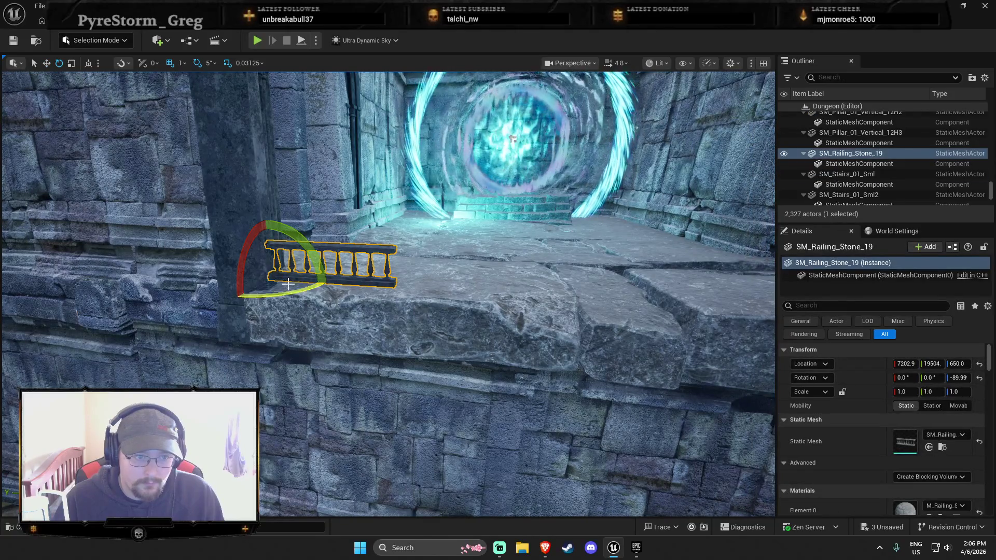
Shrink the railing slightly and line it up on the ledge.
left_click_drag(272, 280, 417, 289)
key("w")
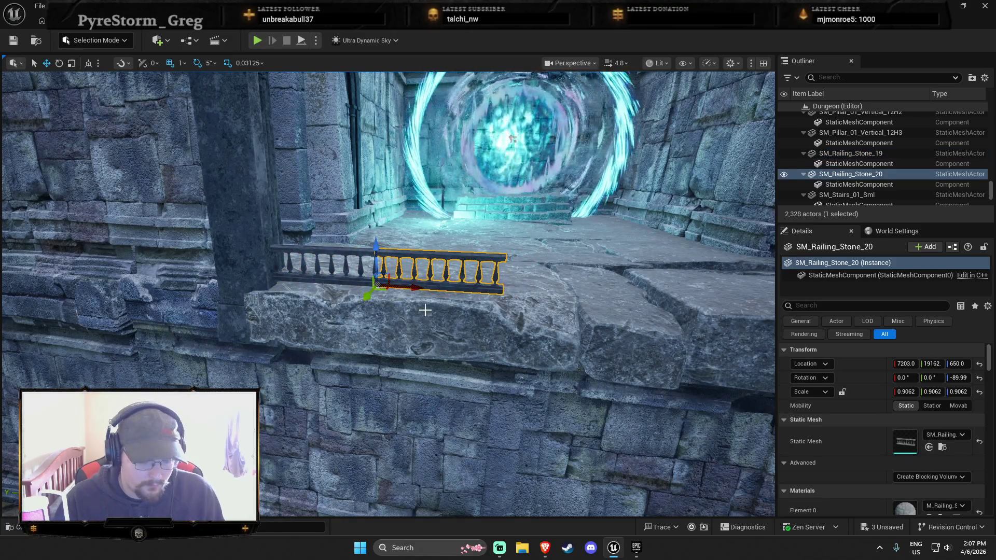
scroll(422, 312, "up", 10)
scroll(382, 336, "down", 10)
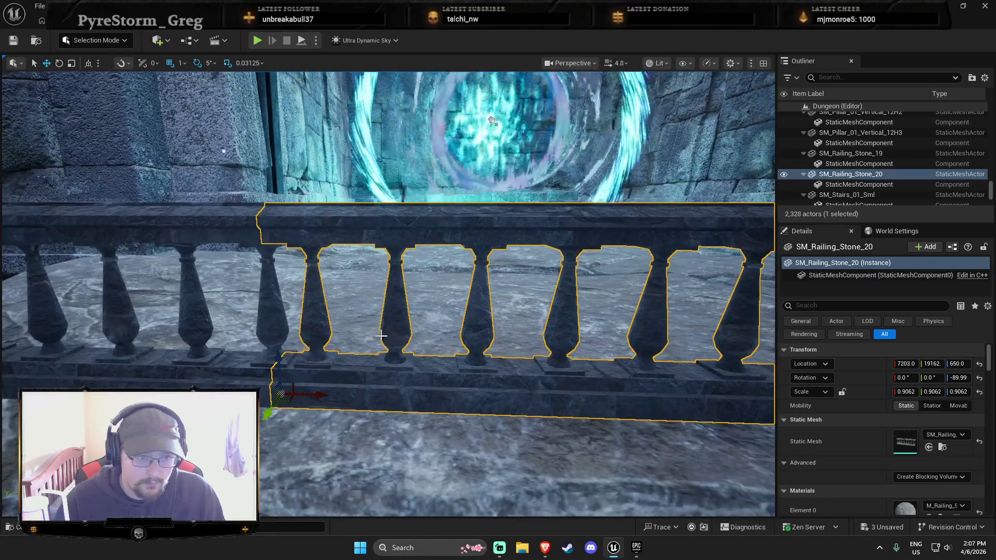
mouse_move(323, 397)
left_mouse_down()
mouse_move(360, 396)
mouse_move(352, 395)
left_mouse_up()
Duplicate the railing and slide the copy along the ledge to meet the previous segment.
scroll(351, 395, "down", 10)
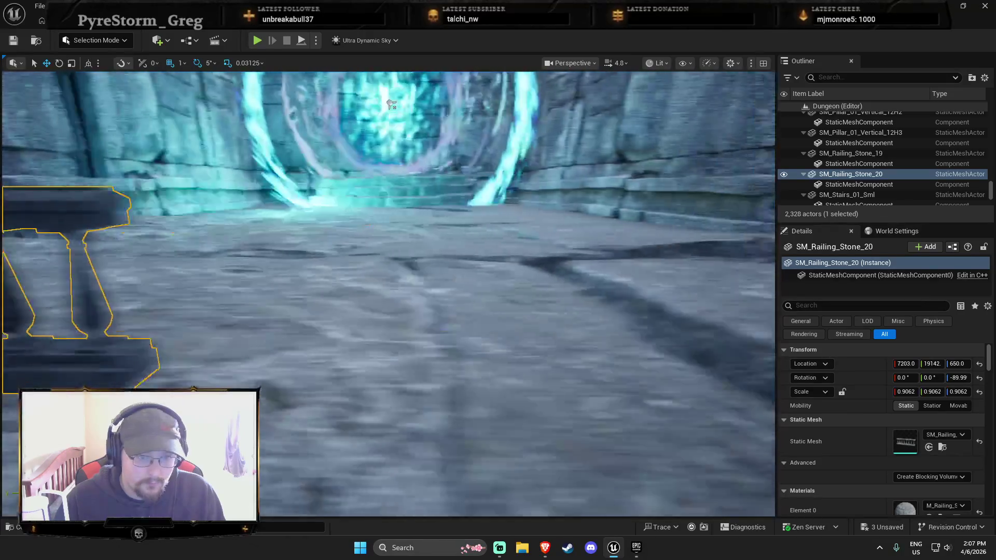
key("ctrl+d")
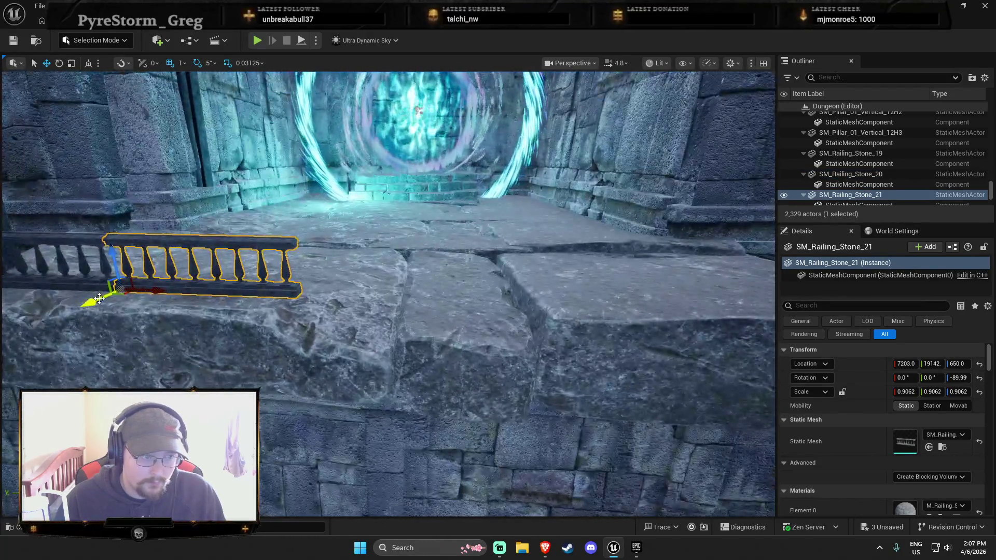
mouse_move(100, 299)
left_mouse_down()
mouse_move(223, 296)
mouse_move(334, 311)
left_mouse_up()
scroll(335, 310, "down", 5)
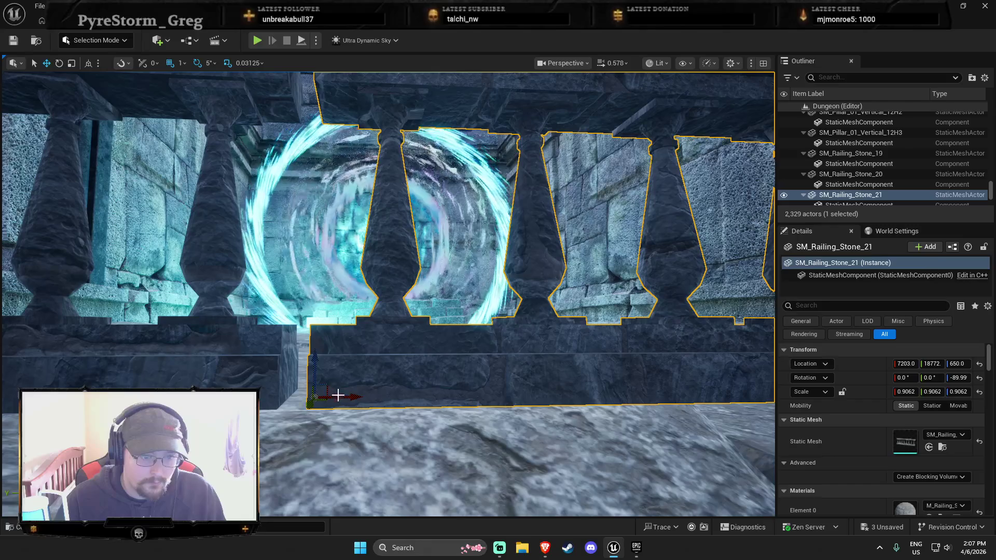
left_click_drag(338, 395, 346, 424)
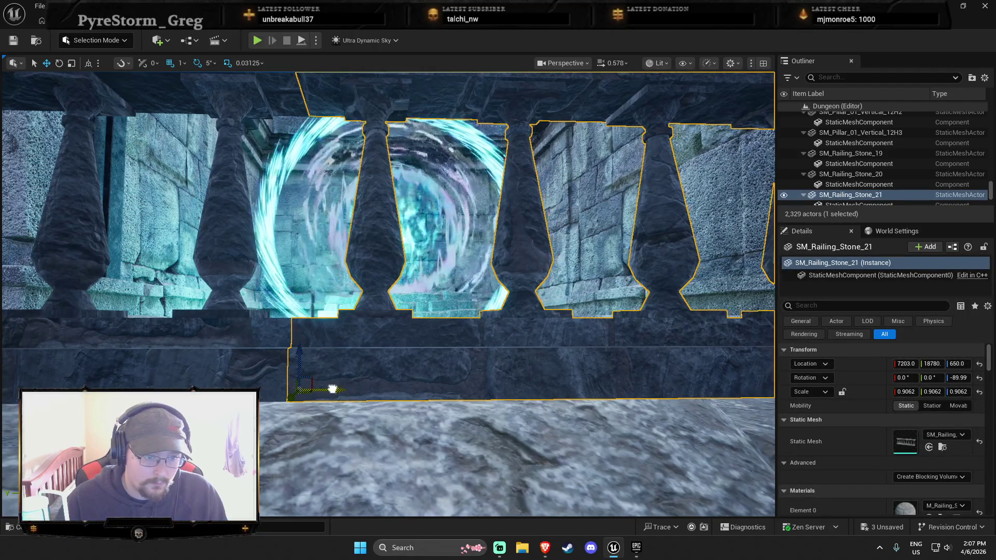
Duplicate three railing segments further along the ledge and delete the surplus copy.
left_click(273, 373, "ctrl")
key("f")
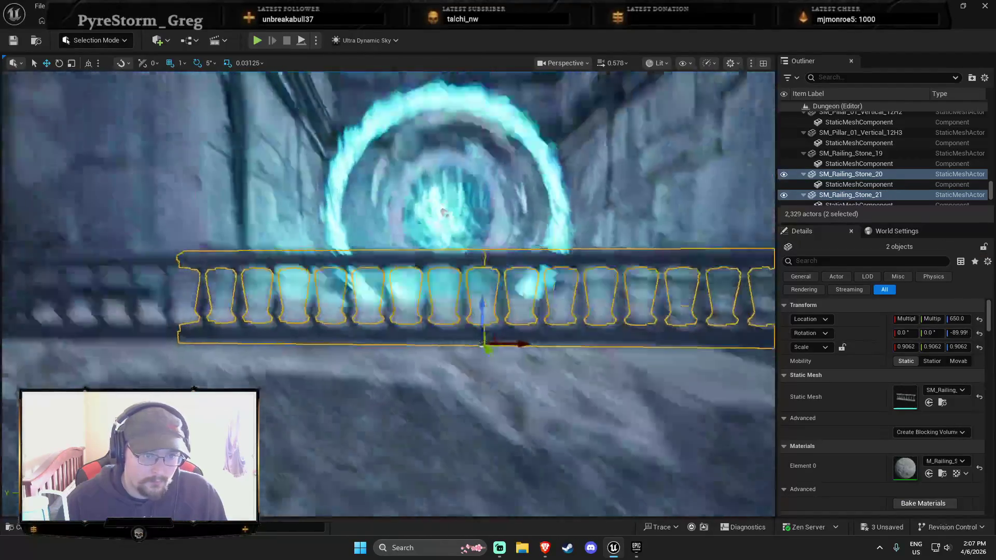
scroll(389, 291, "up", 5)
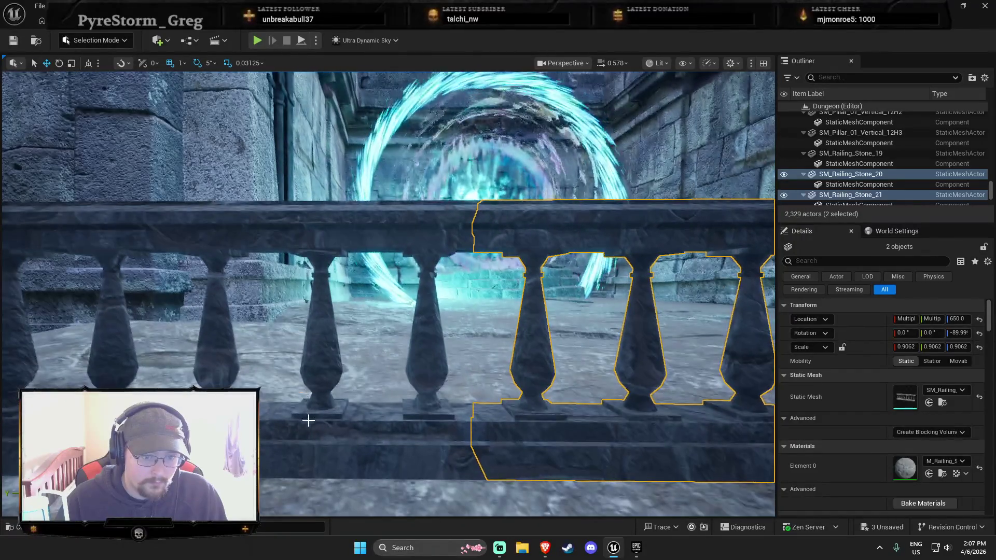
left_click(358, 438, "ctrl")
key("f")
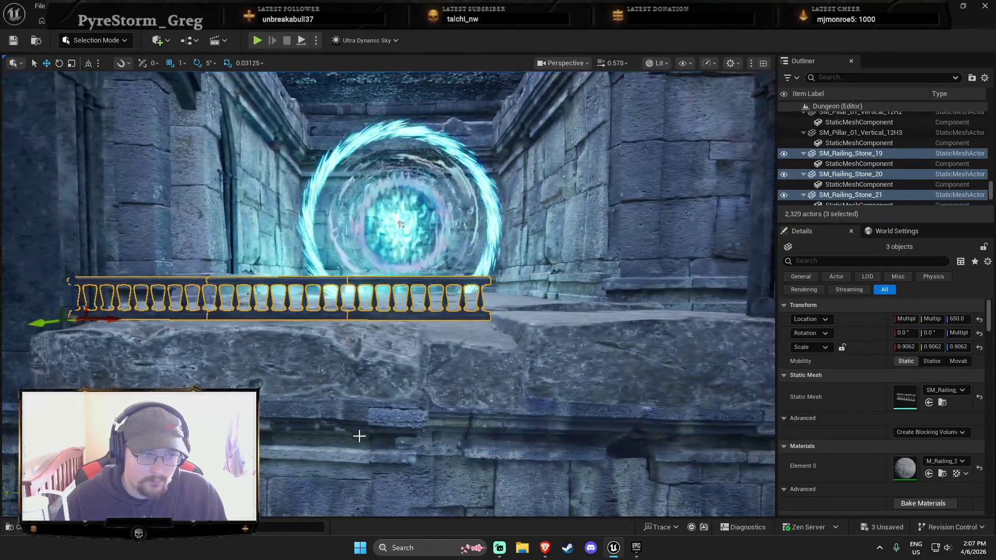
key("ctrl+d")
left_click_drag(110, 318, 394, 331)
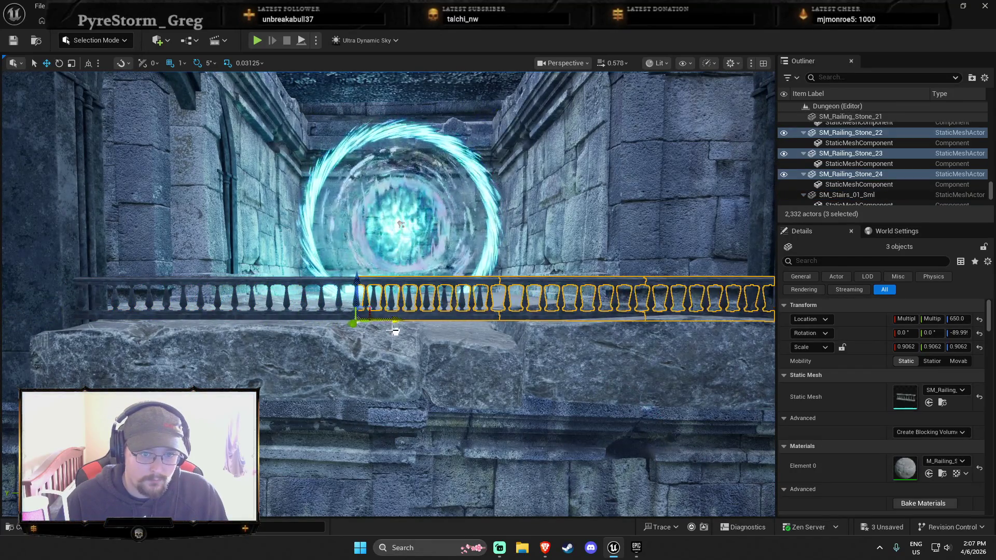
left_click(438, 315)
key("Delete")
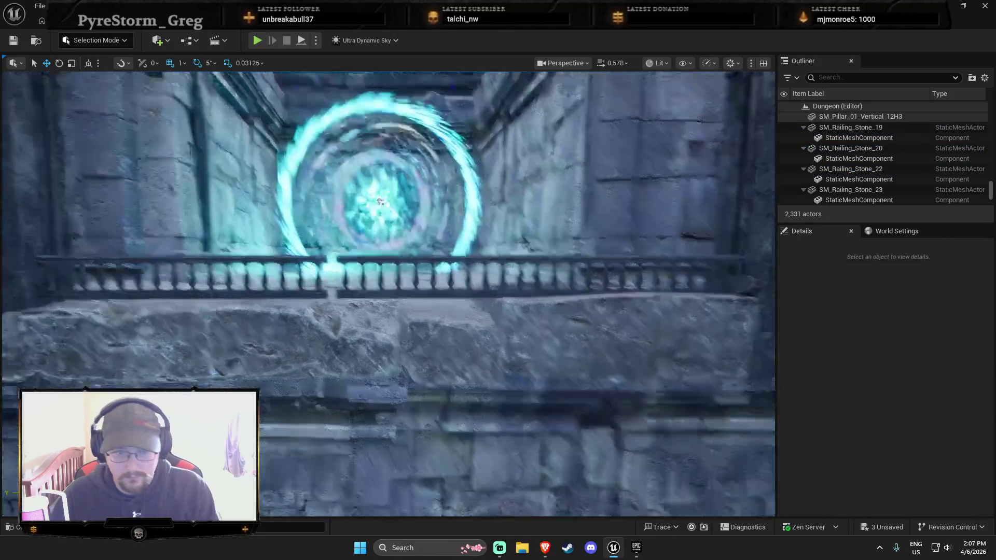
Review the railing run from above, selecting SM_Railing_Stone_22, 23 and the middle segment.
left_click_drag(378, 201, 682, 296)
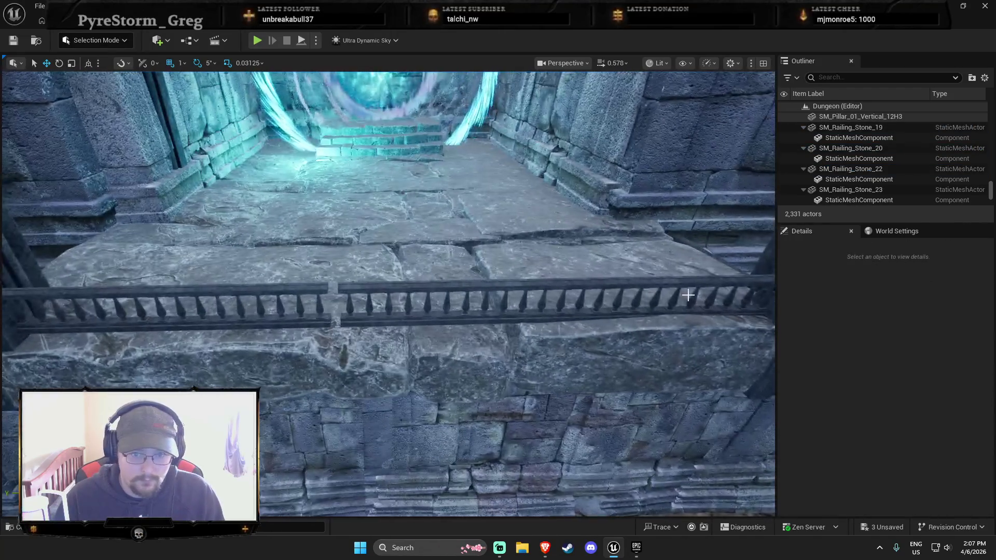
left_click(686, 278)
left_click(592, 282, "ctrl")
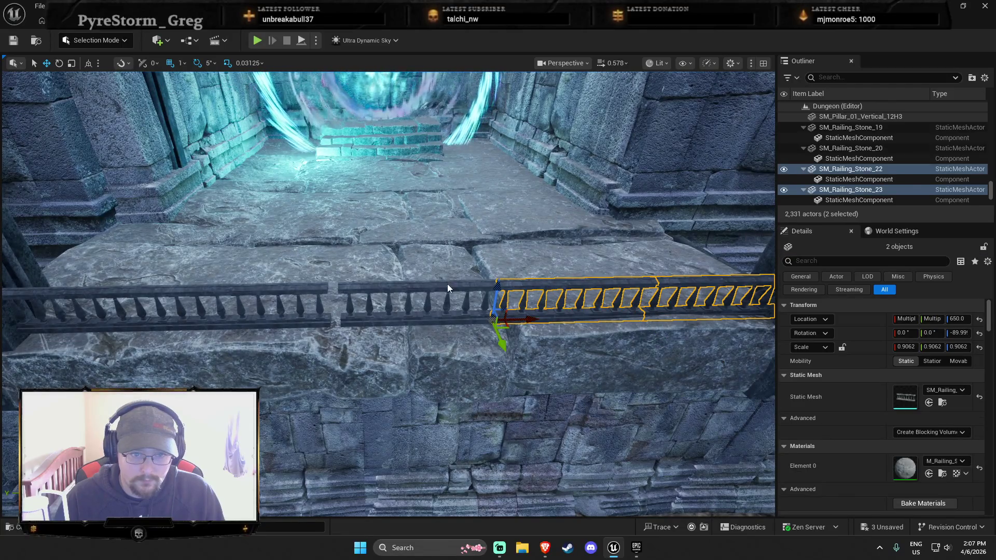
left_click(448, 288, "ctrl")
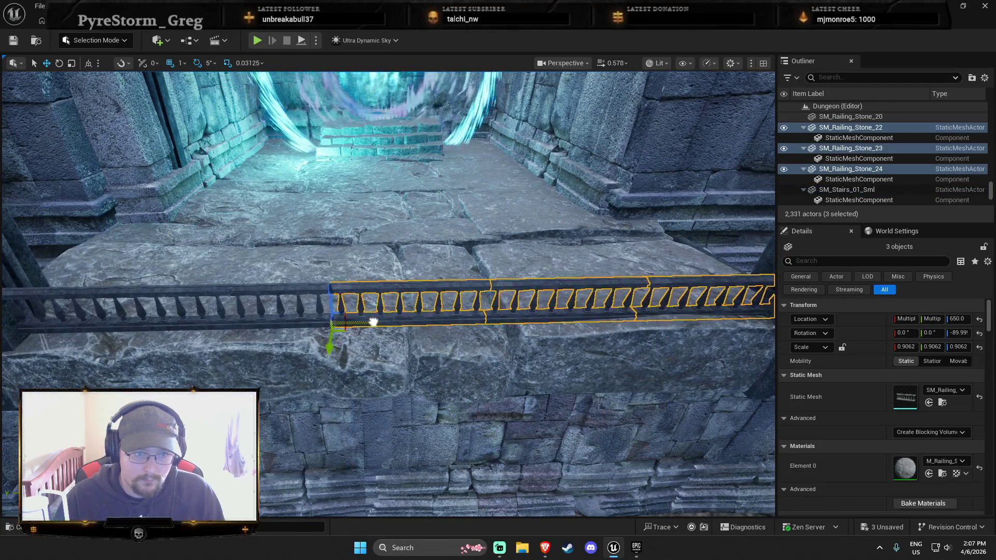
scroll(378, 323, "up", 5)
scroll(441, 376, "up", 3)
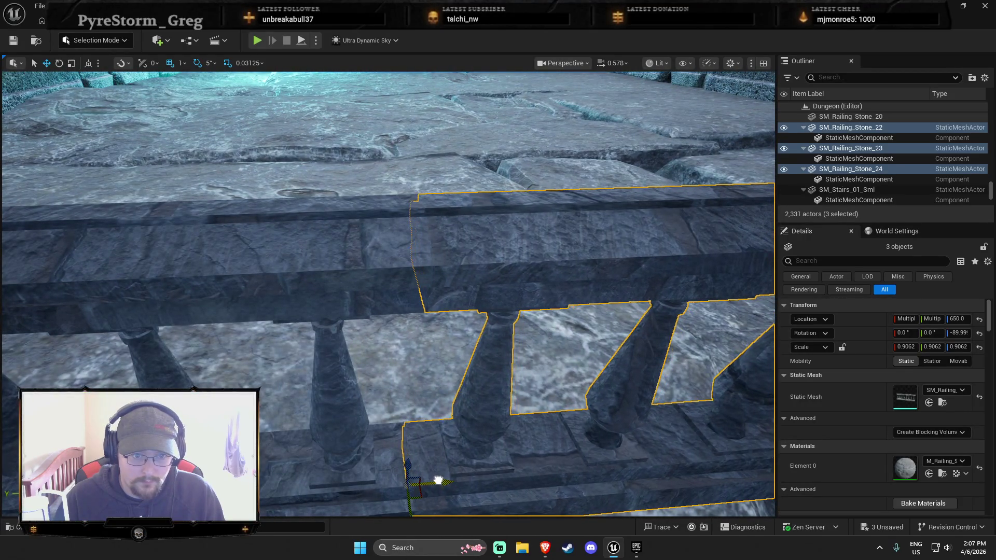
key("Escape")
left_click_drag(491, 333, 491, 334)
Frame the fallen pillar log, then bring the view back to the portal landing railing.
left_click(452, 329)
key("f")
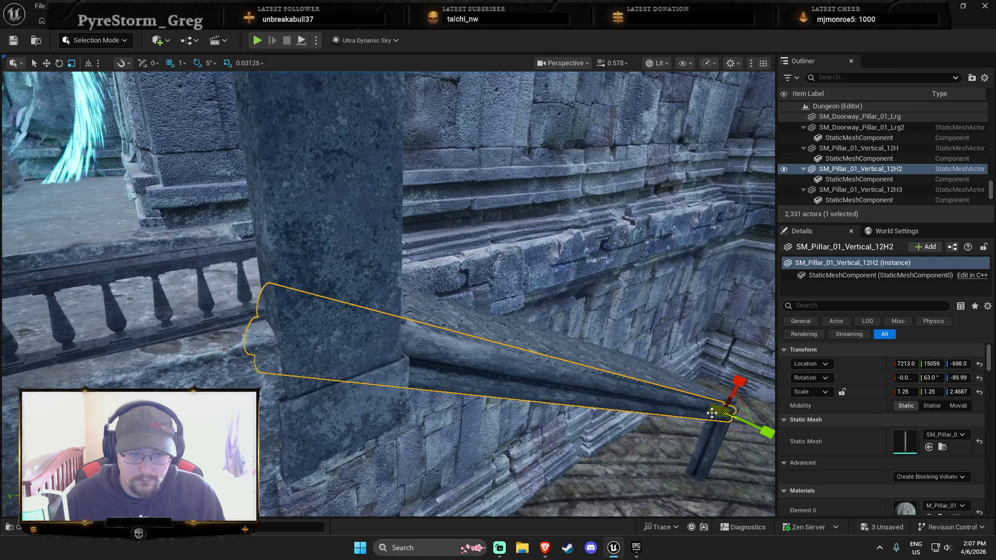
key("Escape")
left_click_drag(491, 334, 491, 333)
left_click_drag(484, 395, 485, 395)
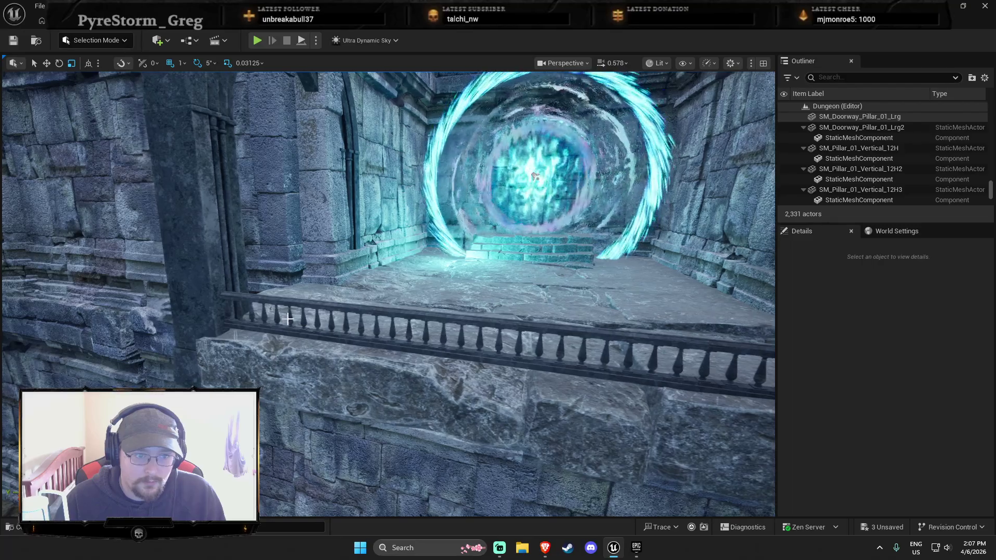
Rotate railing SM_Railing_Stone_21 to a yaw of -179.9 degrees.
left_click(311, 330)
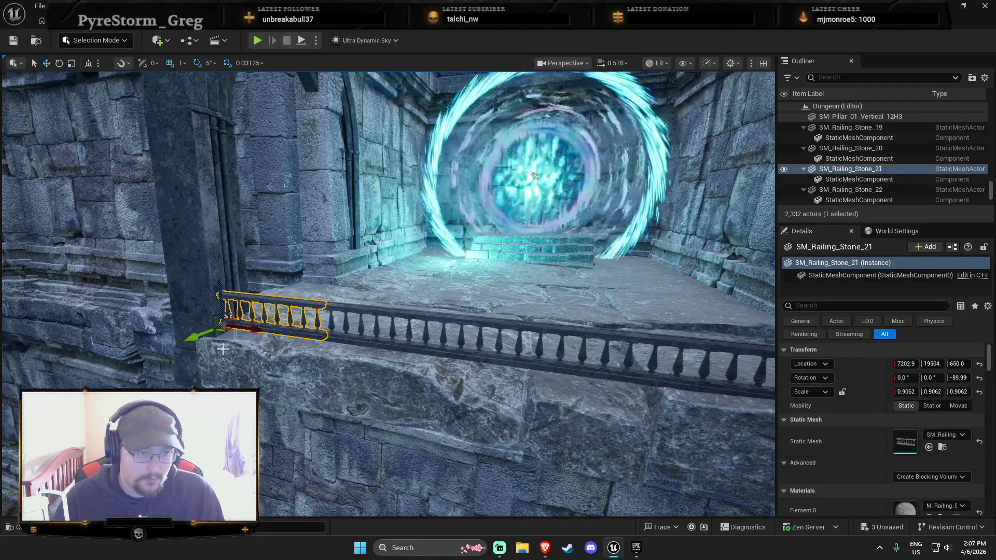
key("e")
left_click_drag(280, 327, 208, 342)
key("w")
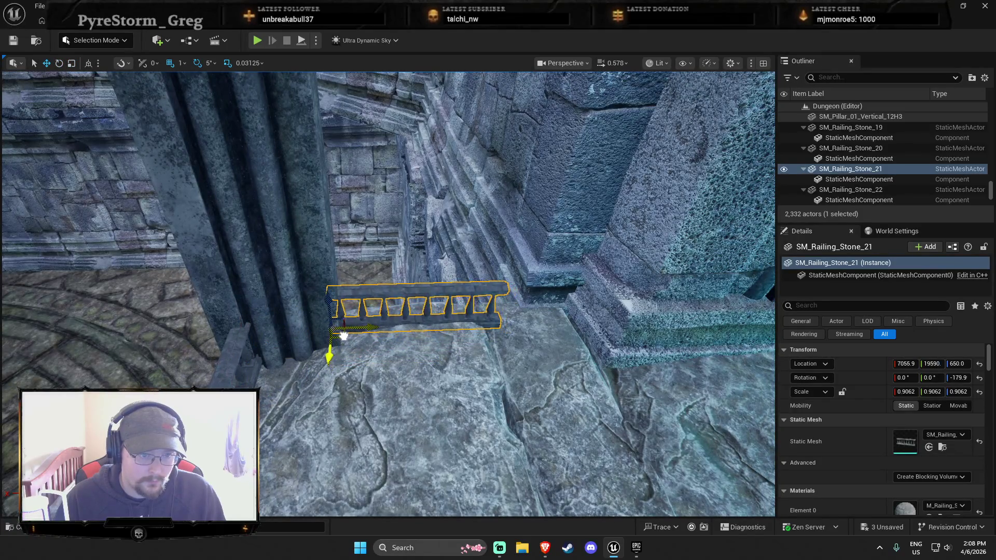
Duplicate the railing as SM_Railing_Stone_25 and slide it to X 6692.9, closing the ledge gap.
key("ctrl+d")
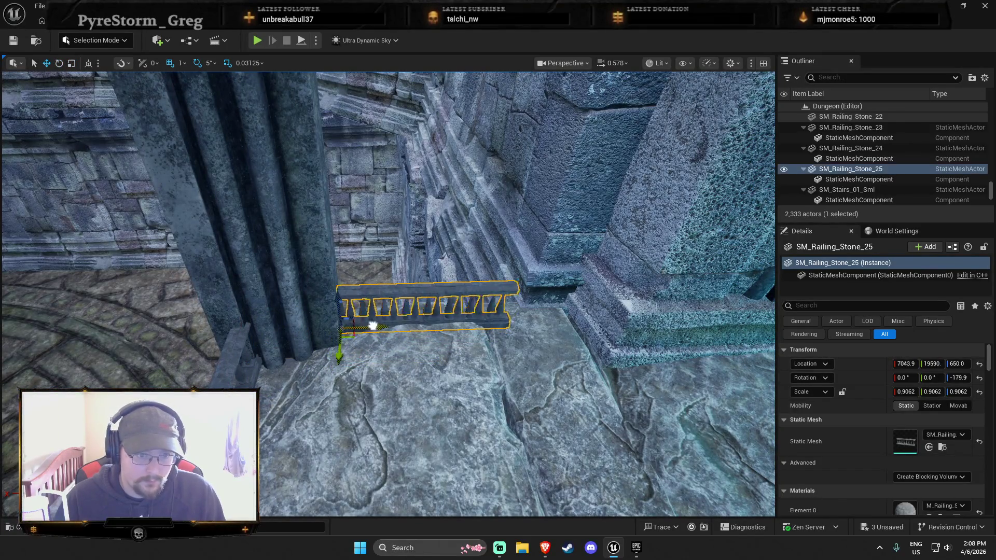
left_click_drag(366, 326, 529, 324)
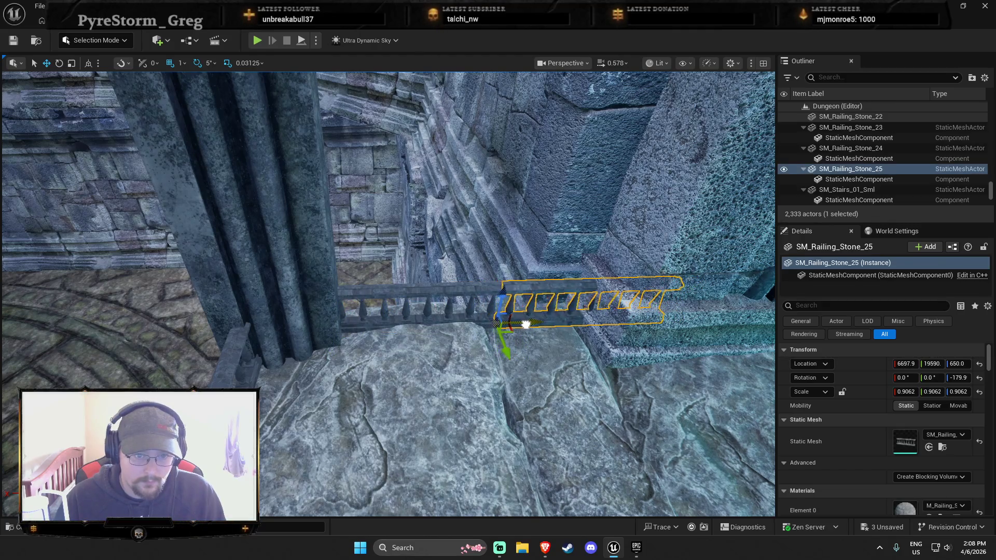
scroll(526, 324, "up", 5)
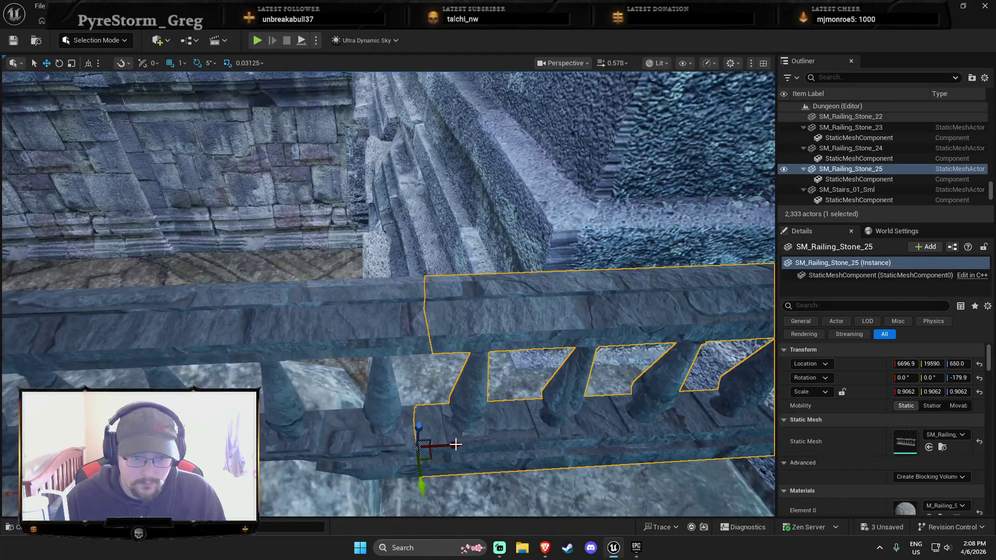
left_click_drag(455, 444, 464, 445)
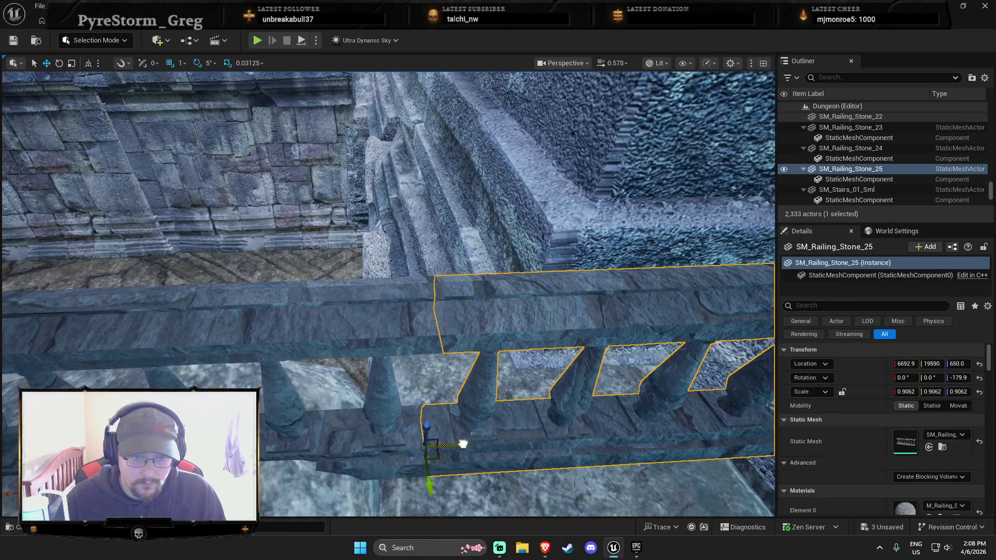
key("Escape")
scroll(464, 444, "down", 8)
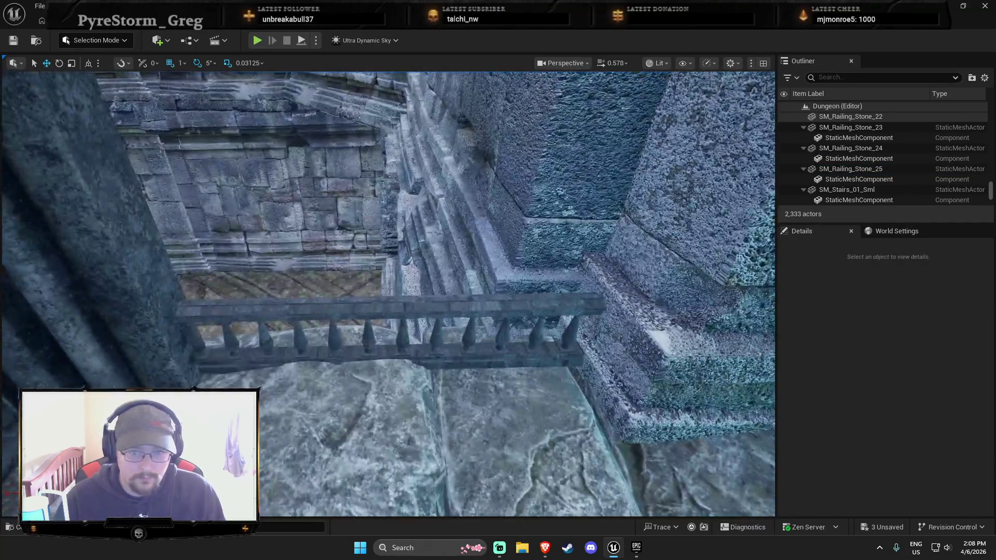
scroll(534, 396, "down", 10)
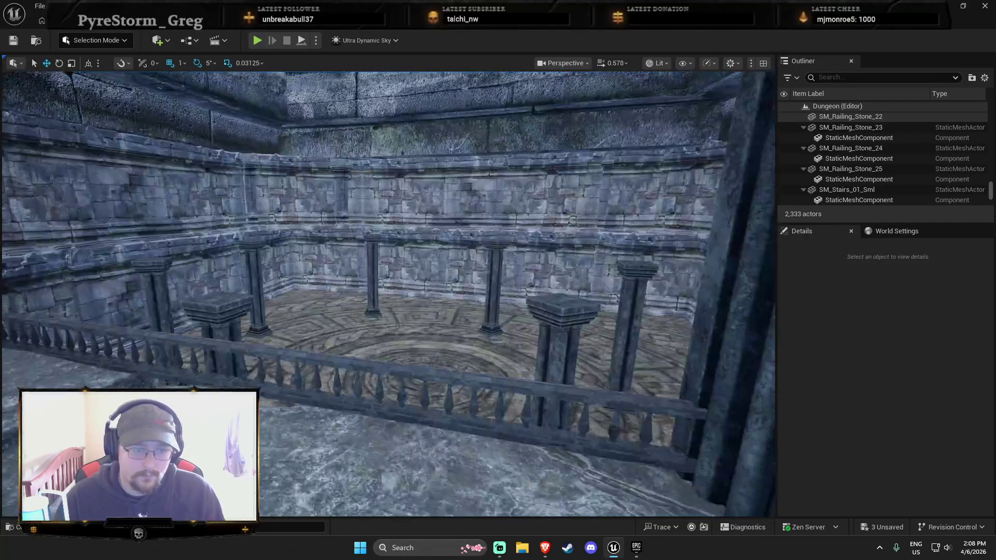
mouse_move(534, 396)
left_mouse_down()
mouse_move(498, 394)
mouse_move(496, 425)
mouse_move(483, 431)
mouse_move(467, 430)
mouse_move(456, 413)
left_mouse_up()
left_click_drag(445, 348, 445, 347)
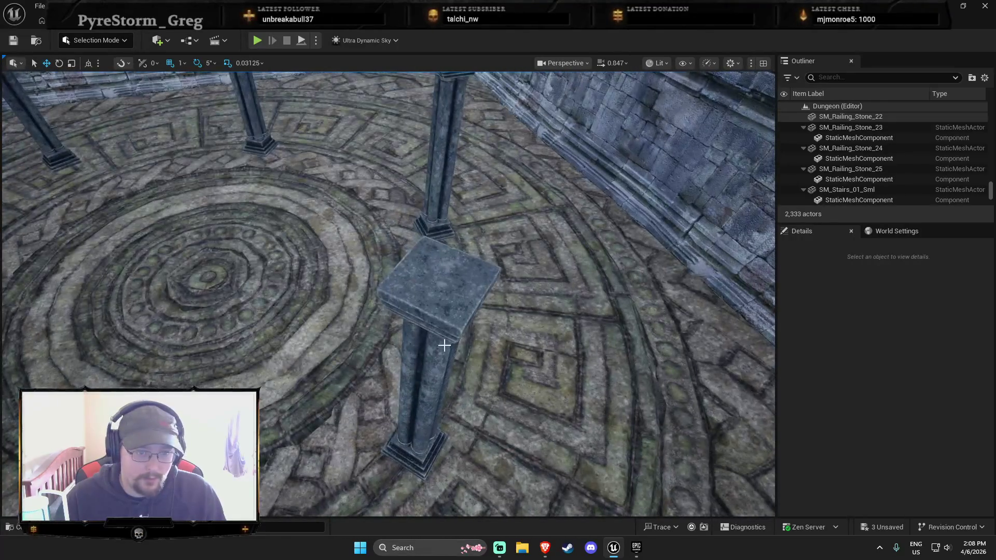
right_click(445, 348)
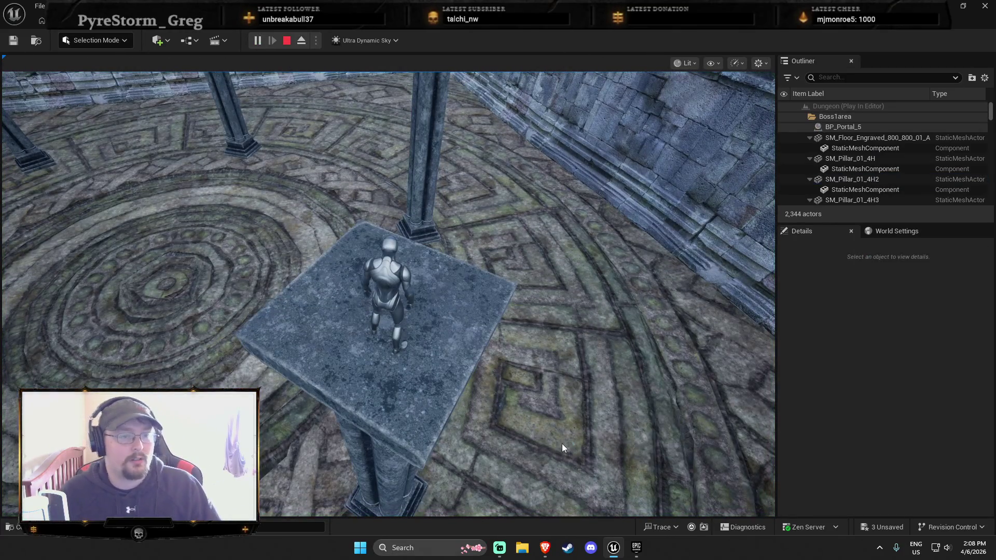
left_click(562, 443)
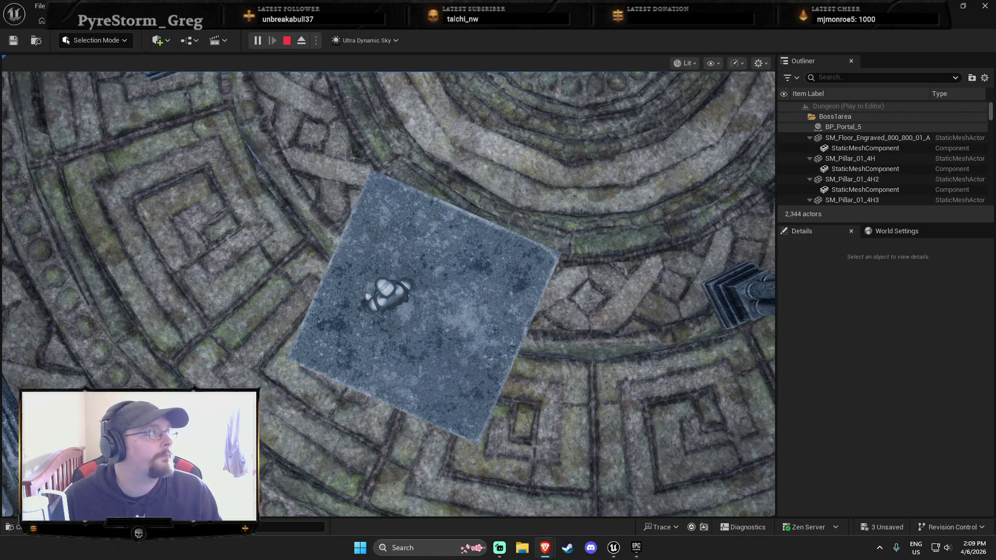
left_click(39, 100)
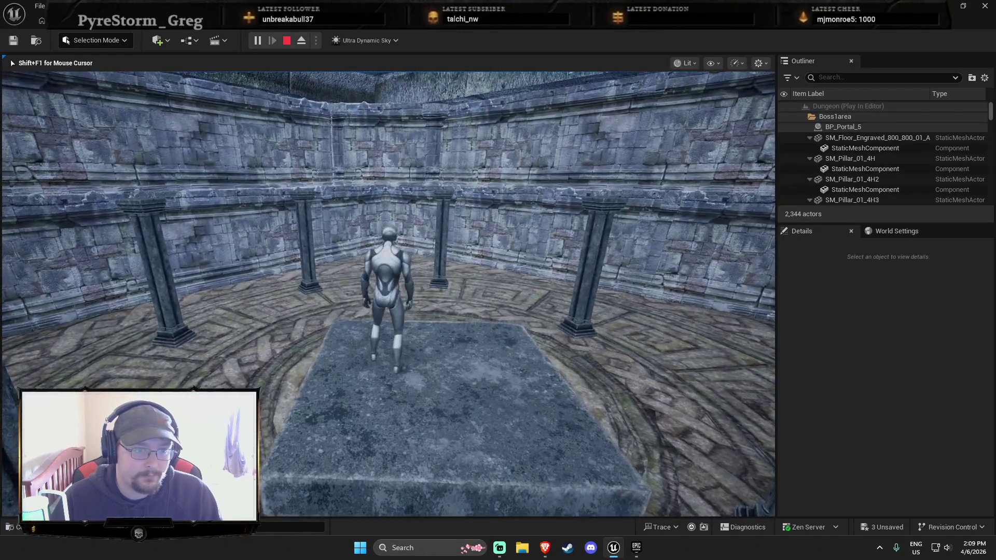
key("w")
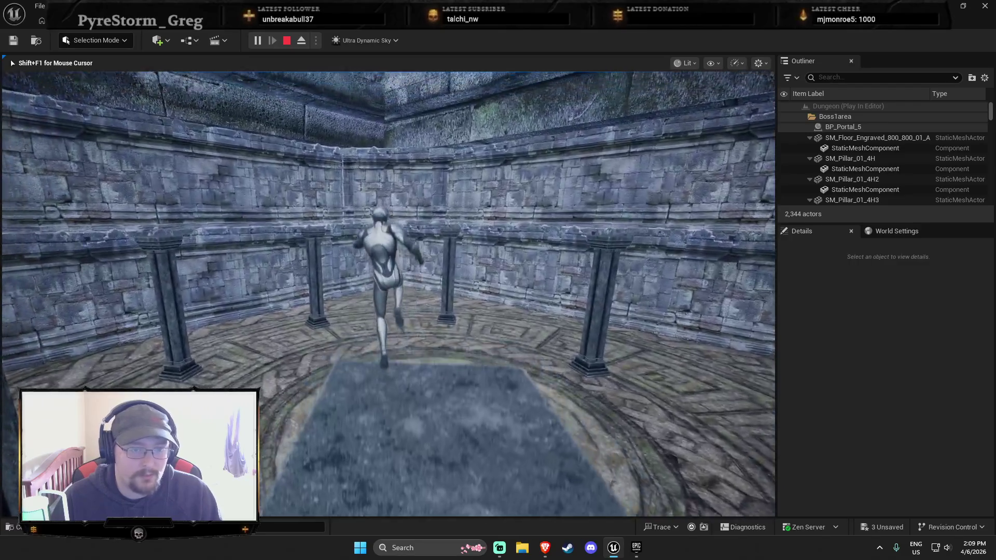
key("Escape")
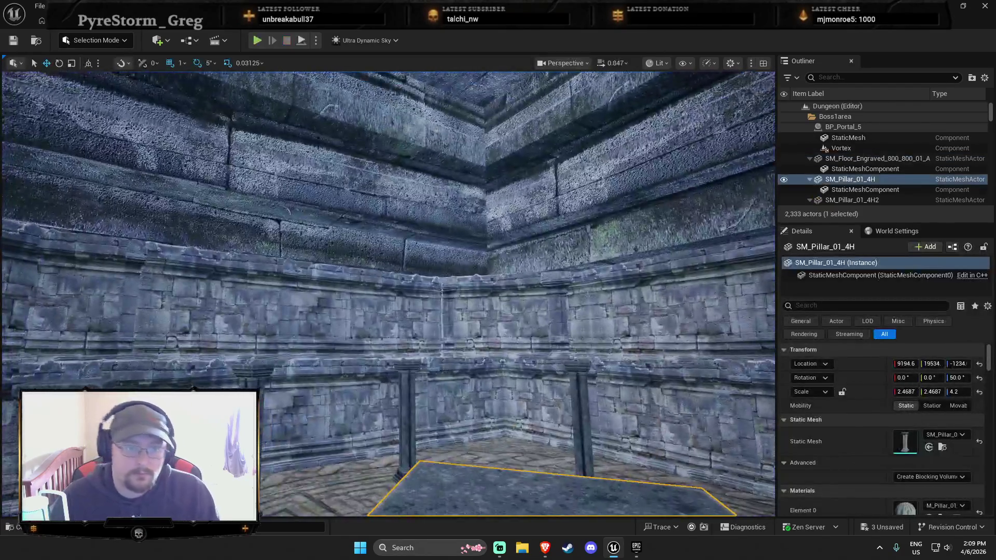
mouse_move(525, 239)
left_mouse_down()
mouse_move(519, 218)
mouse_move(525, 239)
left_mouse_up()
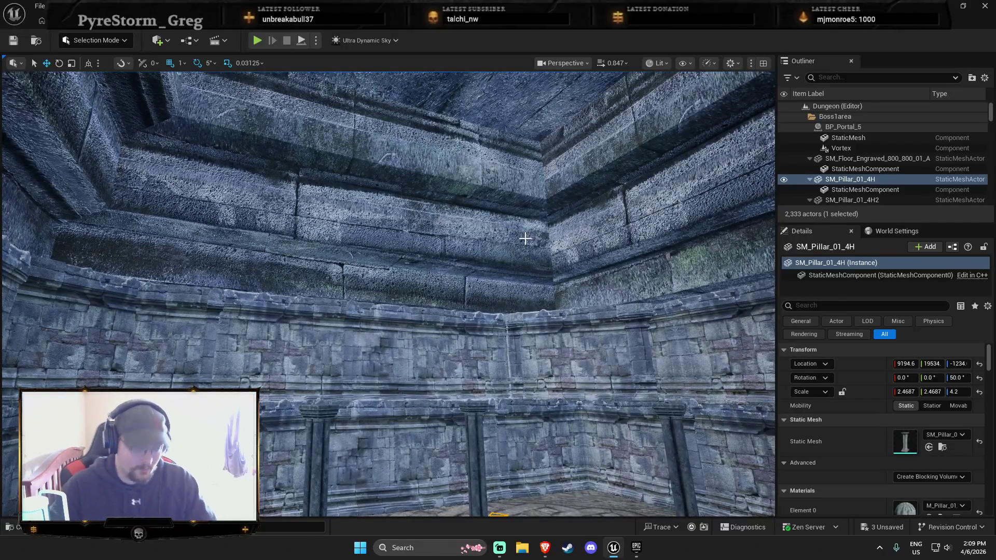
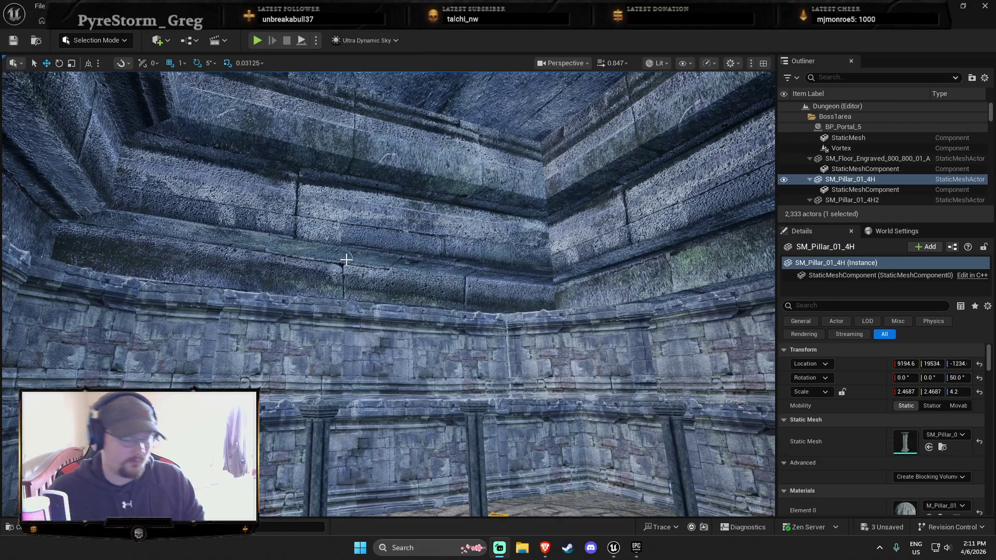
Duplicate the vertical pillar and select only the new copy.
left_click_drag(356, 216, 358, 311)
scroll(358, 286, "up", 2)
key("ctrl+space")
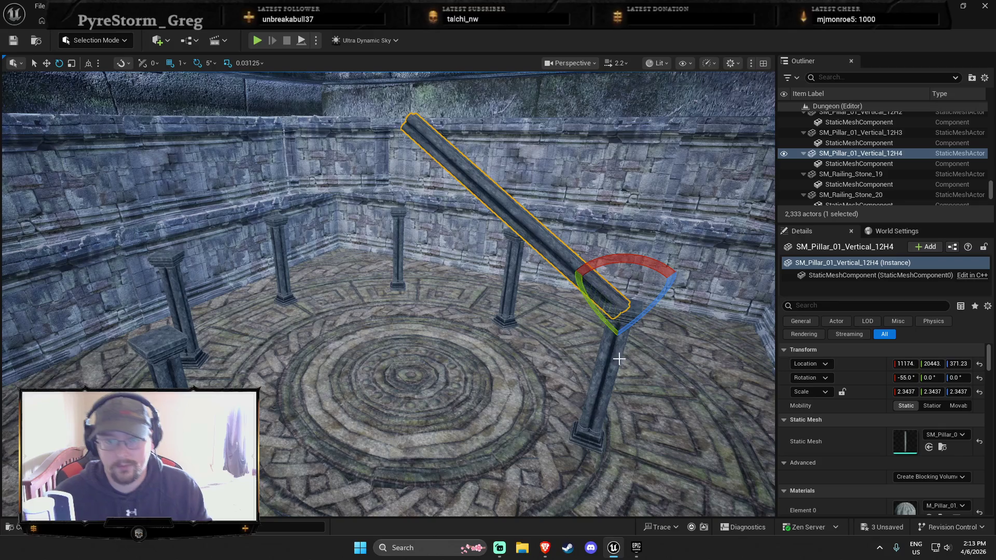
key("w")
key("ctrl+d")
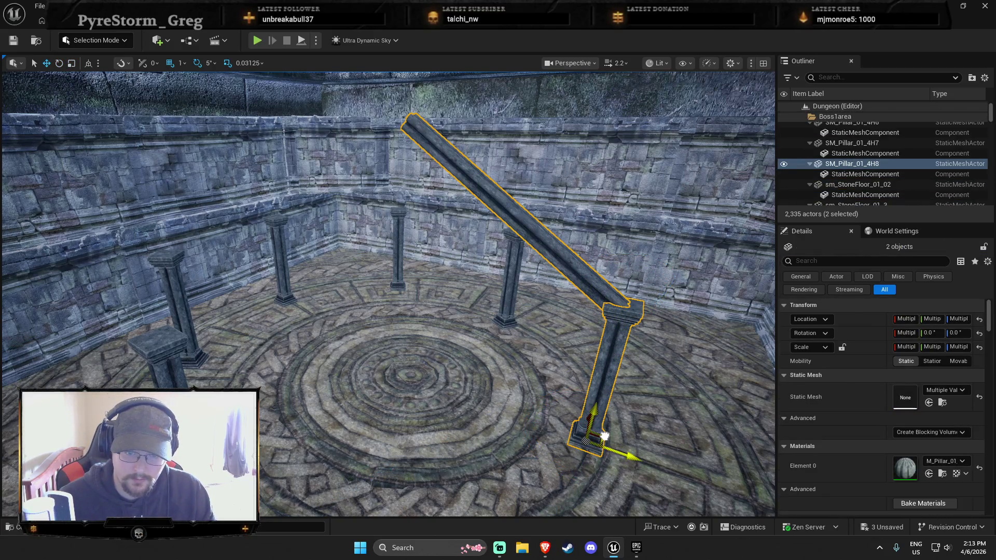
left_click(605, 436)
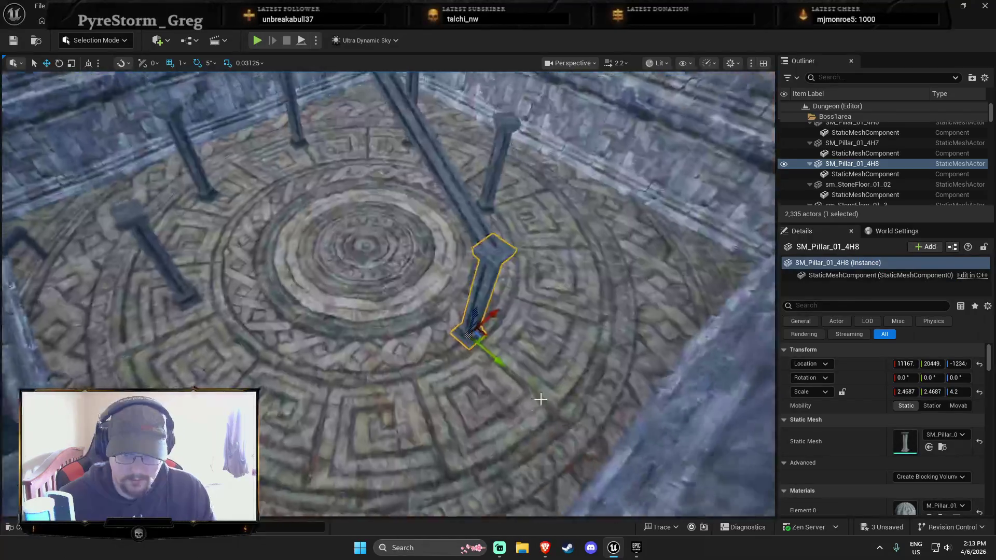
Try sliding the pillar, then the pillar with the slanted beam, left, undoing both moves.
mouse_move(490, 353)
left_mouse_down()
mouse_move(352, 345)
mouse_move(343, 358)
left_mouse_up()
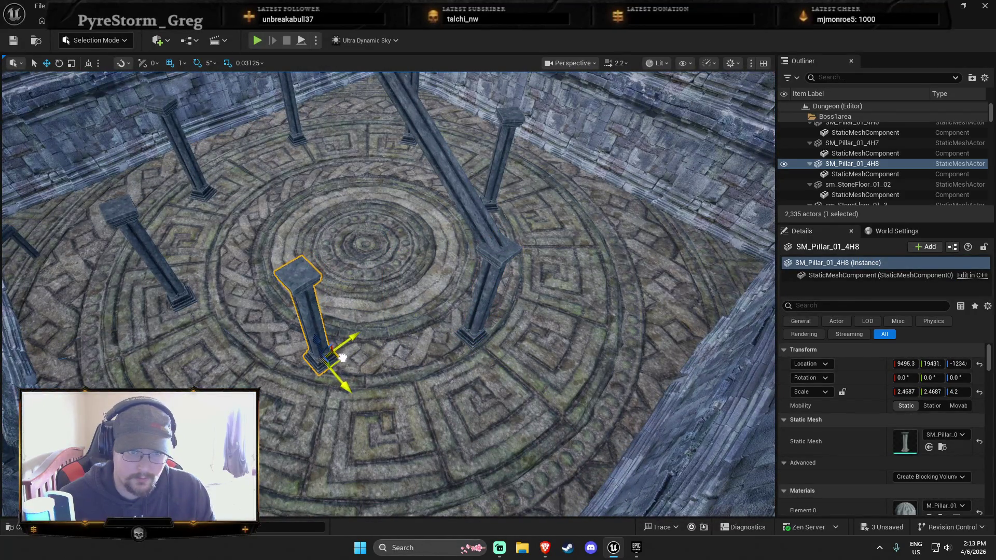
key("ctrl+z")
left_click(496, 247)
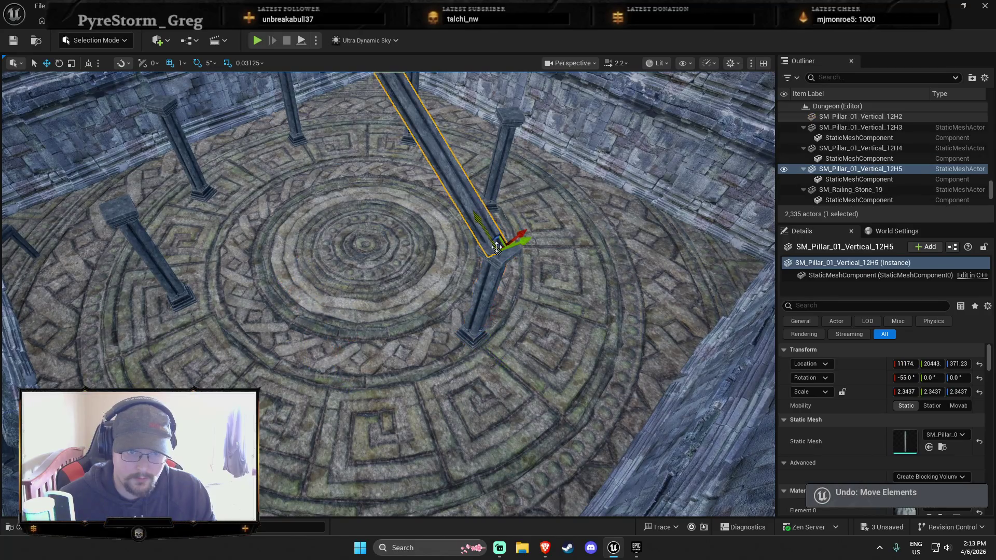
left_click(497, 311, "ctrl")
left_click(490, 304)
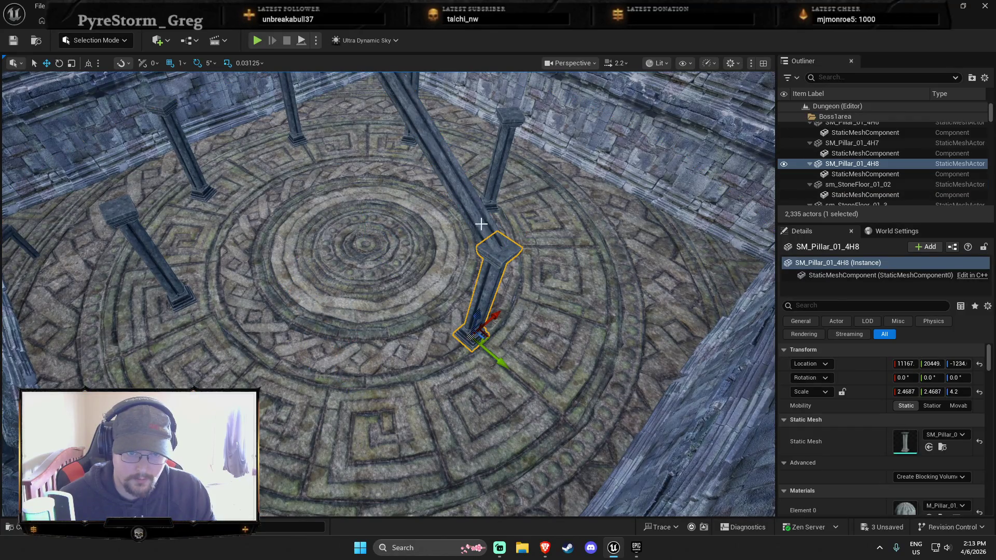
left_click(481, 225, "ctrl")
left_click_drag(525, 243, 385, 292)
key("ctrl+z")
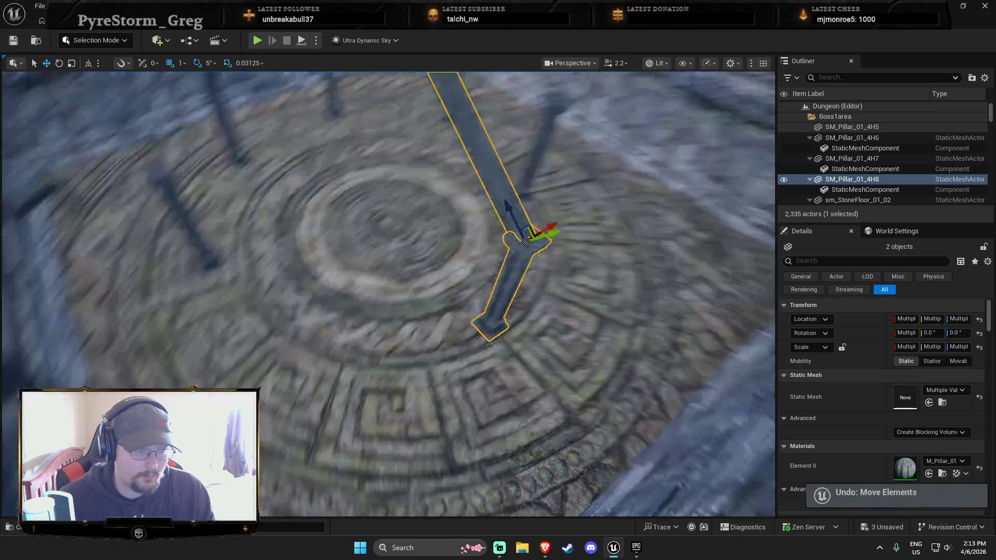
Move the duplicated pillar left until it stands under the slanted beam's lower end.
left_click_drag(489, 228, 392, 238)
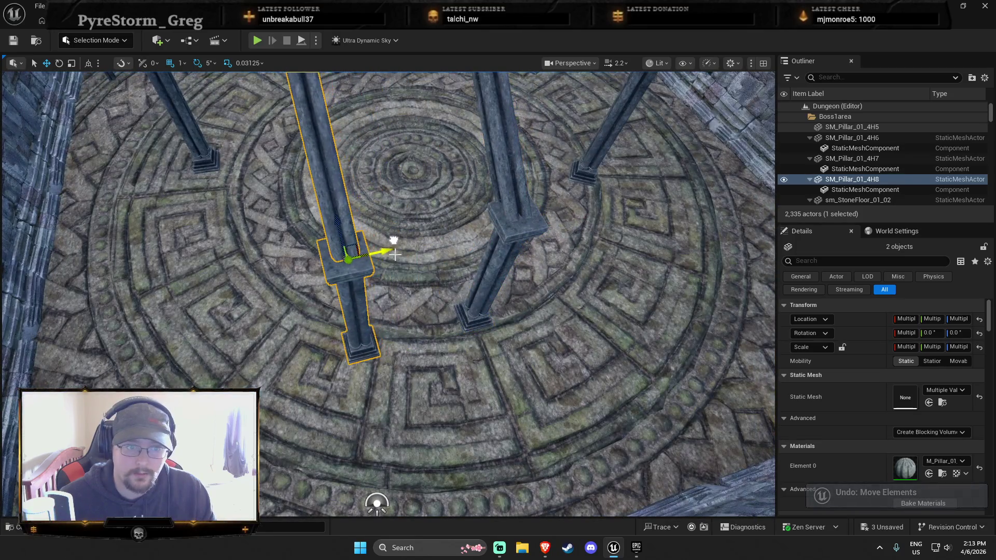
scroll(367, 279, "up", 5)
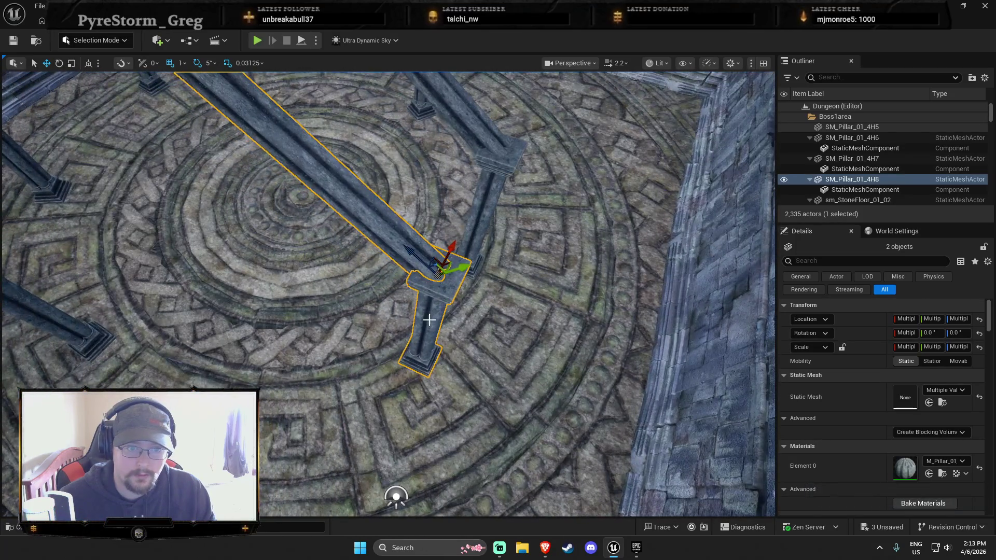
mouse_move(438, 278)
left_mouse_down()
mouse_move(405, 267)
mouse_move(310, 271)
left_mouse_up()
scroll(355, 323, "up", 4)
left_click_drag(355, 322, 355, 288)
left_click_drag(364, 206, 482, 244)
key("e")
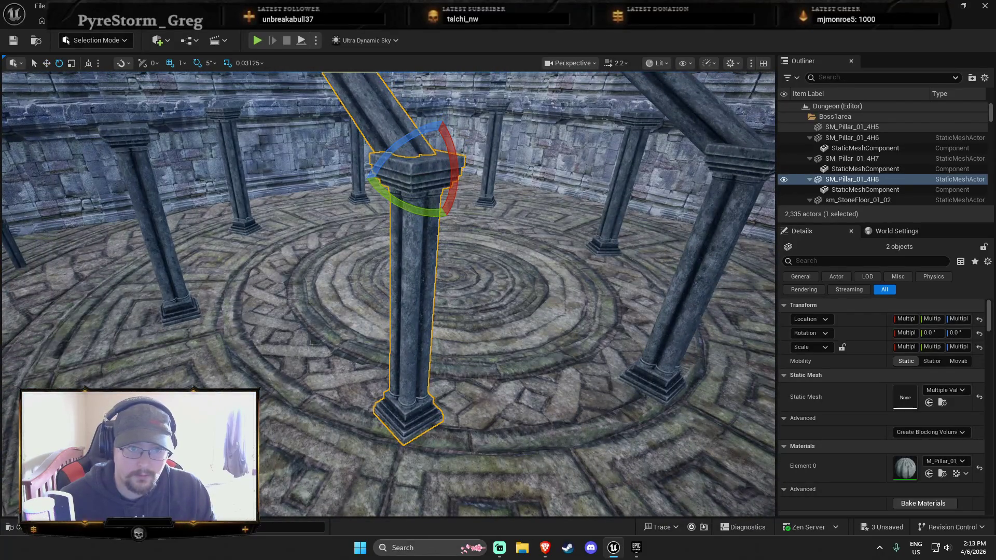
left_click(419, 282, "ctrl")
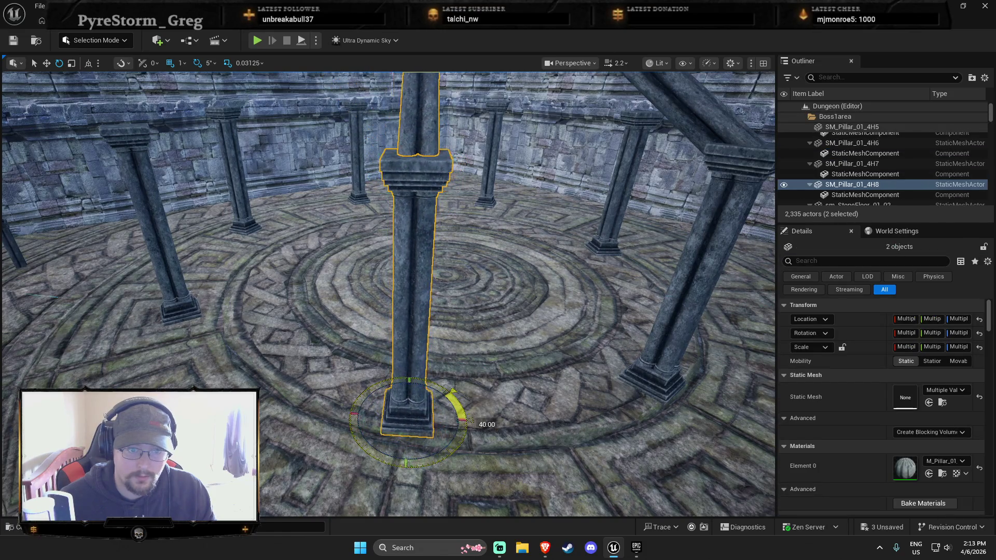
Turn the pillar and slanted beam together around the vertical axis.
left_click_drag(464, 421, 470, 446)
left_click_drag(388, 294, 410, 286)
left_click_drag(396, 360, 397, 360)
left_click_drag(388, 416, 388, 416)
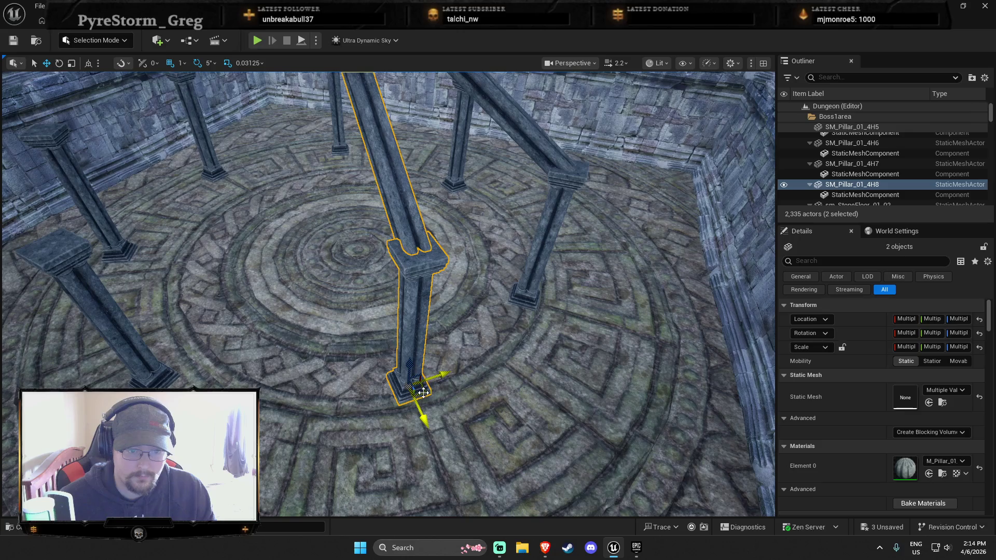
key("e")
left_click_drag(423, 393, 442, 382)
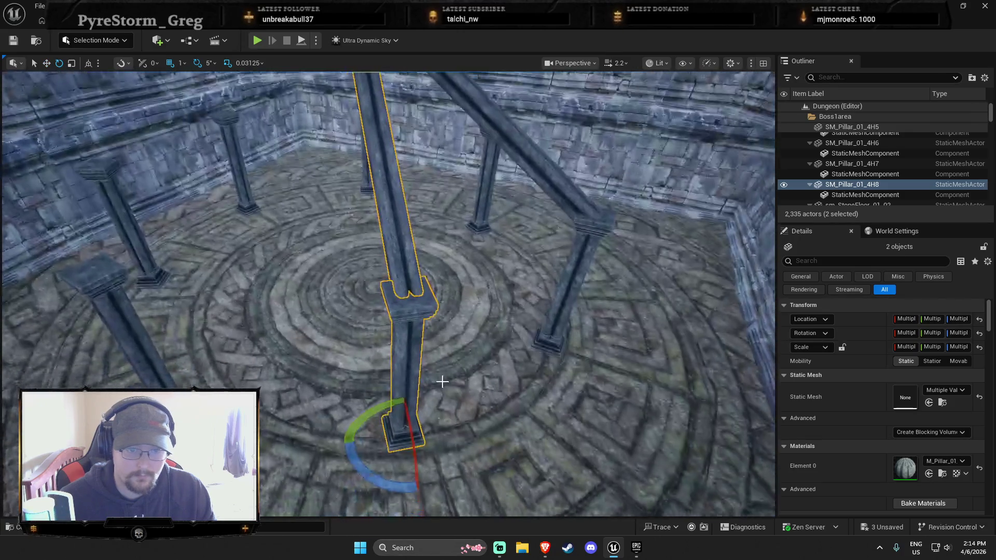
Select the right pillar and diagonal beam, duplicate them, and undo the extra copy.
left_click(559, 333, "ctrl")
left_click(572, 208, "ctrl")
key("ctrl+d")
key("r")
left_click(572, 303)
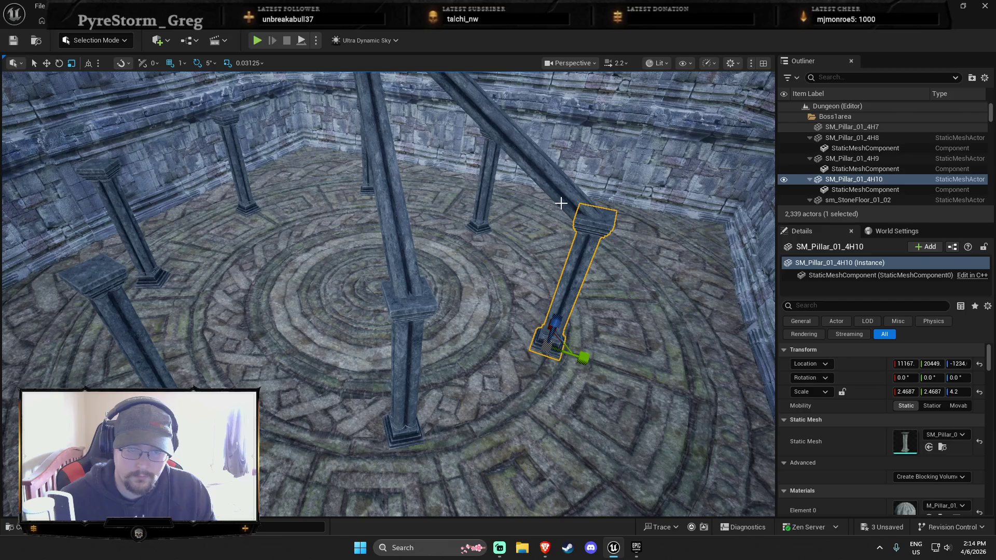
key("ctrl+z")
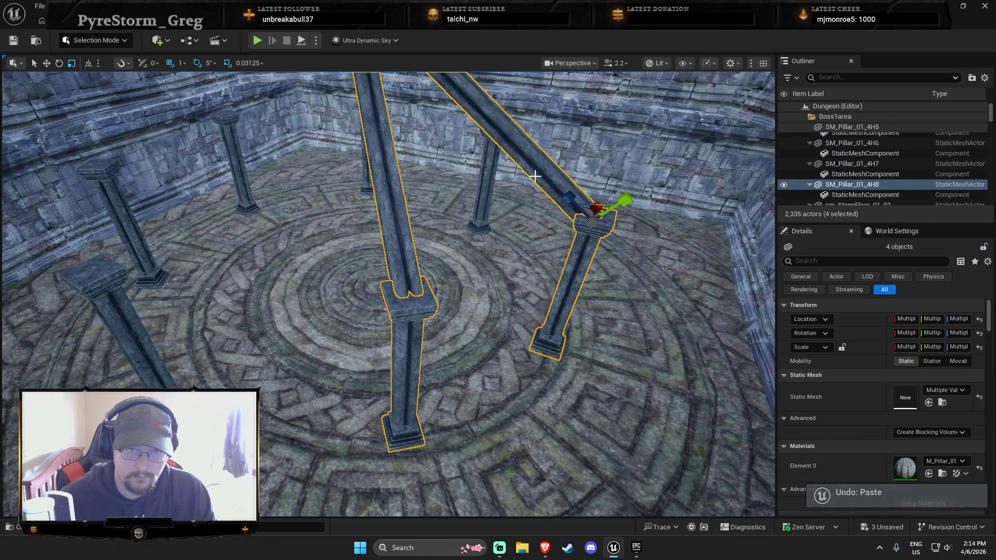
Paste copies of the diagonal beam and standing pillar and move them left off the originals.
left_click(534, 177)
left_click(396, 228, "ctrl")
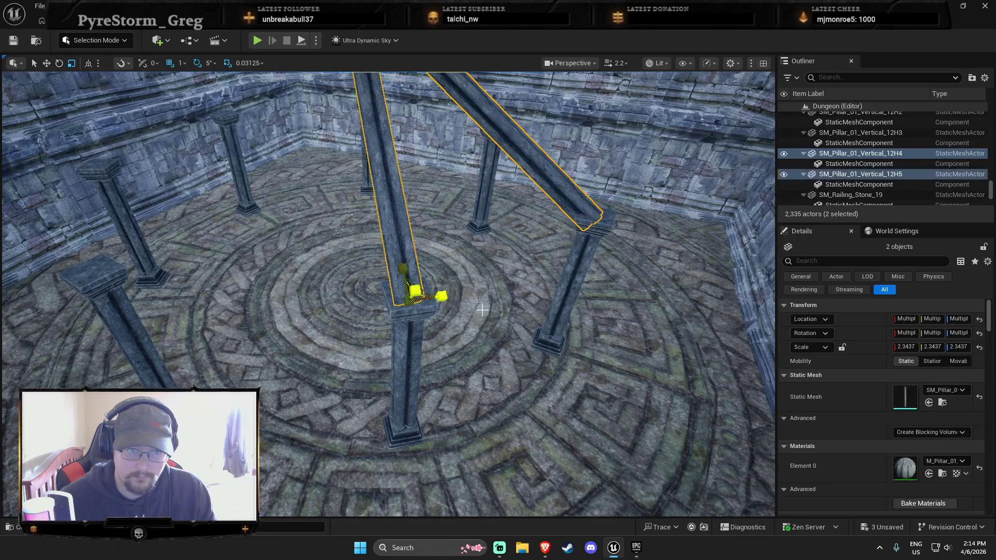
key("ctrl+v")
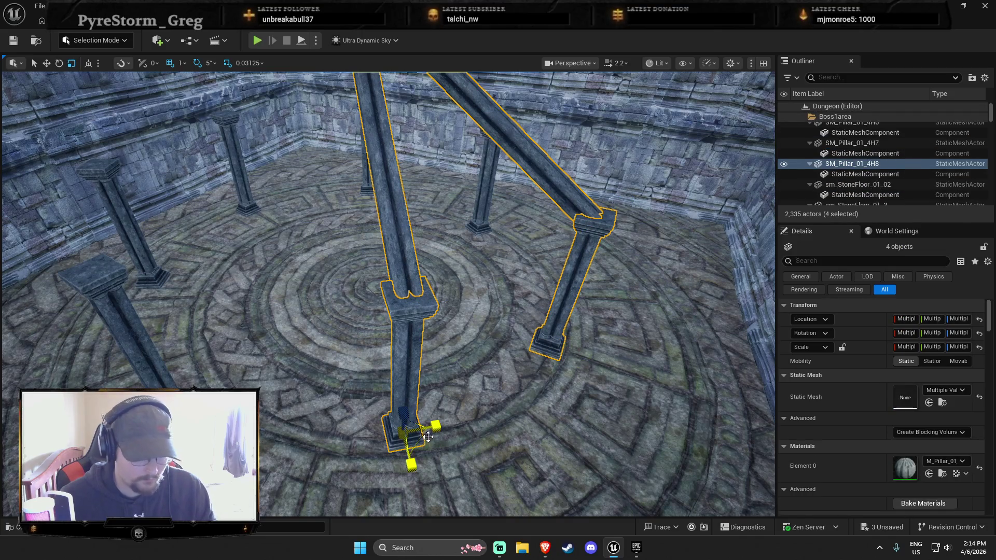
mouse_move(410, 435)
left_mouse_down()
mouse_move(148, 385)
mouse_move(197, 363)
mouse_move(305, 374)
mouse_move(401, 501)
mouse_move(394, 358)
mouse_move(534, 352)
mouse_move(388, 364)
mouse_move(356, 327)
mouse_move(324, 338)
left_mouse_up()
Rotate the pasted copies slightly clockwise and shift them up and to the right.
key("e")
key("w")
key("e")
mouse_move(372, 369)
left_mouse_down()
mouse_move(397, 344)
mouse_move(385, 350)
left_mouse_up()
key("r")
mouse_move(322, 340)
left_mouse_down()
mouse_move(313, 343)
mouse_move(339, 329)
left_mouse_up()
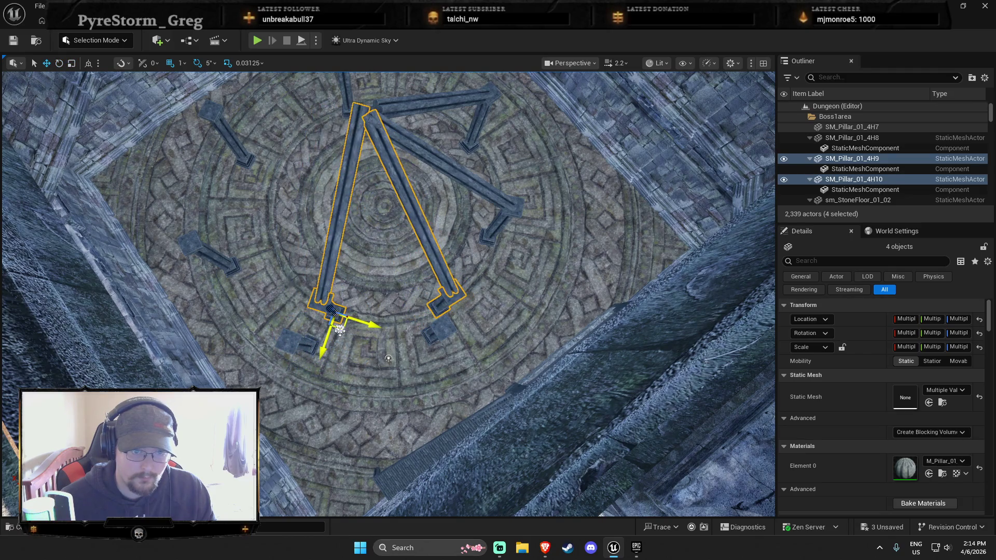
Delete the two floor pedestals and the three stray pillar pieces.
left_click(294, 343)
left_click(441, 331, "ctrl")
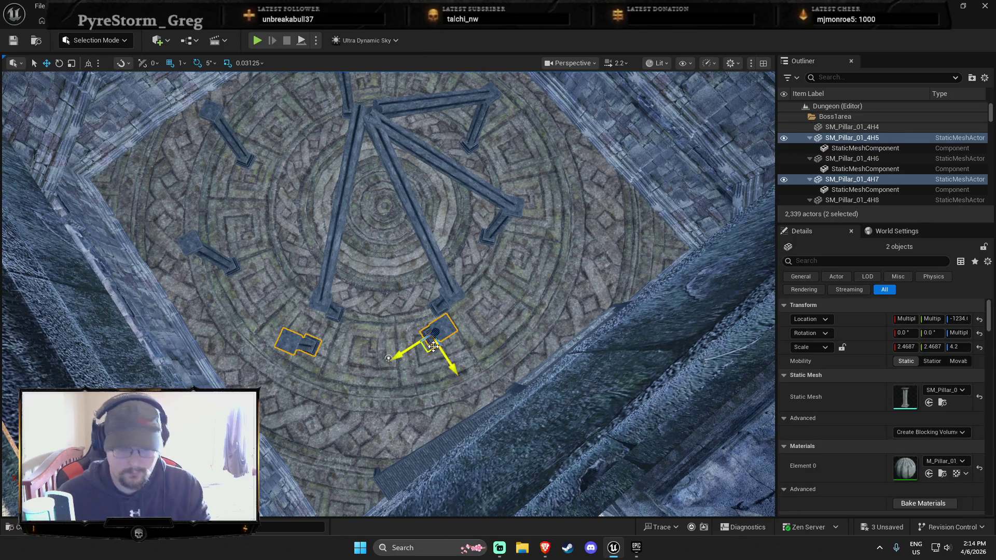
key("Delete")
left_click(218, 266)
left_click(232, 151, "ctrl")
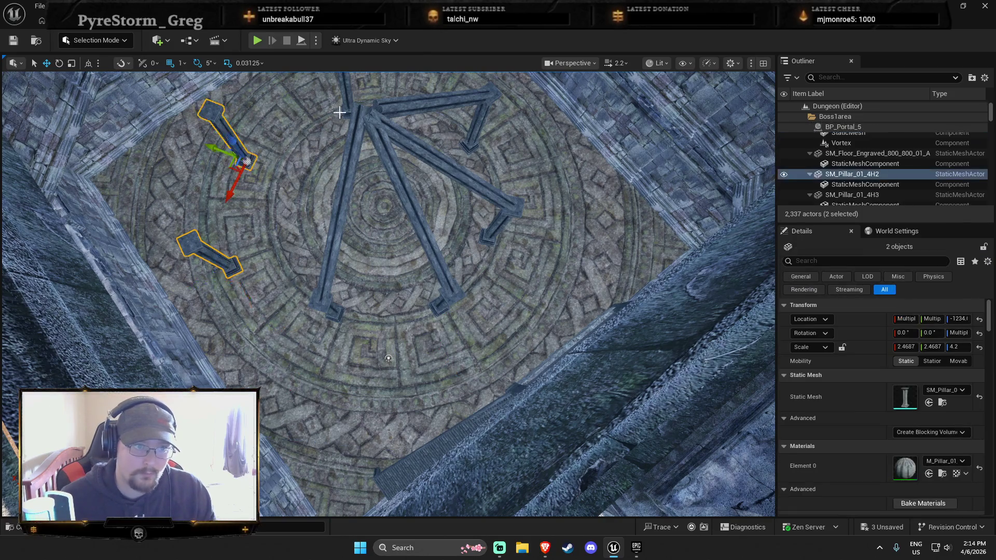
left_click(346, 107, "ctrl")
key("Delete")
Select the eight beam pieces: top beam, diagonal beams, long left beam, bases and small pieces.
mouse_move(456, 273)
left_mouse_down()
mouse_move(460, 223)
mouse_move(462, 281)
left_mouse_up()
left_click(444, 222)
left_click(420, 261, "ctrl")
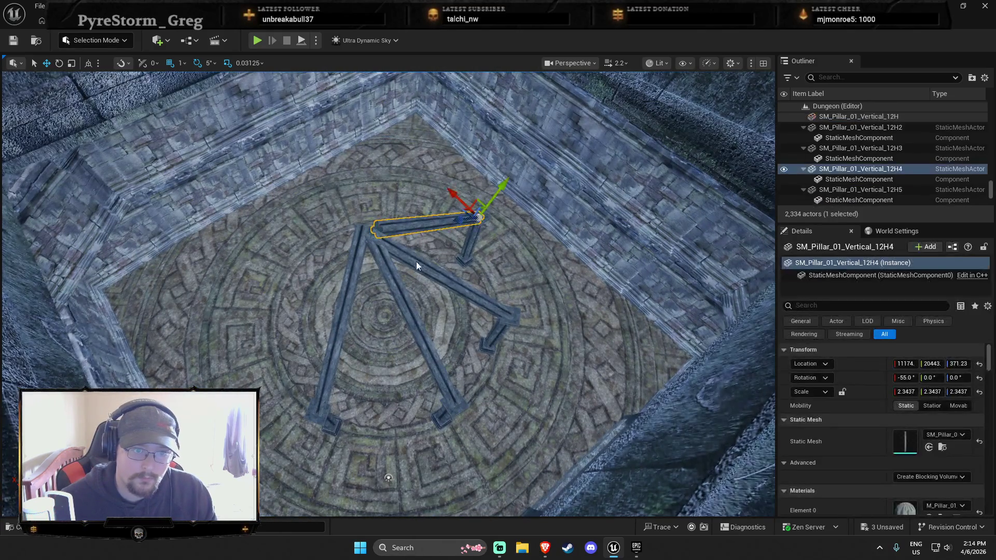
left_click(386, 271, "ctrl")
left_click(356, 267, "ctrl")
left_click(326, 422, "ctrl")
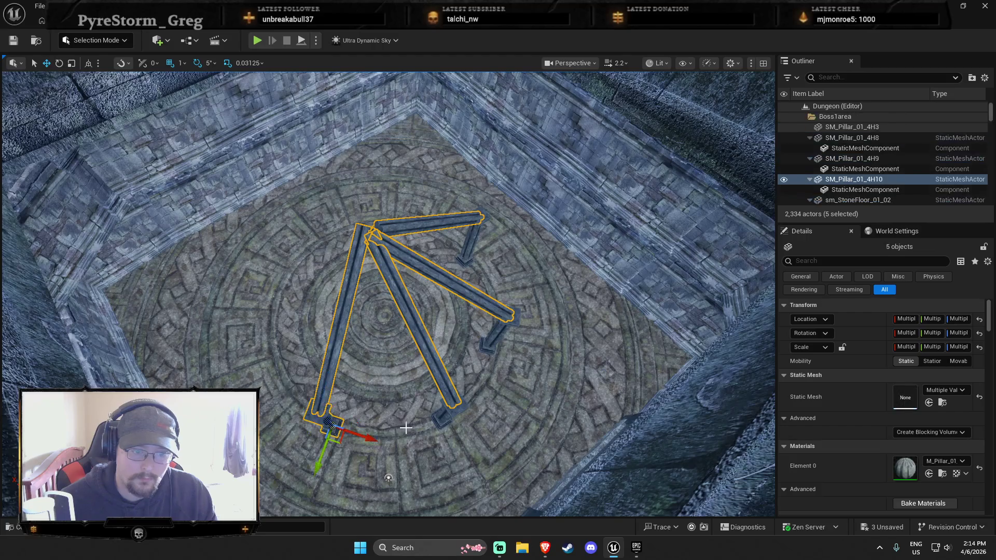
left_click(438, 420, "ctrl")
left_click(485, 342, "ctrl")
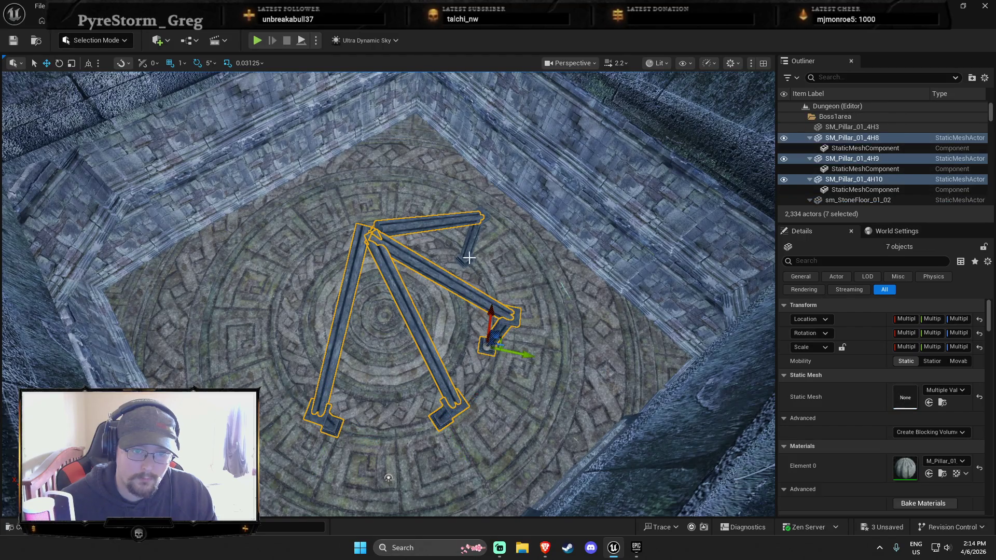
left_click(467, 255, "ctrl")
Turn the beam group copy about 180 degrees and slide it so the beams meet centrally.
key("e")
left_click_drag(482, 311, 426, 334)
mouse_move(490, 336)
left_mouse_down()
mouse_move(524, 318)
mouse_move(519, 311)
left_mouse_up()
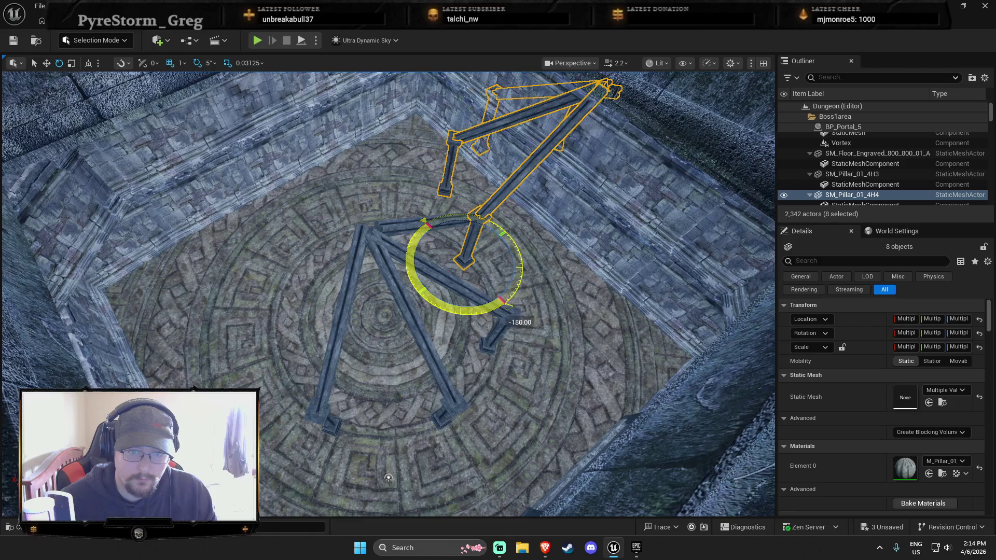
key("w")
mouse_move(457, 276)
left_mouse_down()
mouse_move(264, 327)
mouse_move(270, 411)
left_mouse_up()
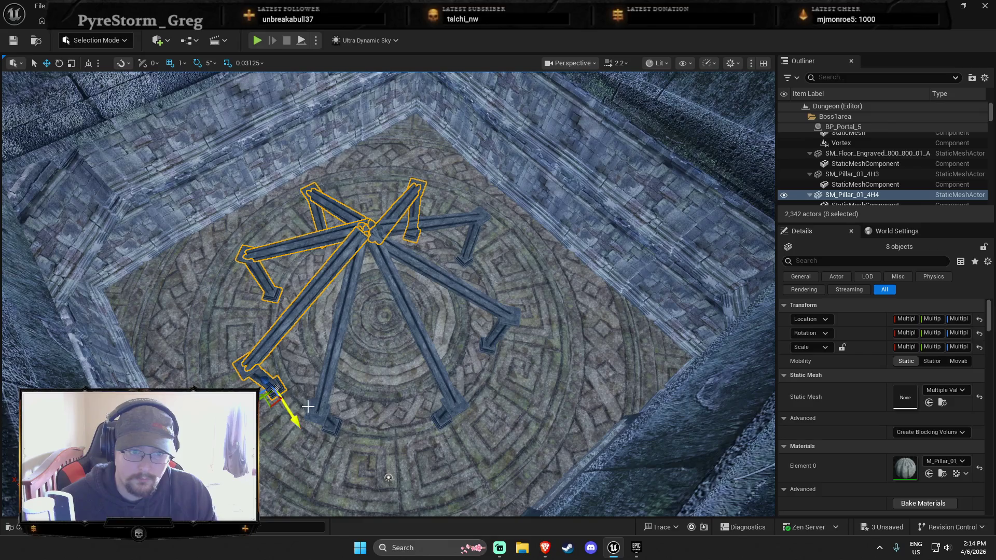
key("Escape")
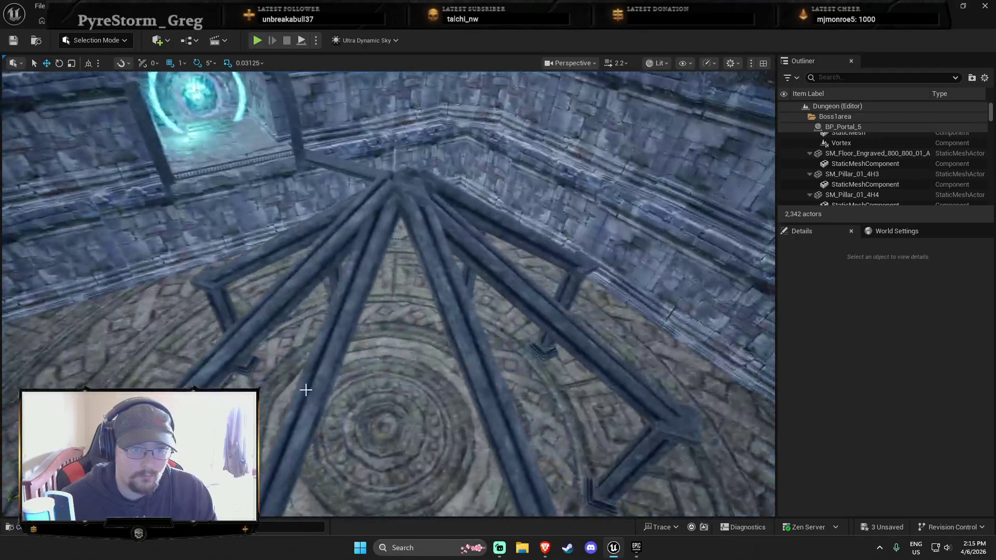
Select the eight beams converging at the apex and shorten them.
left_click(343, 284)
left_click(329, 238, "ctrl")
left_click(343, 225, "ctrl")
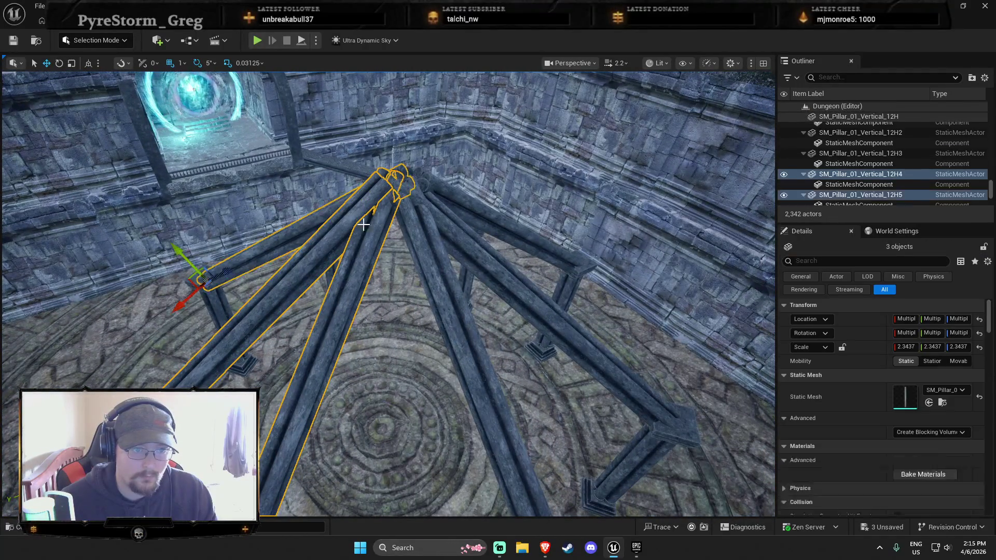
left_click(438, 238, "ctrl")
left_click(456, 211, "ctrl")
left_click(456, 217, "ctrl")
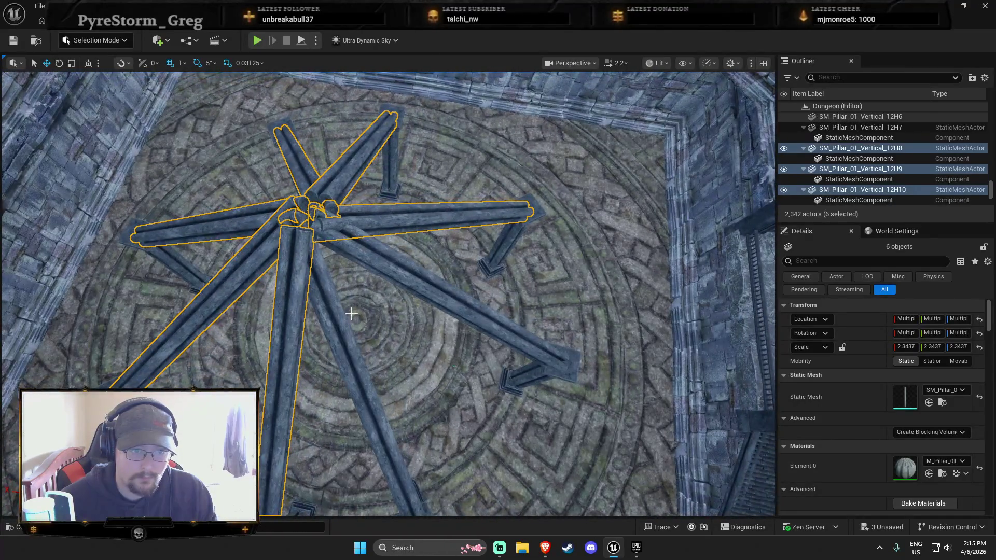
left_click(351, 314, "ctrl")
left_click(391, 282, "ctrl")
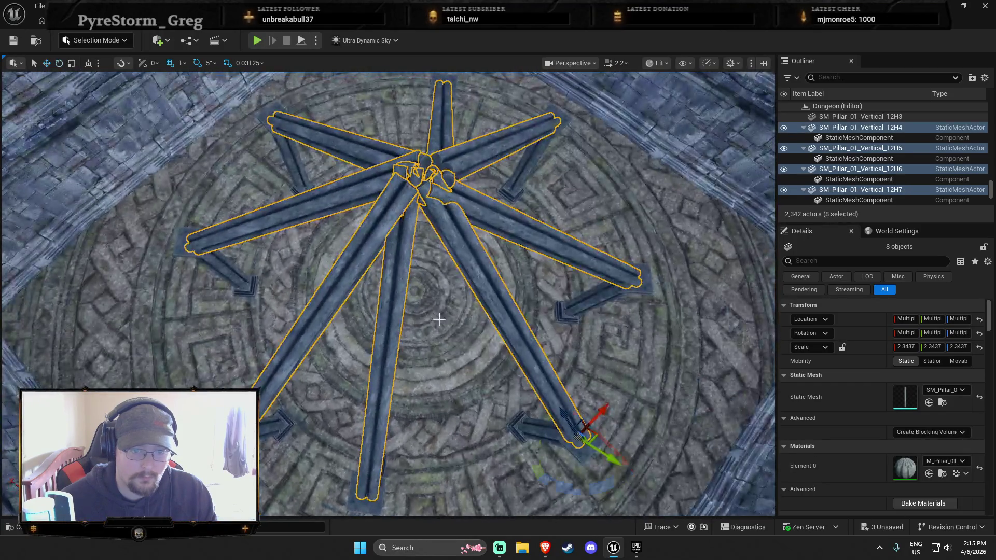
left_click_drag(439, 319, 536, 405)
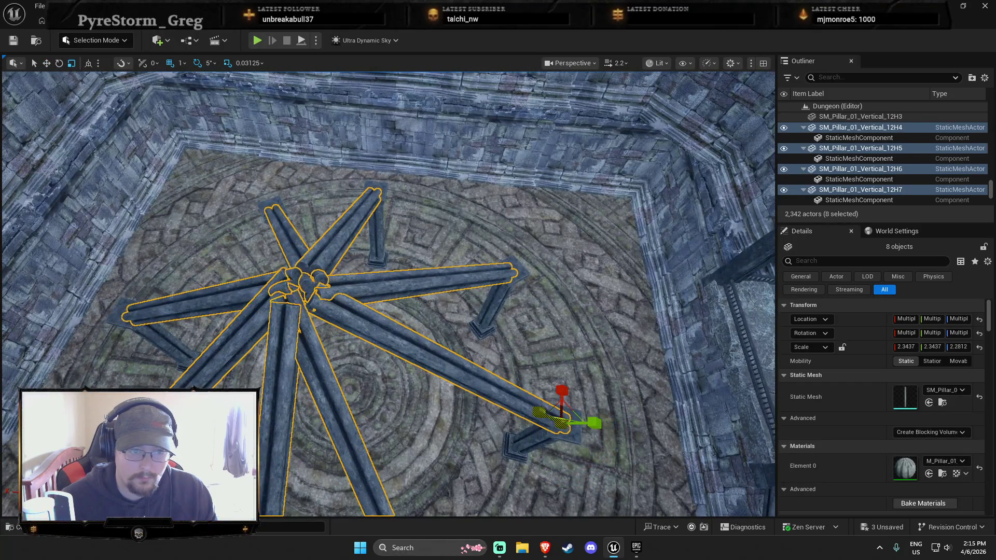
left_click_drag(299, 331, 298, 330)
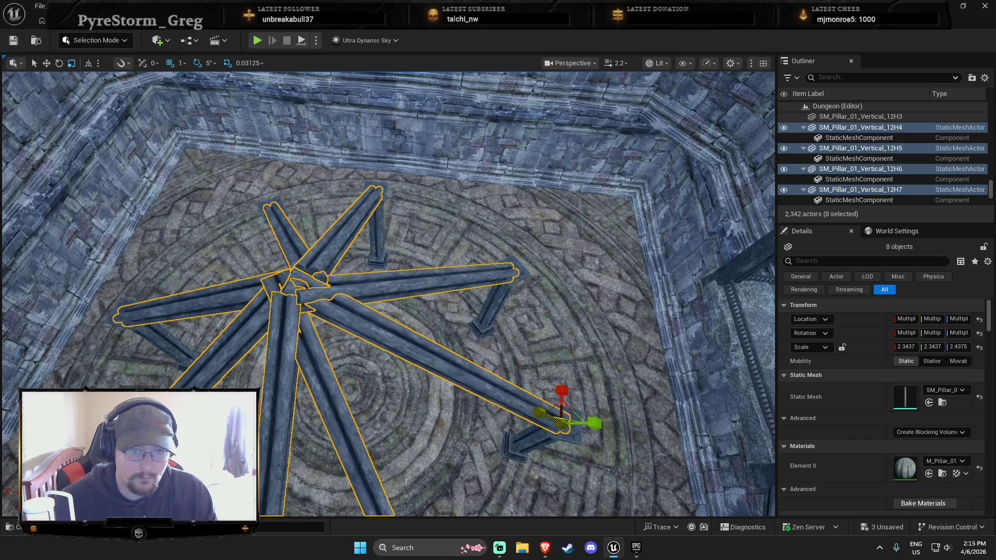
Undo the beam resizes back to their earlier lengths, then lengthen one beam slightly.
key("ctrl+z")
scroll(298, 330, "up", 1)
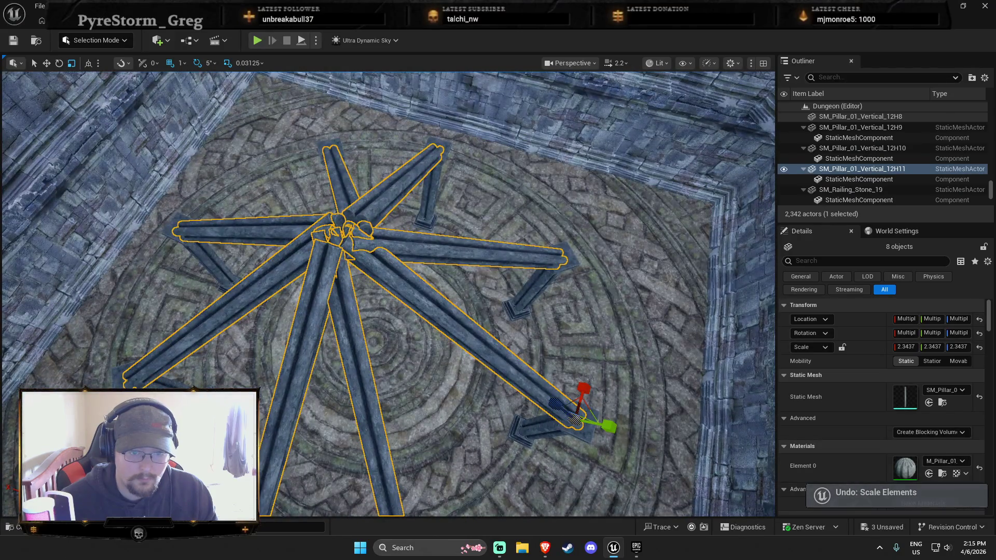
key("ctrl+z")
key("ctrl+z")
key("ctrl+z")
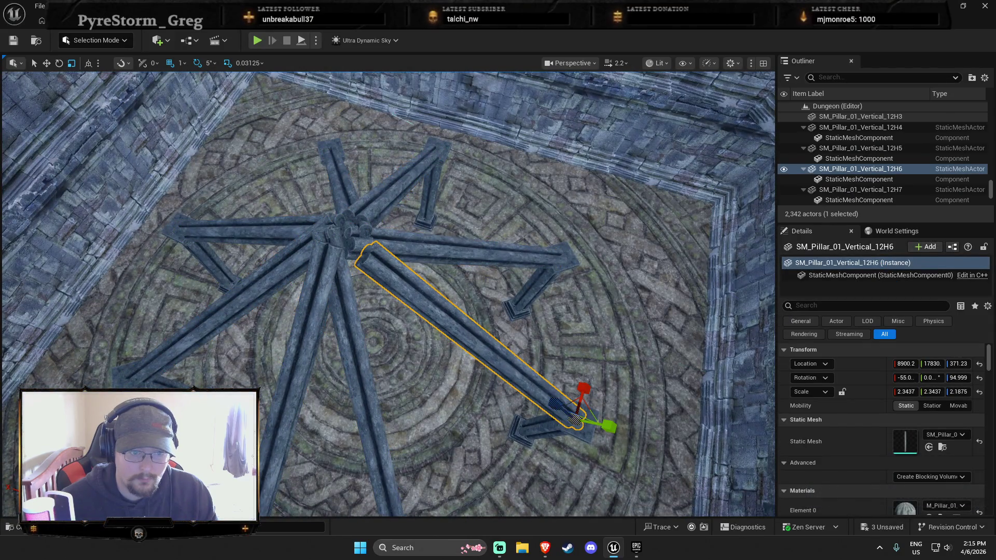
key("ctrl+z")
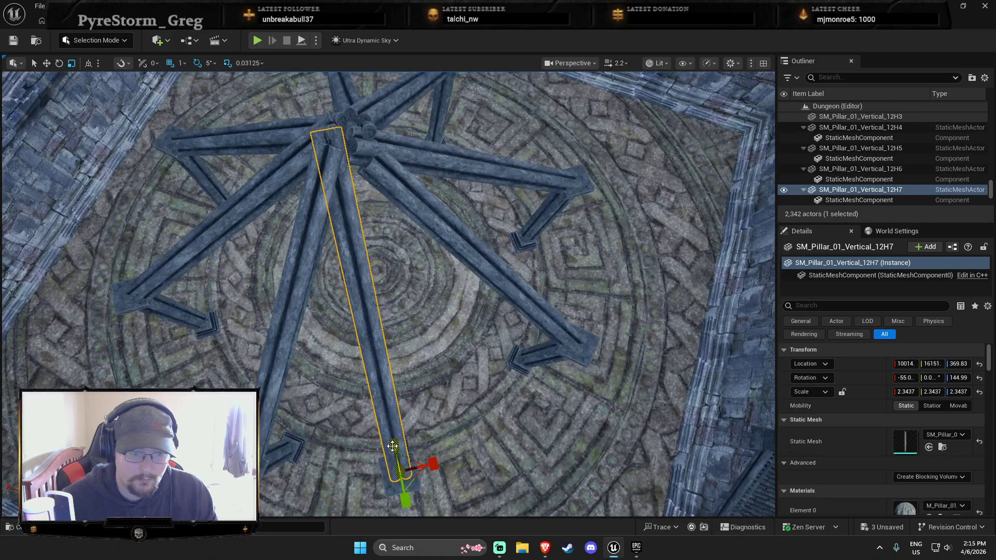
key("ctrl+z")
key("ctrl+z")
key("ctrl+z")
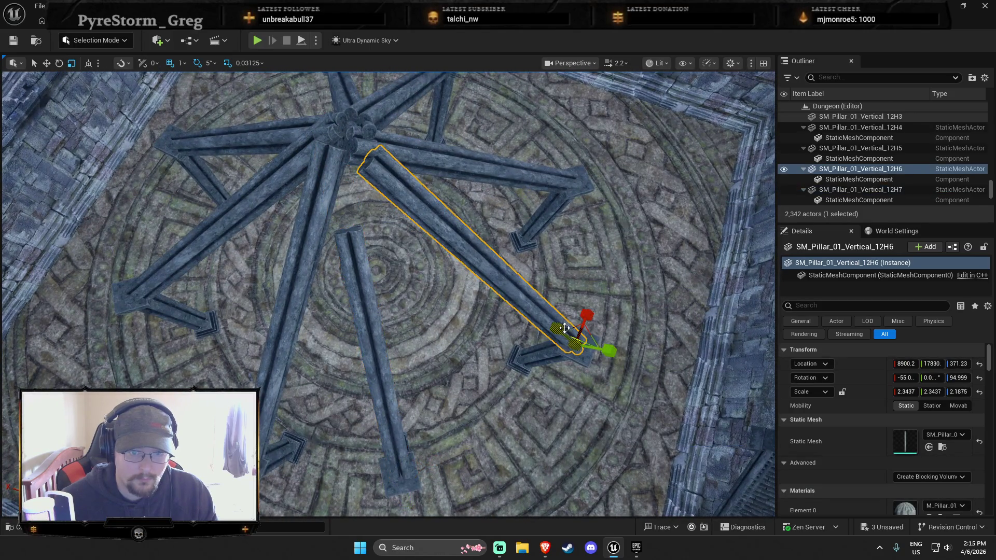
key("ctrl+z")
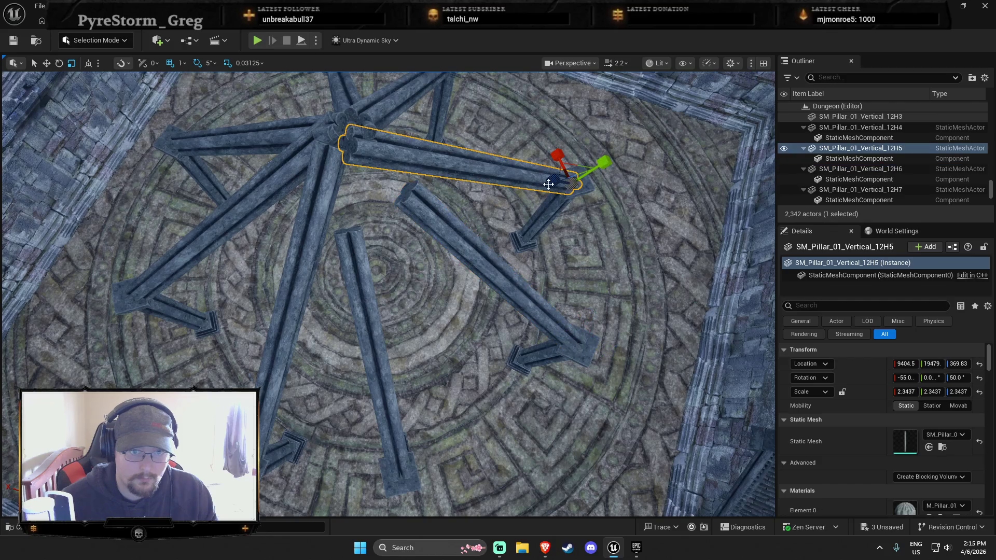
key("ctrl+z")
key("ctrl+z")
key("ctrl+z")
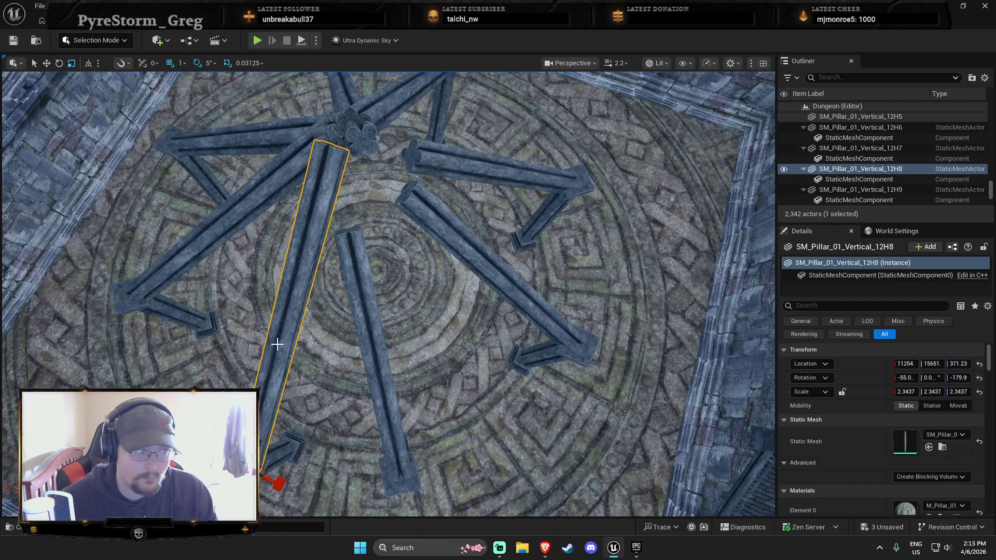
key("ctrl+z")
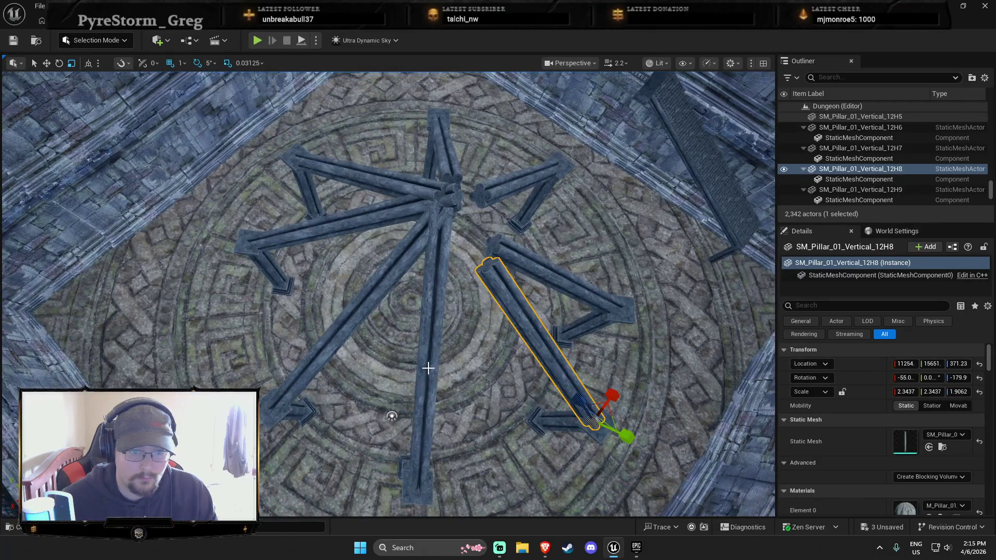
key("ctrl+z")
key("ctrl+z")
key("ctrl+z")
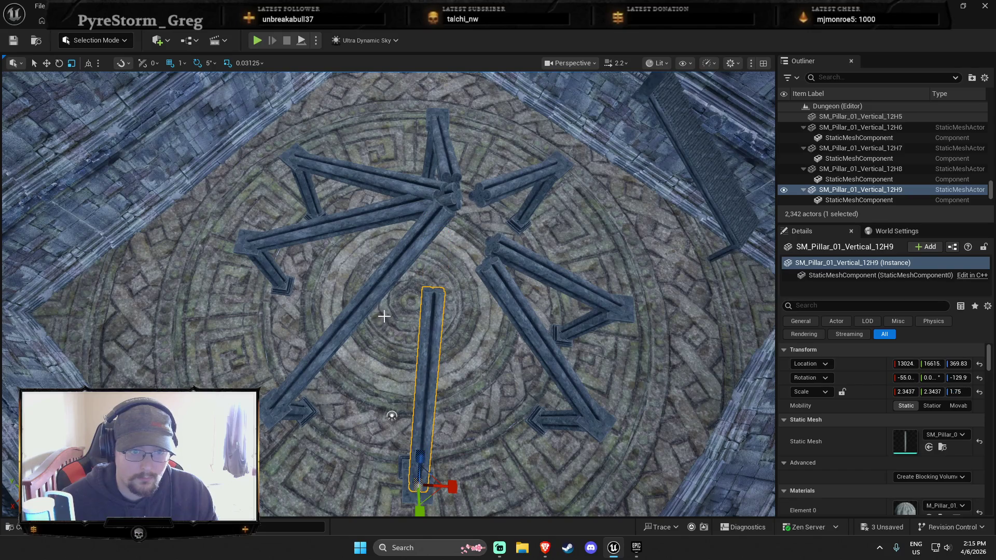
key("ctrl+z")
key("ctrl+z")
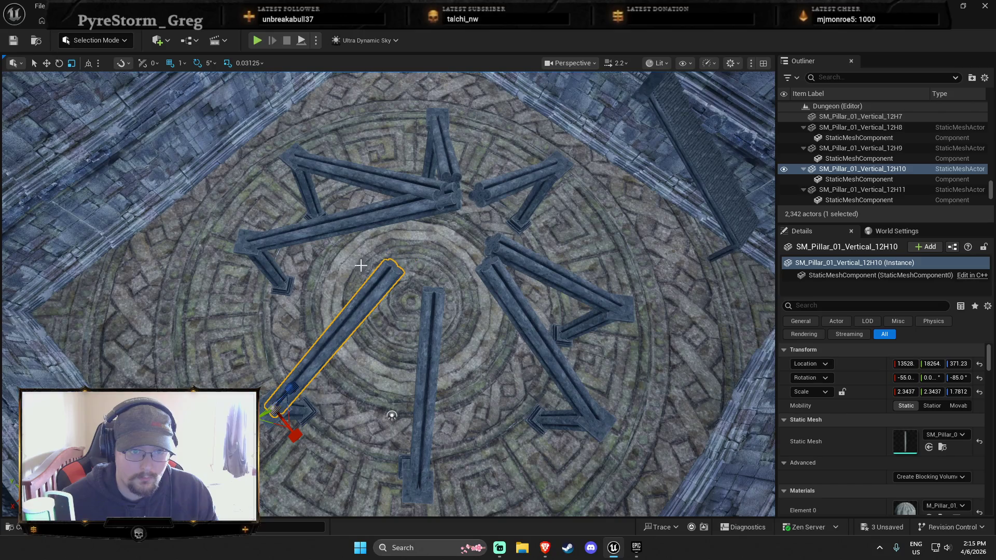
key("ctrl+z")
key("ctrl+z")
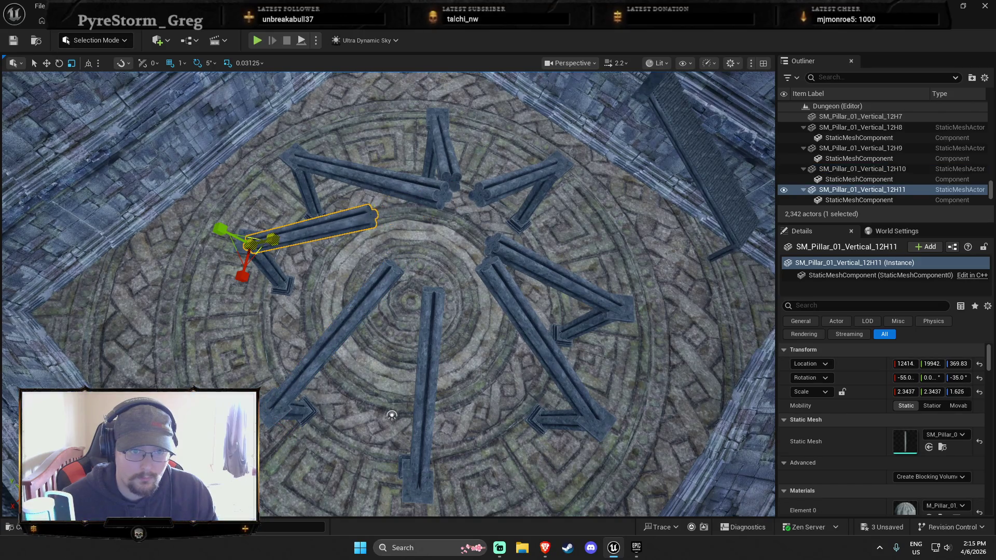
key("ctrl+z")
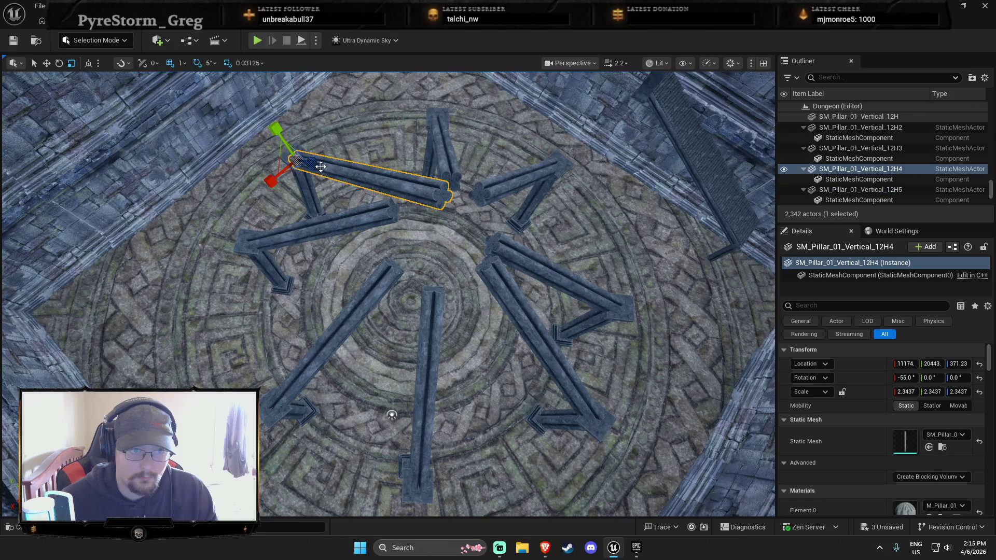
key("ctrl+z")
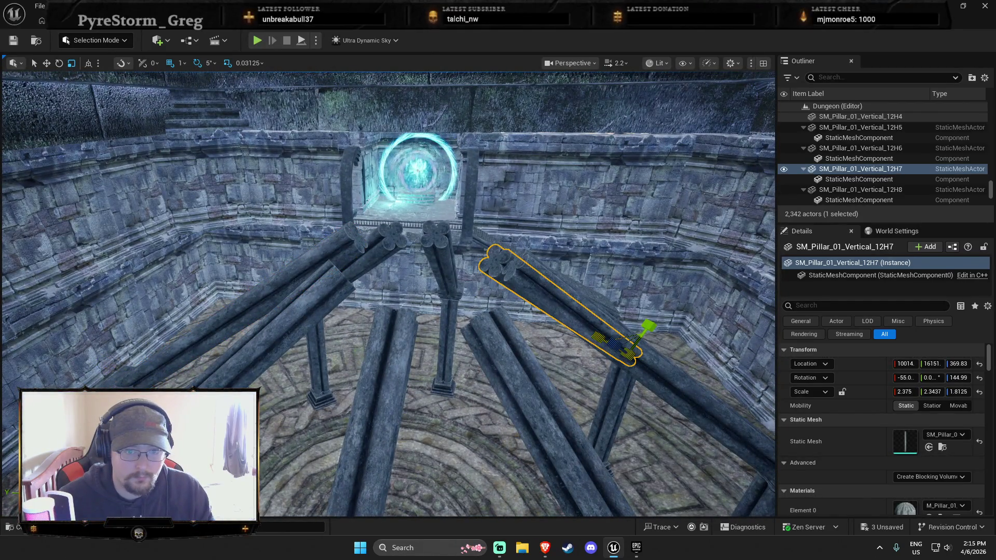
left_click_drag(496, 308, 524, 337)
mouse_move(443, 292)
left_mouse_down()
mouse_move(436, 285)
mouse_move(507, 300)
left_mouse_up()
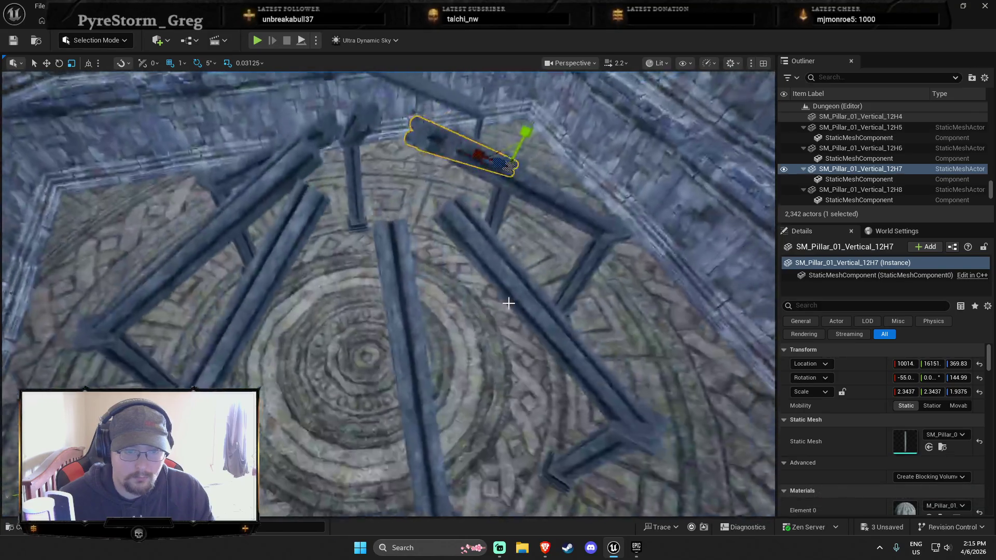
Search the Content Drawer for 'head' and place SM_GiantHead_B where the beams converge.
key("ctrl+b")
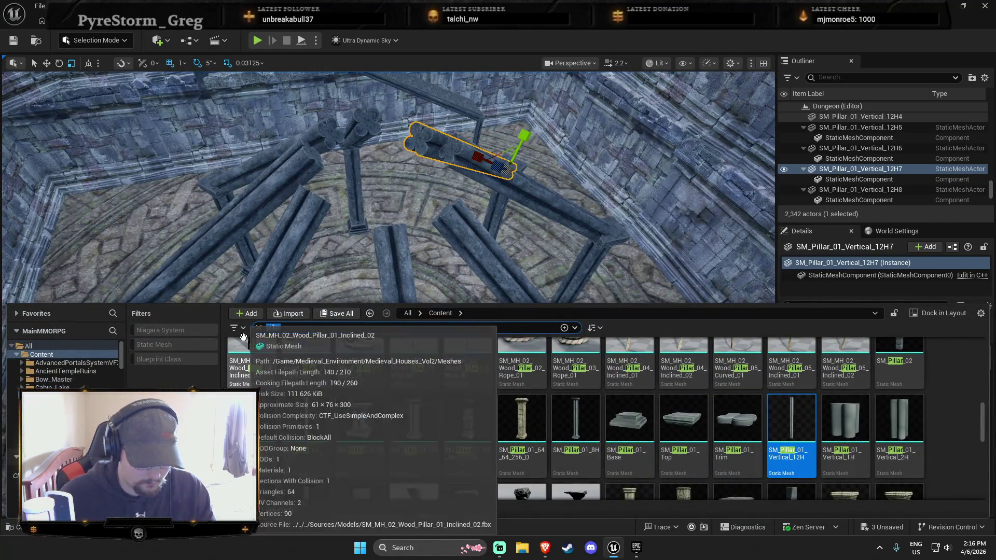
type("head")
scroll(741, 450, "up", 2)
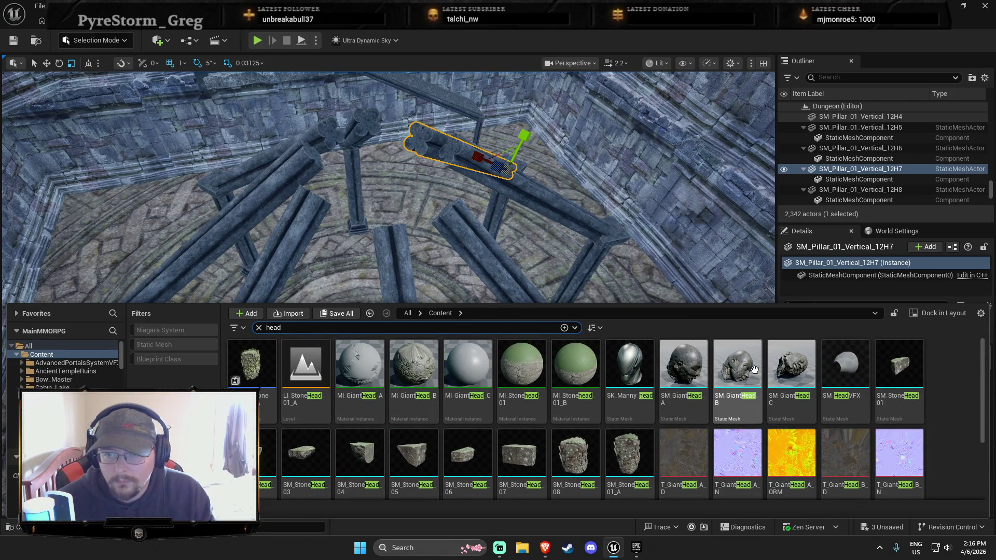
left_click_drag(392, 233, 392, 233)
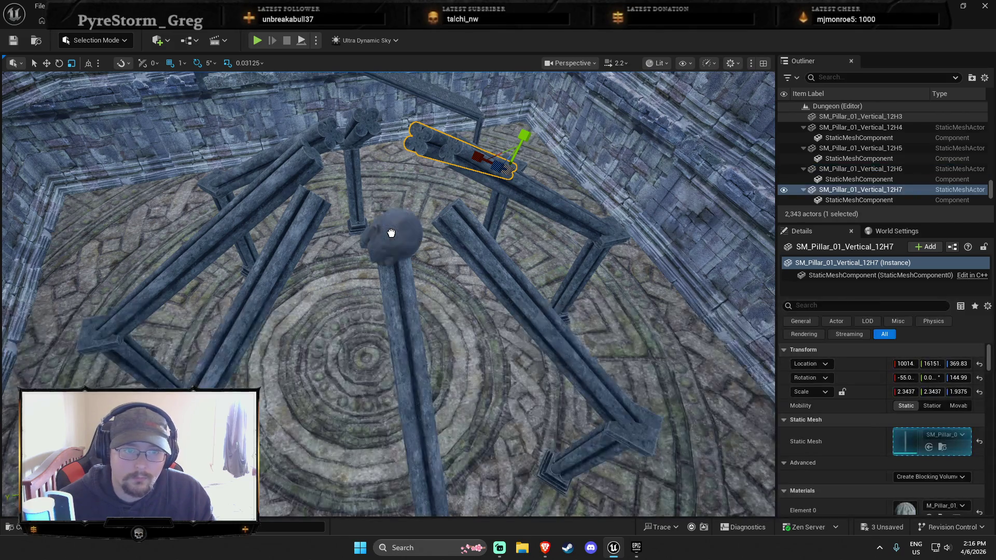
Scale the giant head to about 3.78 and move it over the beams' meeting point.
left_click(392, 253)
key("w")
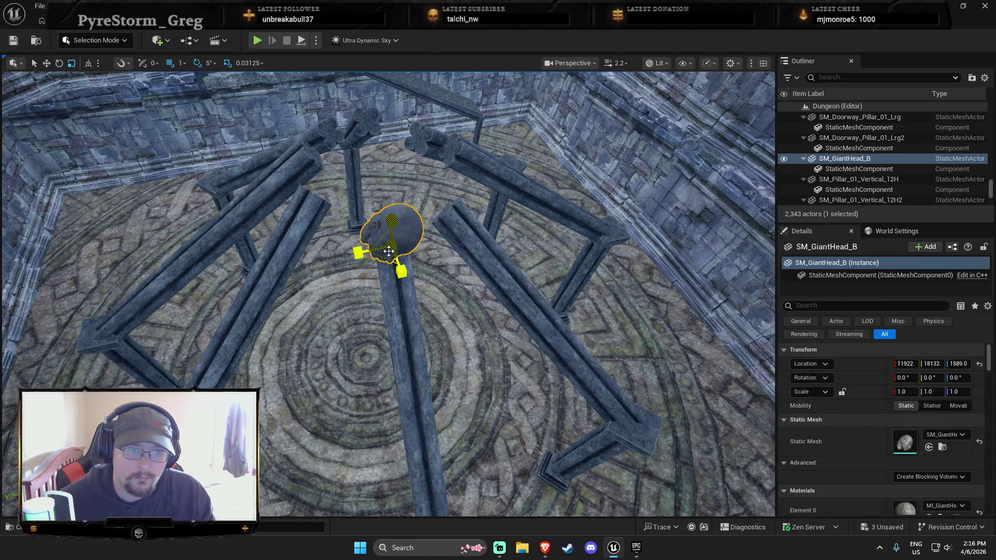
left_click_drag(379, 262, 415, 285)
key("w")
scroll(515, 281, "down", 5)
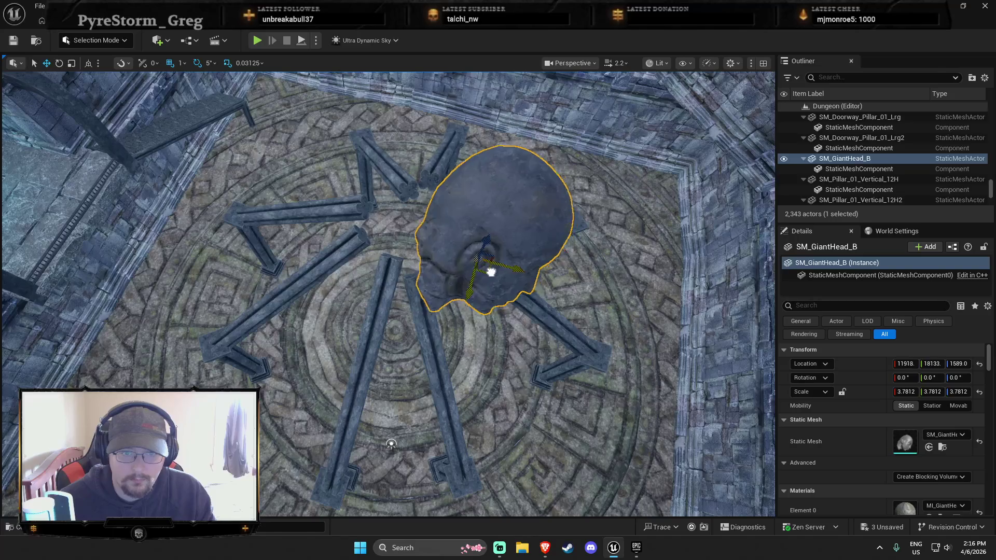
mouse_move(491, 272)
left_mouse_down()
mouse_move(411, 238)
mouse_move(423, 227)
left_mouse_up()
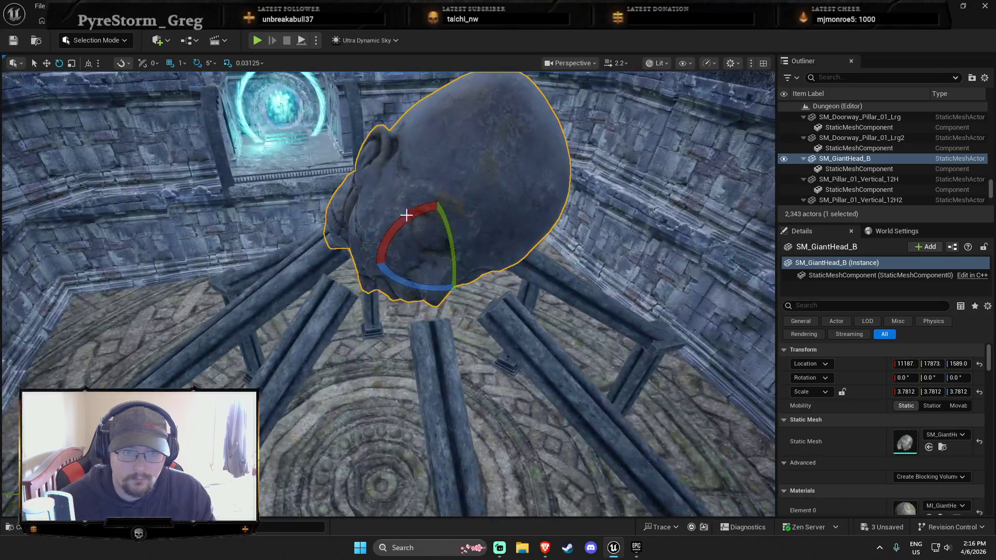
Tilt the giant head, lower it onto the beam tops, and focus on beam SM_Pillar_01_Vertical_12H11.
mouse_move(435, 207)
left_mouse_down()
mouse_move(438, 199)
mouse_move(413, 217)
mouse_move(465, 328)
left_mouse_up()
key("r")
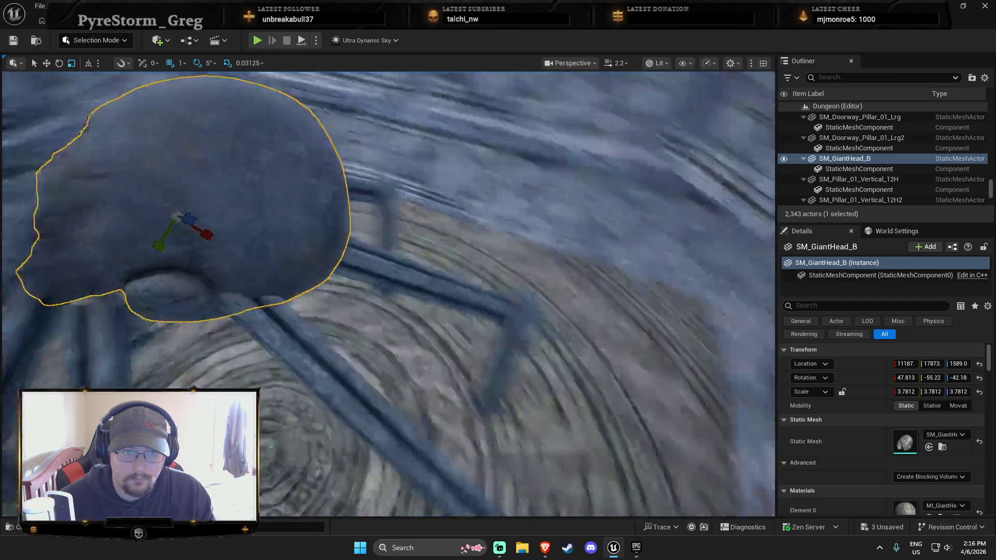
key("e")
key("r")
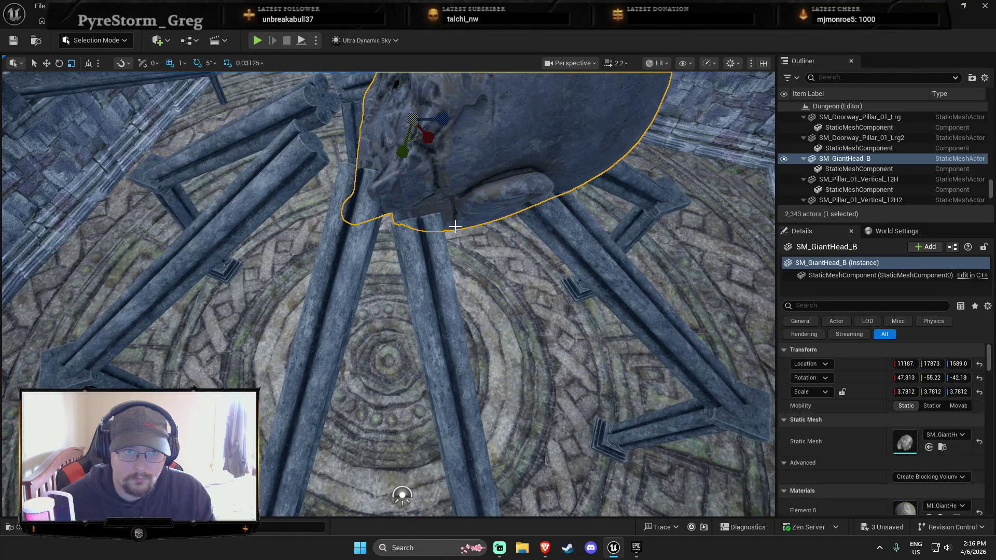
left_click_drag(427, 121, 366, 126)
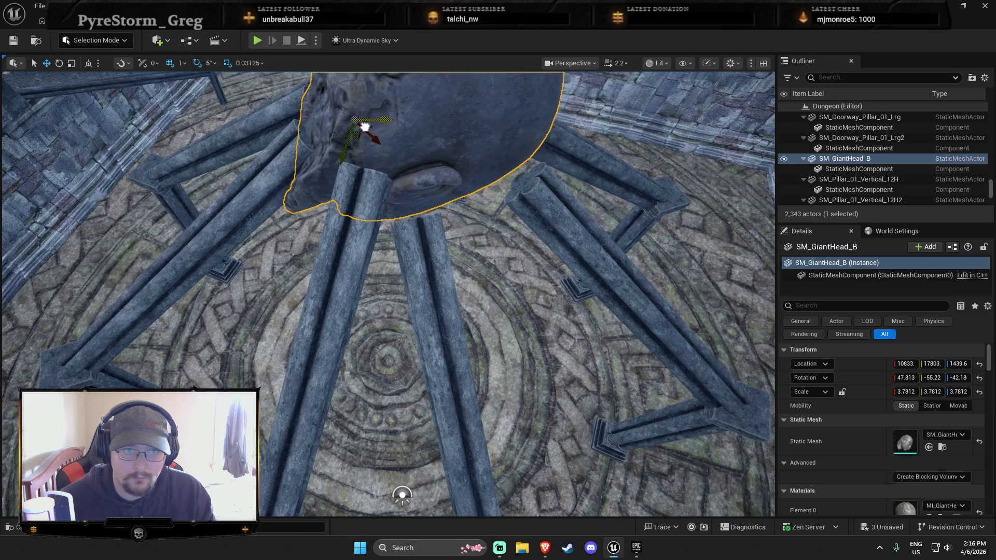
left_click(439, 239)
key("f")
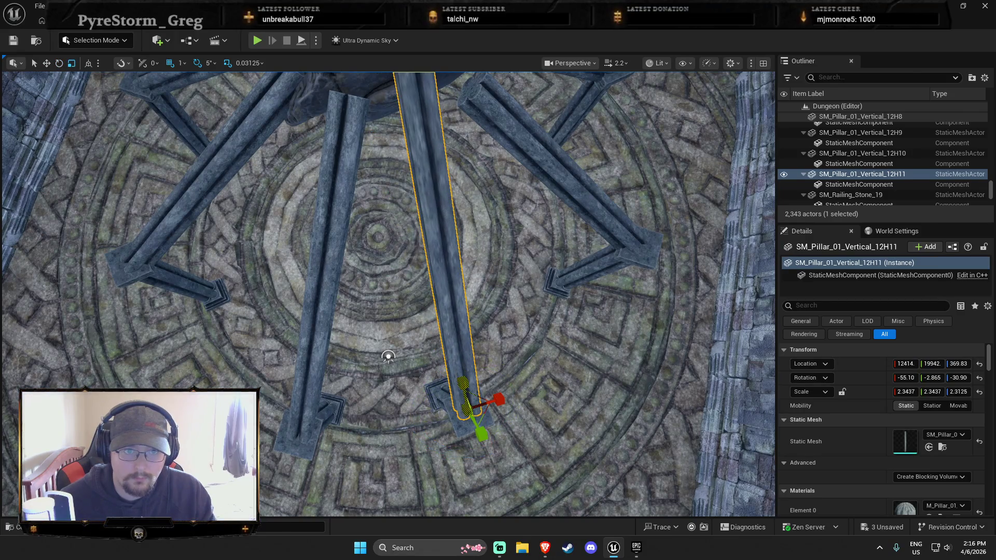
Angle beam SM_Pillar_01_Vertical_12H4 to -60 degrees toward the head, then select beam 12H5.
left_click_drag(388, 357, 515, 286)
left_click(515, 286)
key("f")
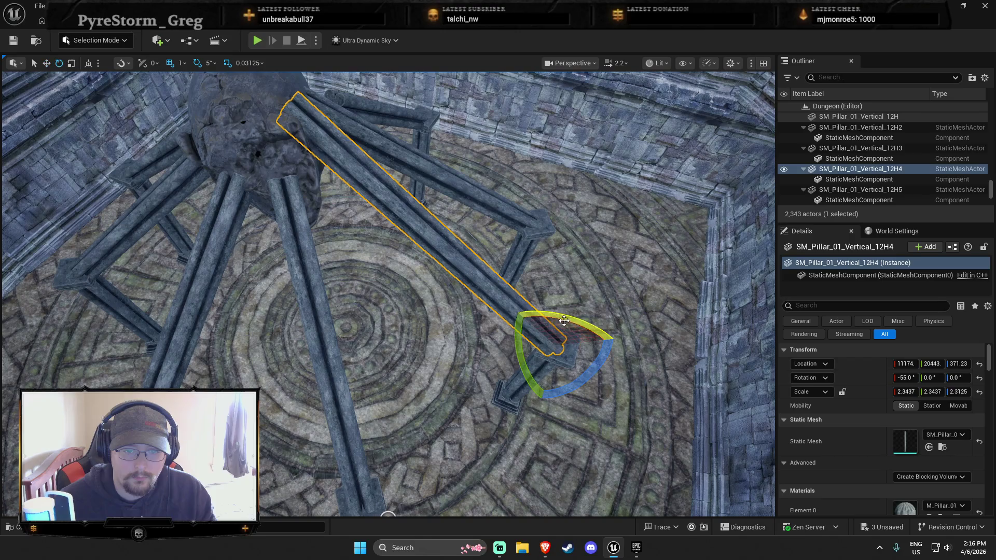
mouse_move(421, 401)
left_mouse_down()
mouse_move(429, 335)
mouse_move(371, 348)
left_mouse_up()
left_click(429, 335)
Clear the selection and start a play test from the floor's context menu.
key("Escape")
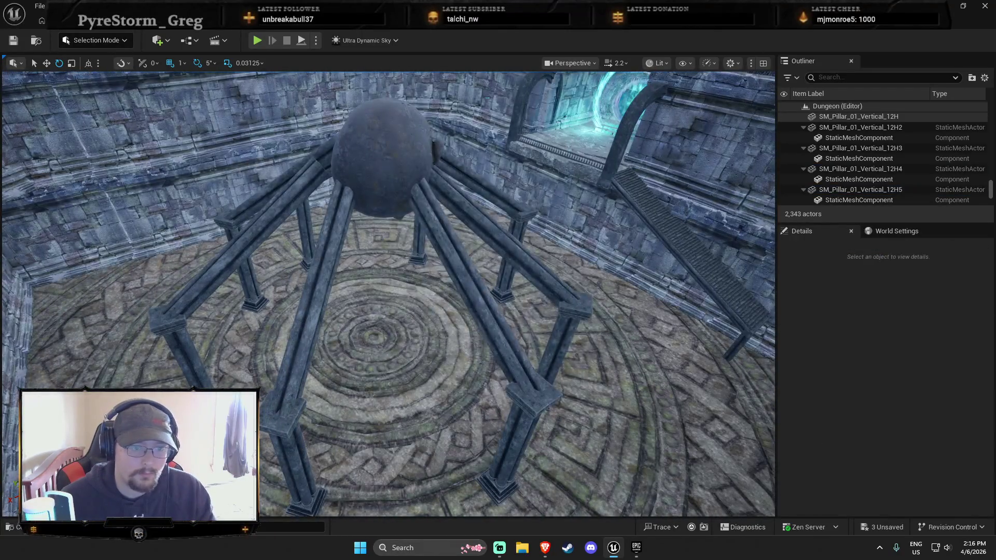
right_click(429, 423)
left_click(430, 384)
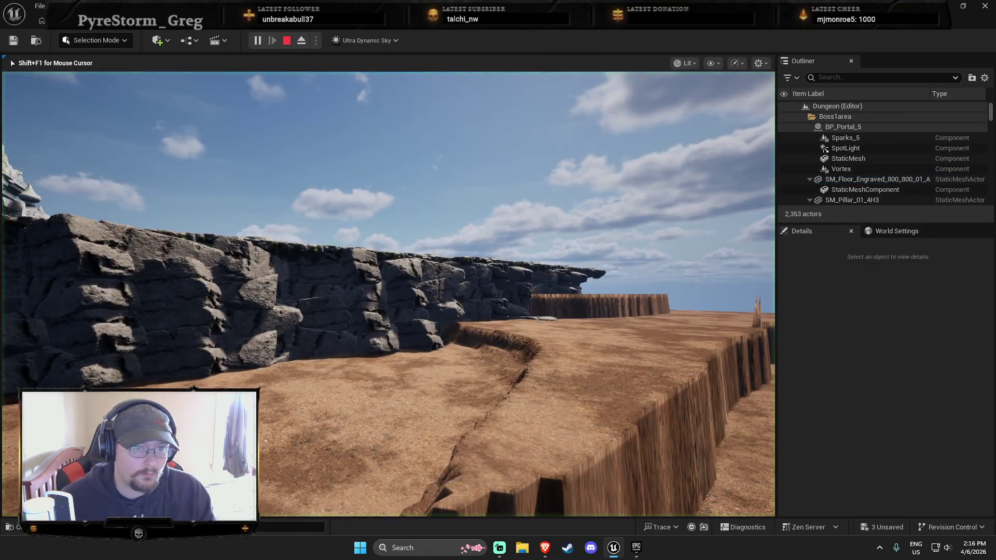
Stop the play test, replay from inside the boss room, then return to the asset browser.
key("Escape")
left_click(462, 400)
mouse_move(462, 400)
left_mouse_down()
mouse_move(430, 400)
mouse_move(402, 456)
left_mouse_up()
right_click(402, 456)
left_click(428, 447)
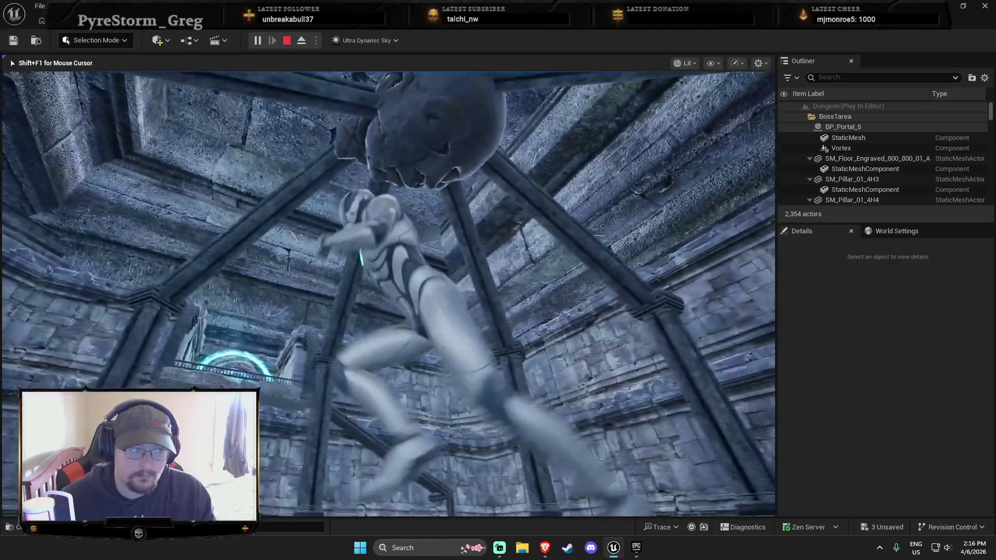
key("Escape")
key("ctrl+space")
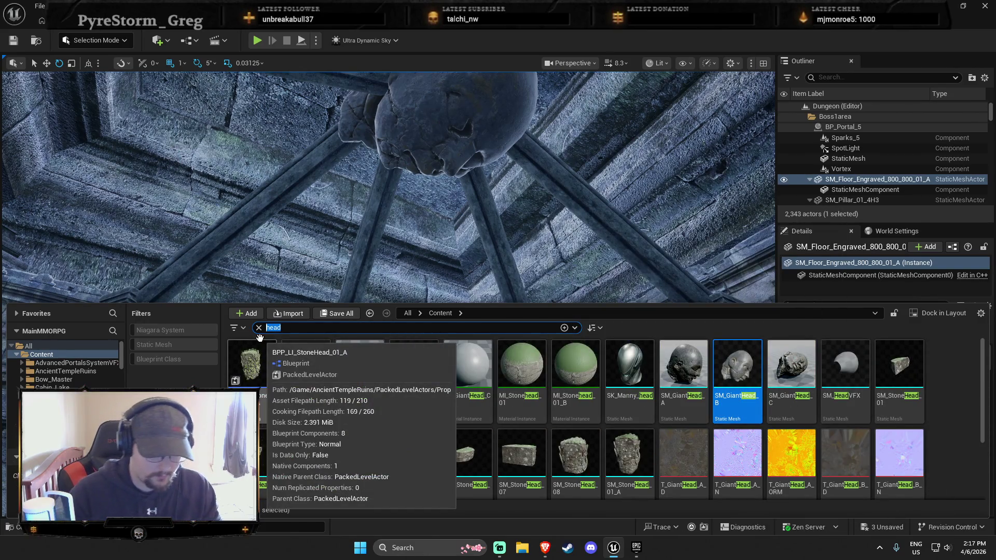
Search the Content folder for 'tue' and then 'rock', clearing the rock search.
type("statue")
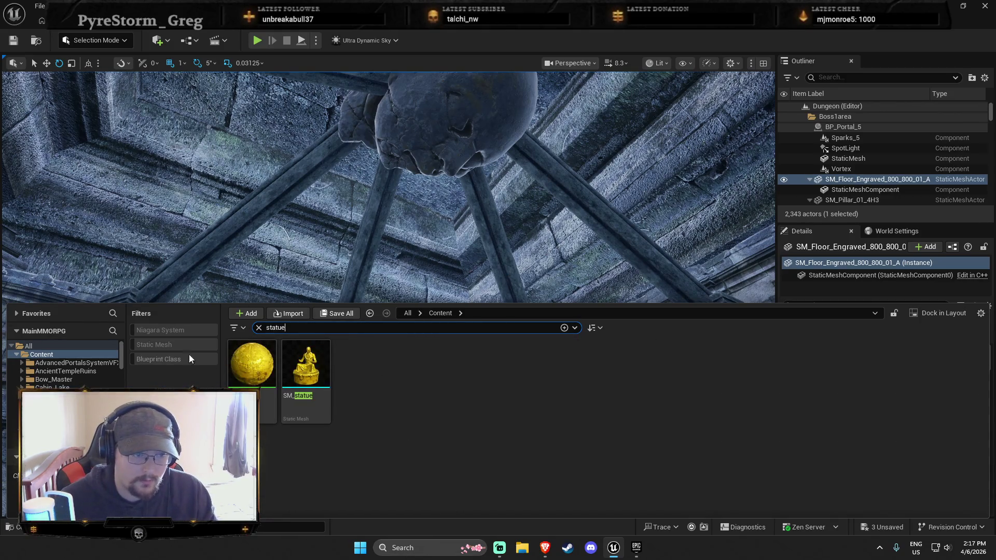
left_click(50, 348)
left_click(50, 356)
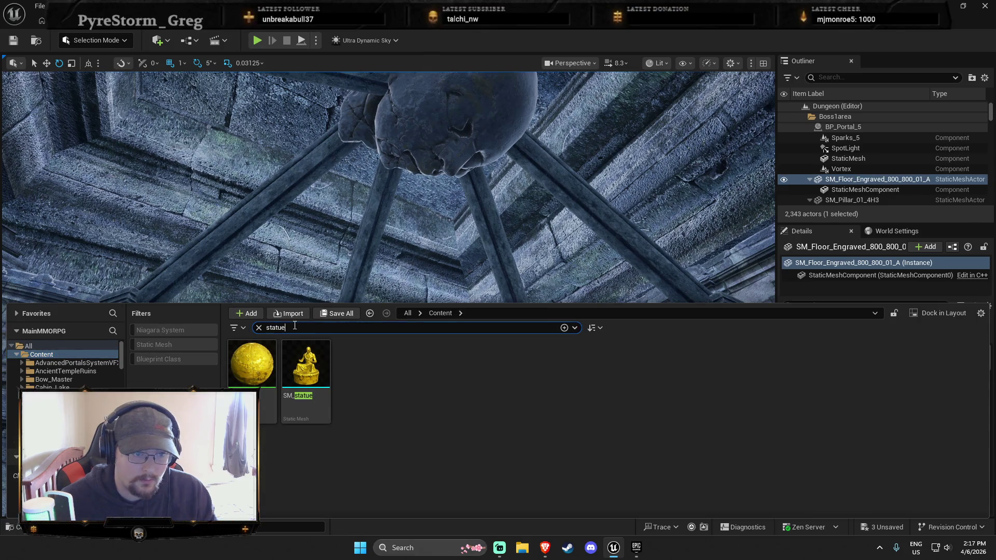
type("rock")
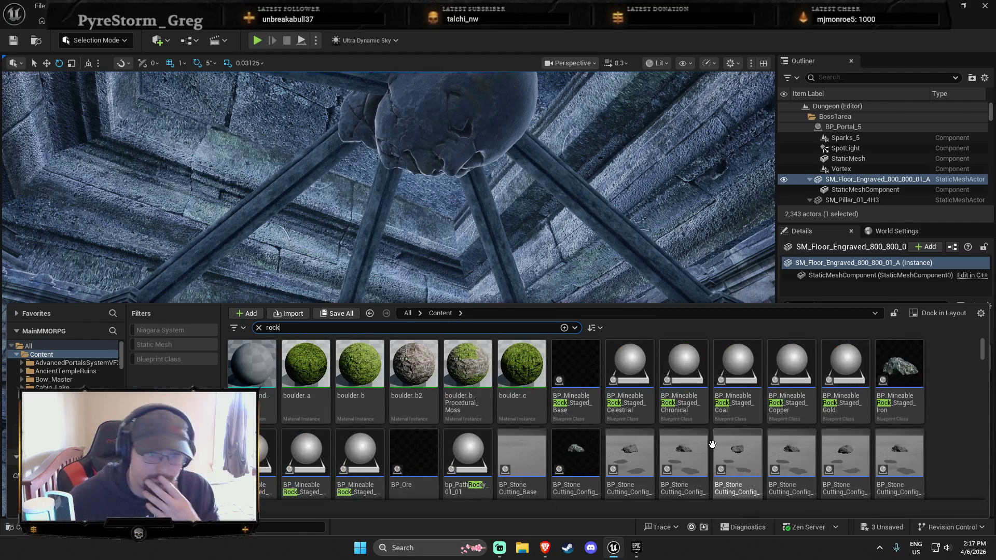
scroll(646, 409, "down", 2)
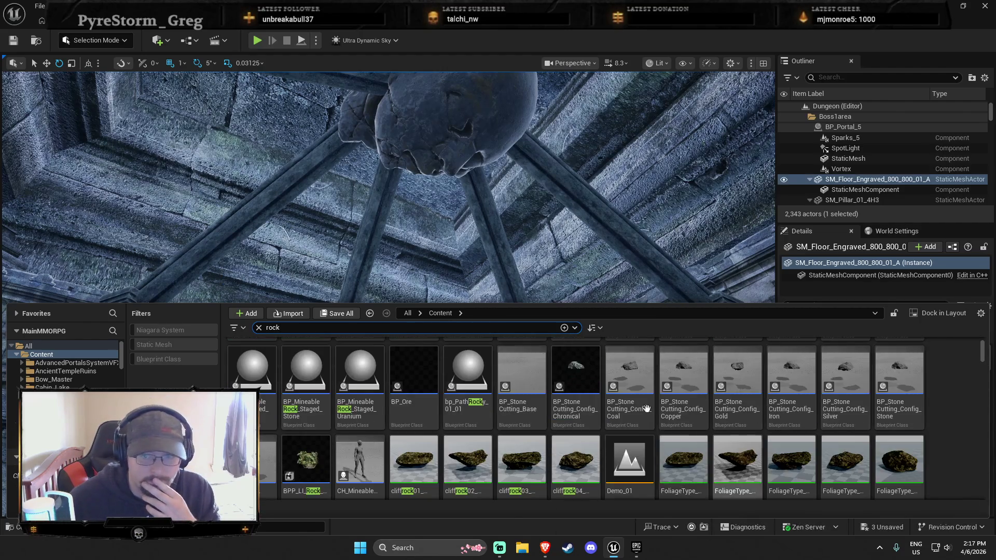
left_click(257, 332)
Search for 'sc', filter the results to Static Mesh assets, then clear the search text.
type("sc")
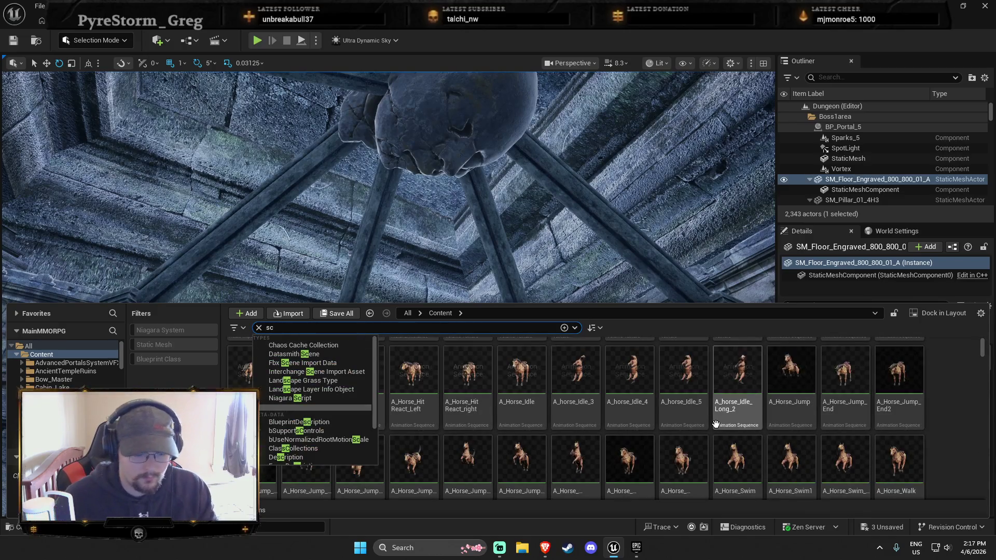
scroll(828, 430, "down", 3)
scroll(829, 431, "down", 5)
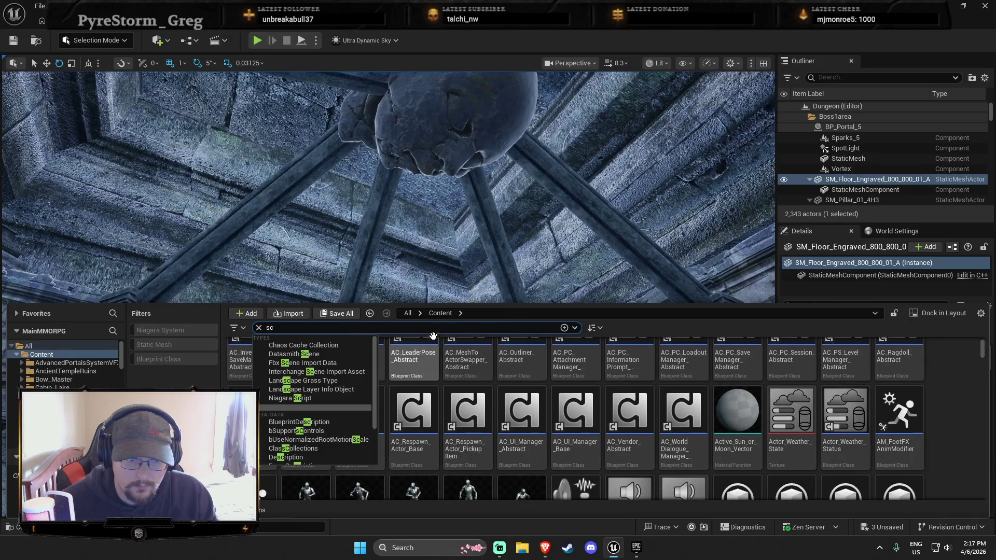
left_click(261, 429)
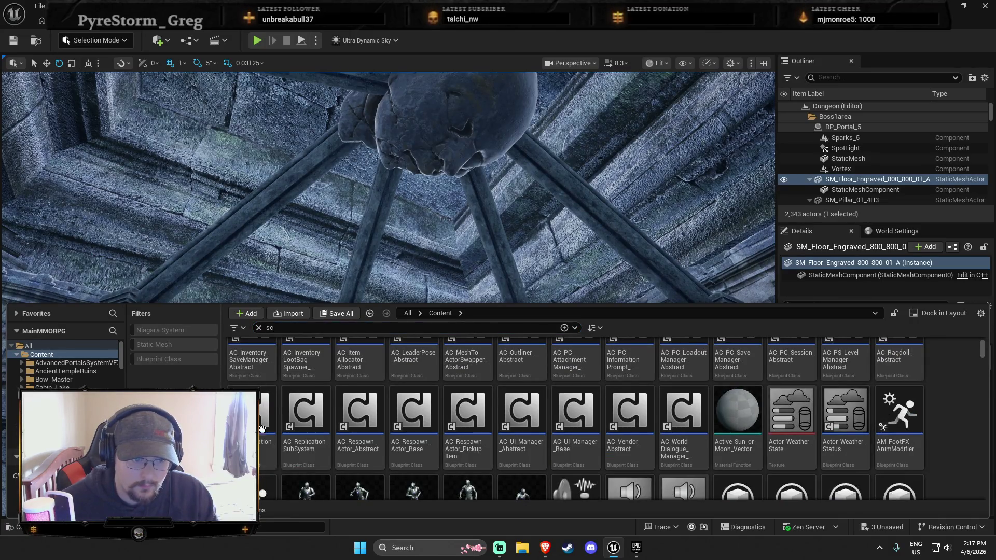
scroll(531, 444, "down", 10)
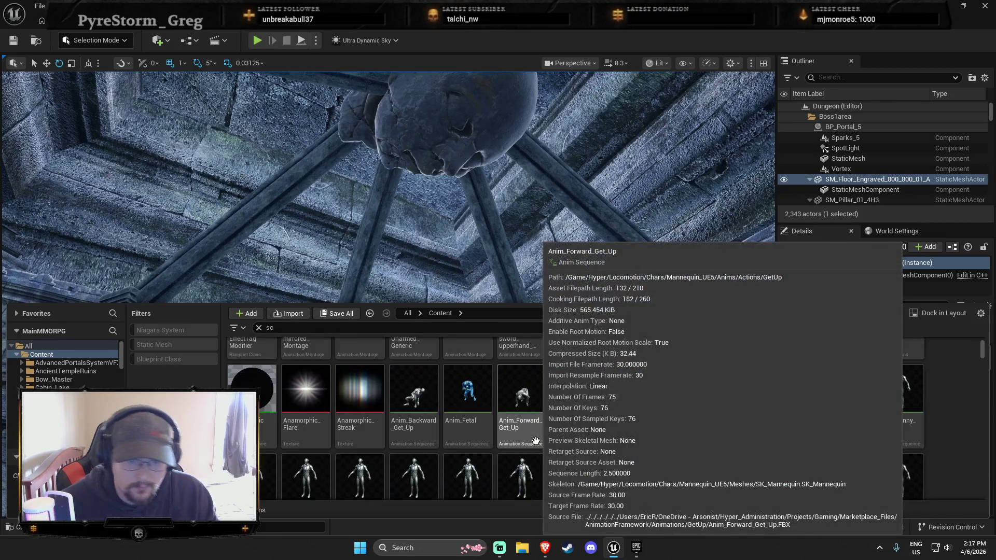
scroll(651, 413, "down", 15)
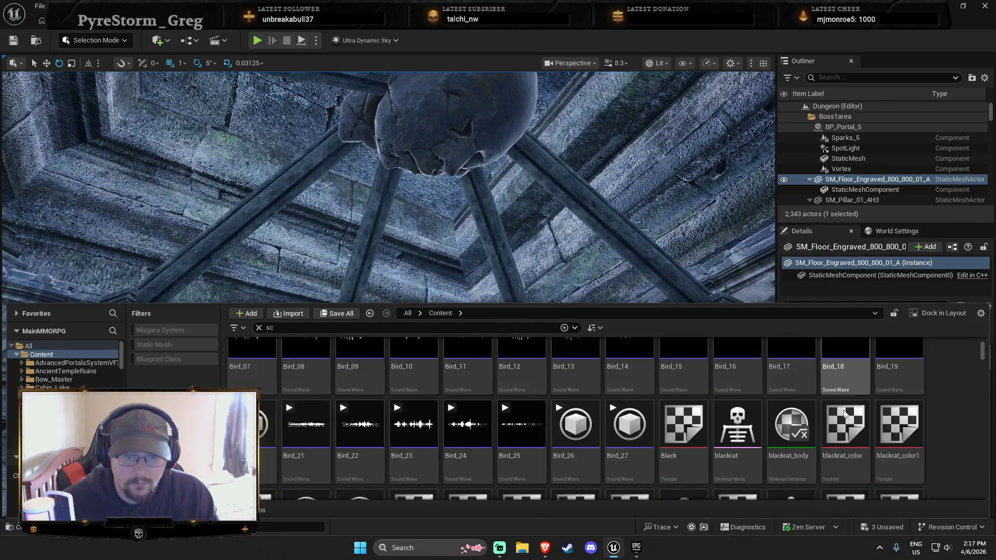
scroll(849, 403, "down", 3)
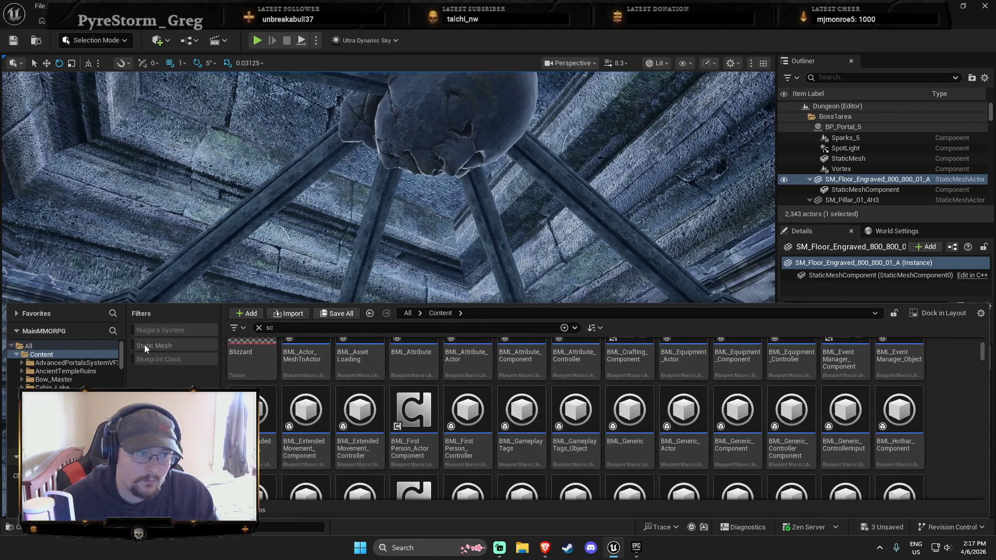
left_click(148, 344)
left_click(257, 331)
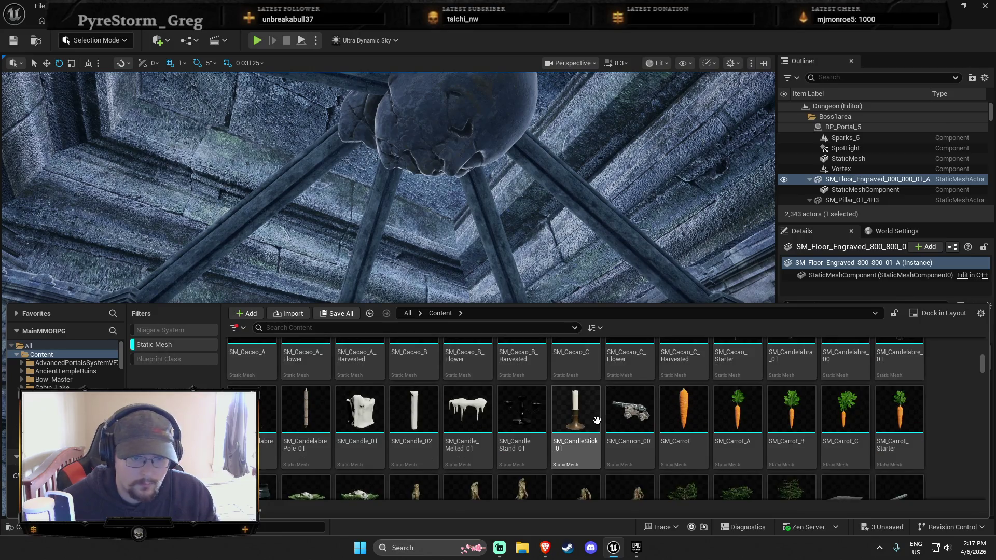
Scroll the static-mesh grid down to the Pirate props and open SM_Pirate_Orb_00_Crystalball.
scroll(594, 416, "up", 15)
scroll(643, 403, "down", 10)
scroll(880, 411, "down", 5)
scroll(873, 404, "down", 8)
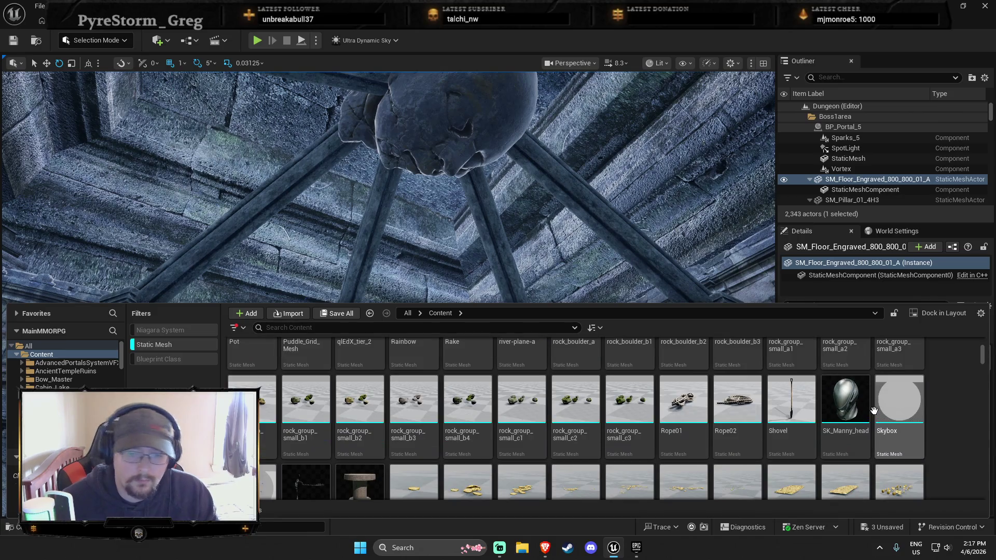
scroll(874, 411, "down", 8)
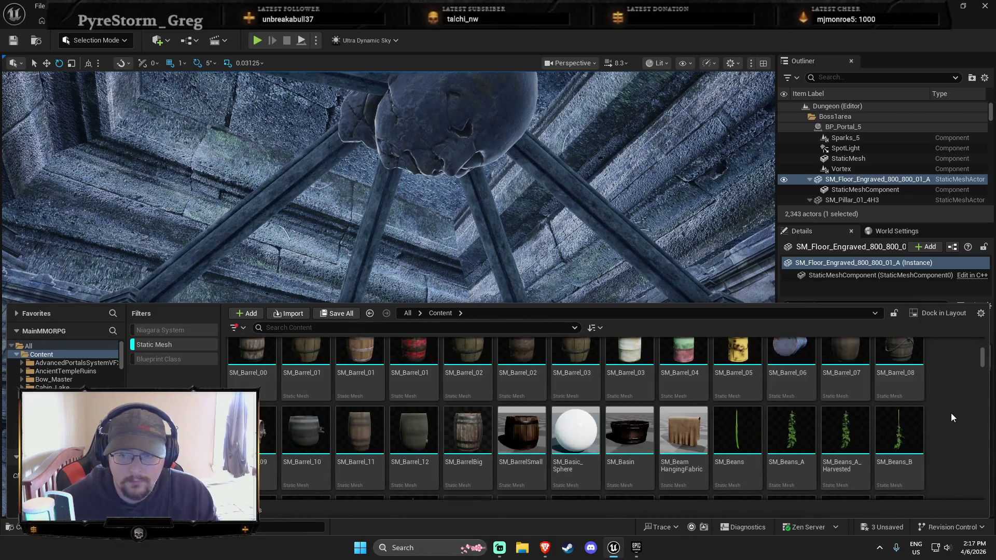
scroll(951, 418, "down", 8)
scroll(901, 425, "down", 8)
scroll(947, 422, "down", 8)
scroll(909, 449, "down", 8)
scroll(924, 426, "down", 8)
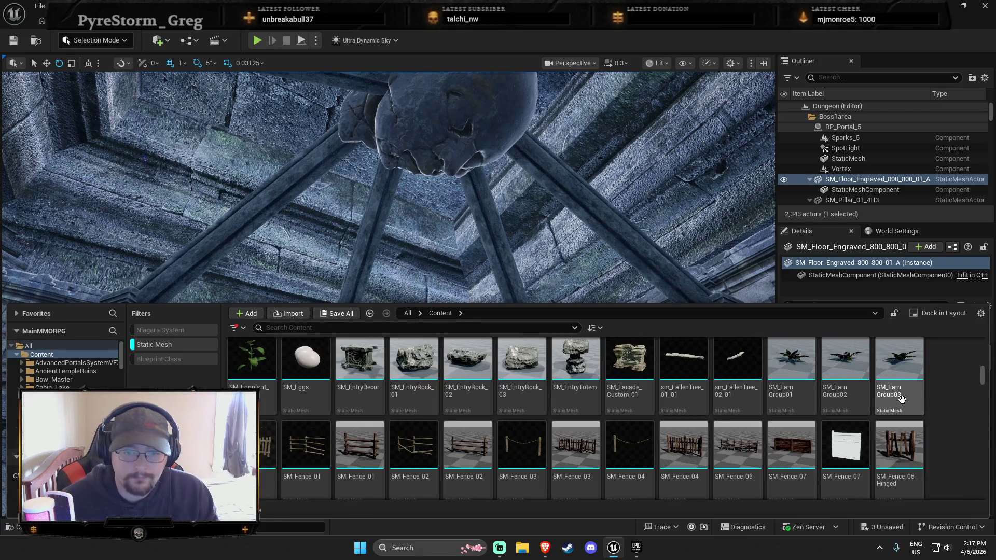
scroll(899, 398, "down", 8)
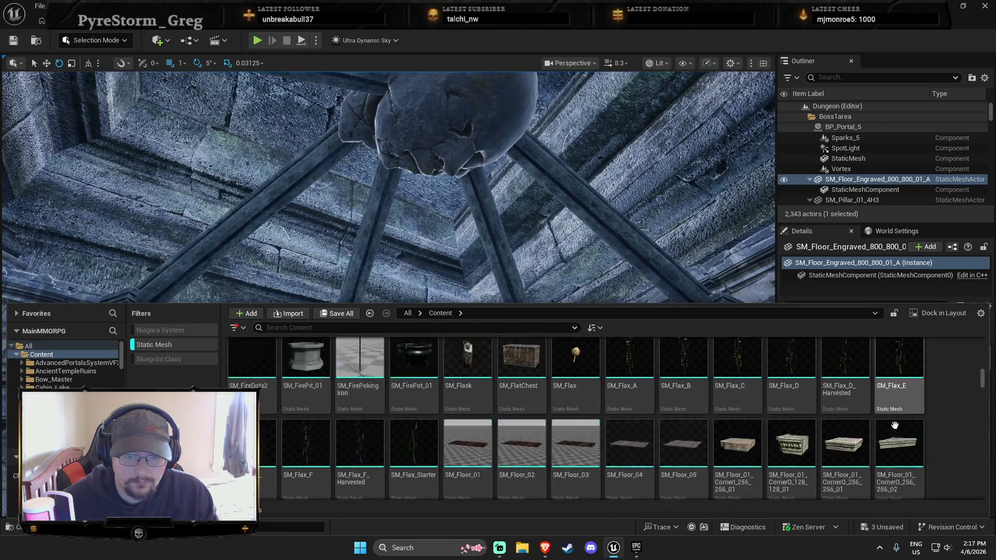
scroll(958, 433, "up", 3)
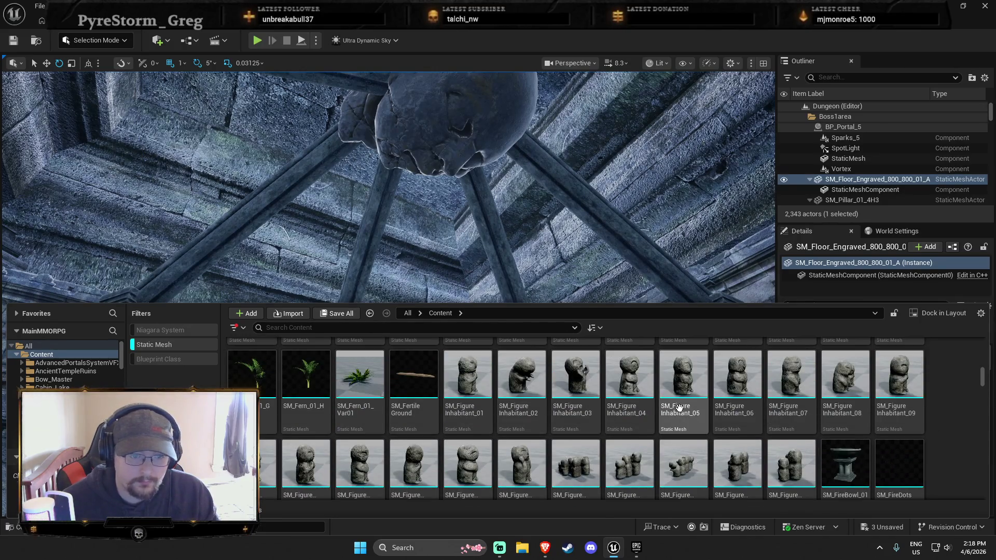
scroll(874, 430, "down", 6)
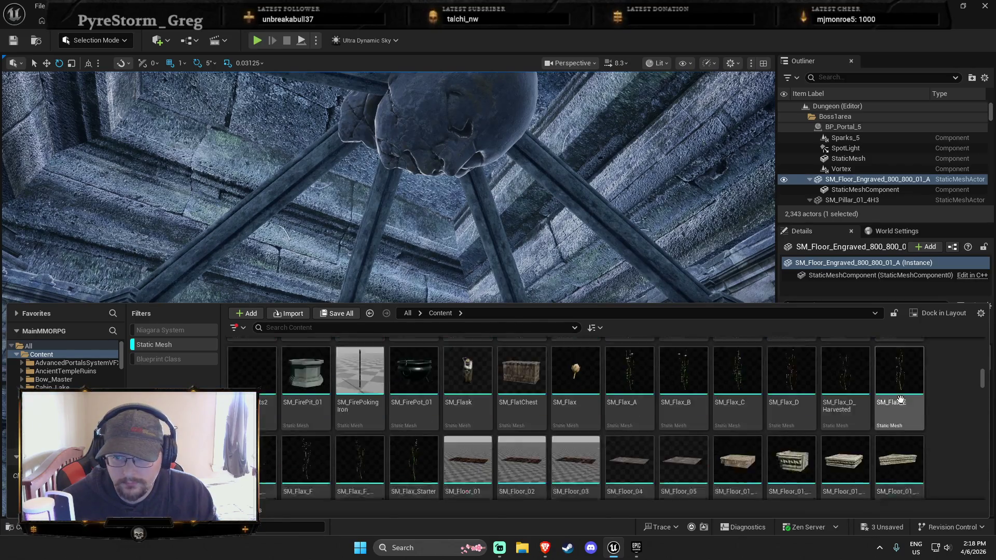
scroll(907, 397, "down", 10)
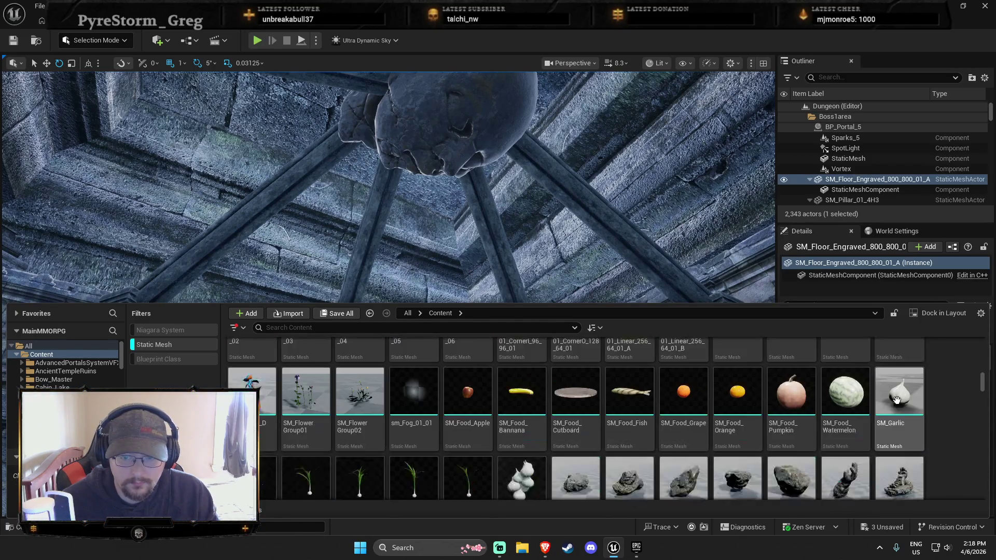
scroll(883, 404, "down", 10)
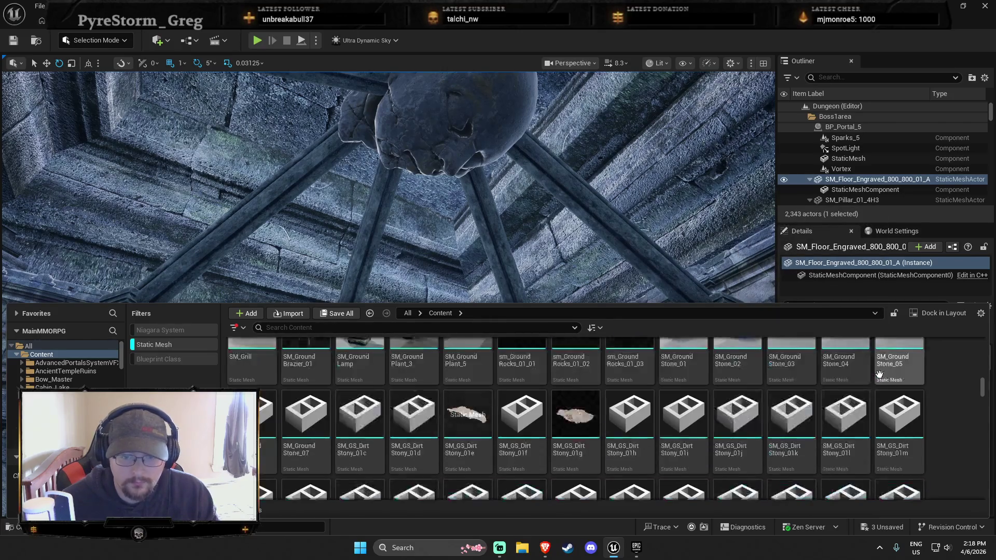
scroll(936, 406, "down", 5)
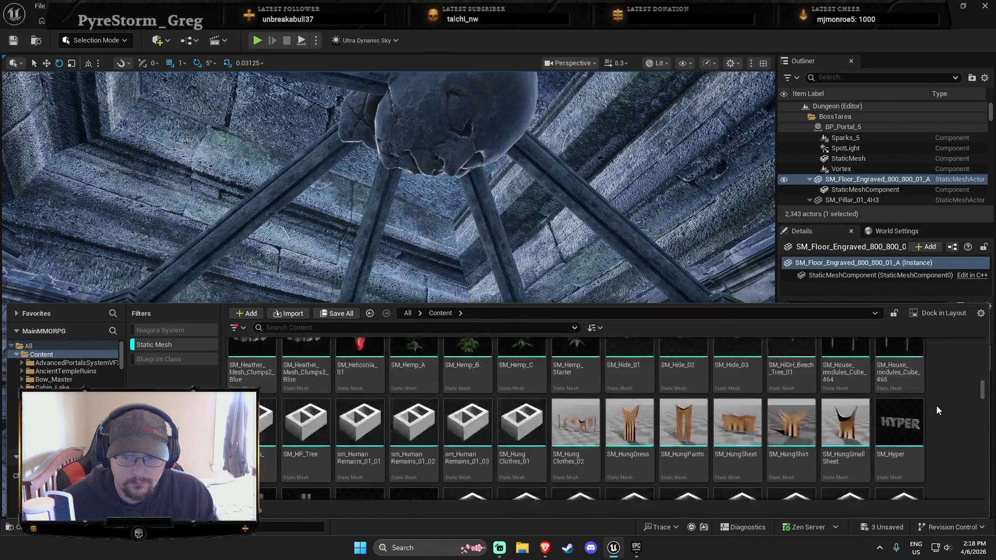
scroll(939, 405, "down", 8)
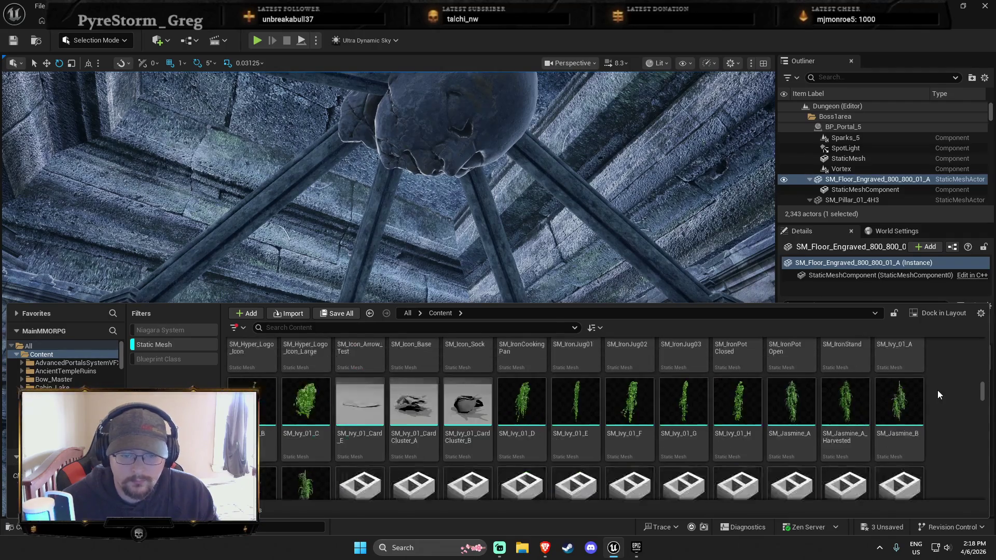
scroll(938, 404, "down", 10)
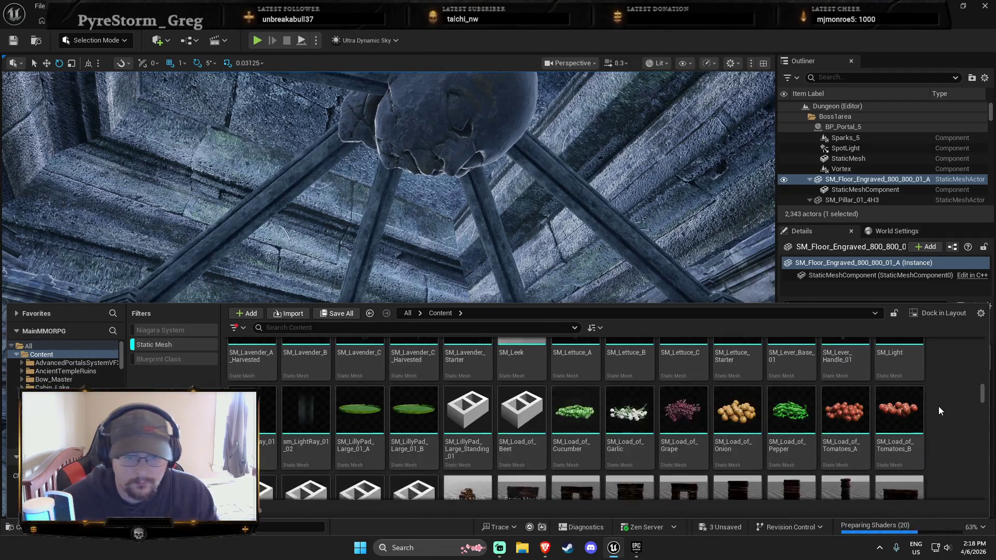
scroll(934, 414, "down", 8)
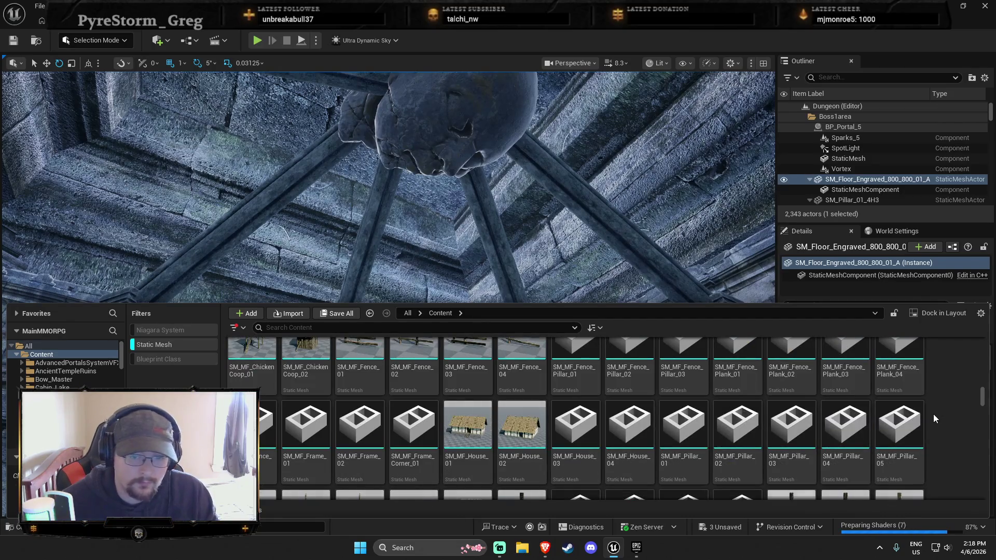
scroll(934, 416, "down", 8)
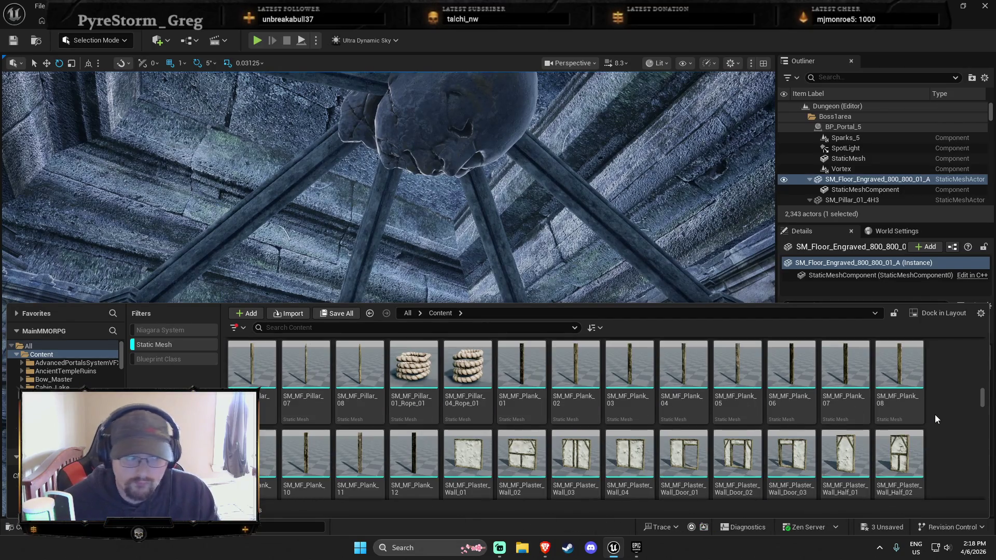
scroll(933, 418, "down", 3)
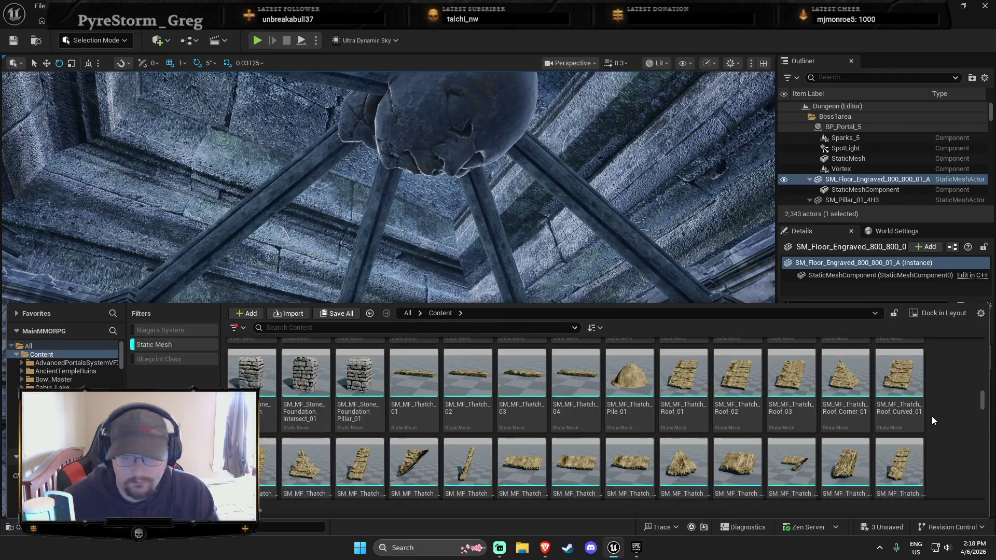
scroll(921, 402, "down", 6)
scroll(920, 402, "down", 10)
scroll(860, 449, "down", 10)
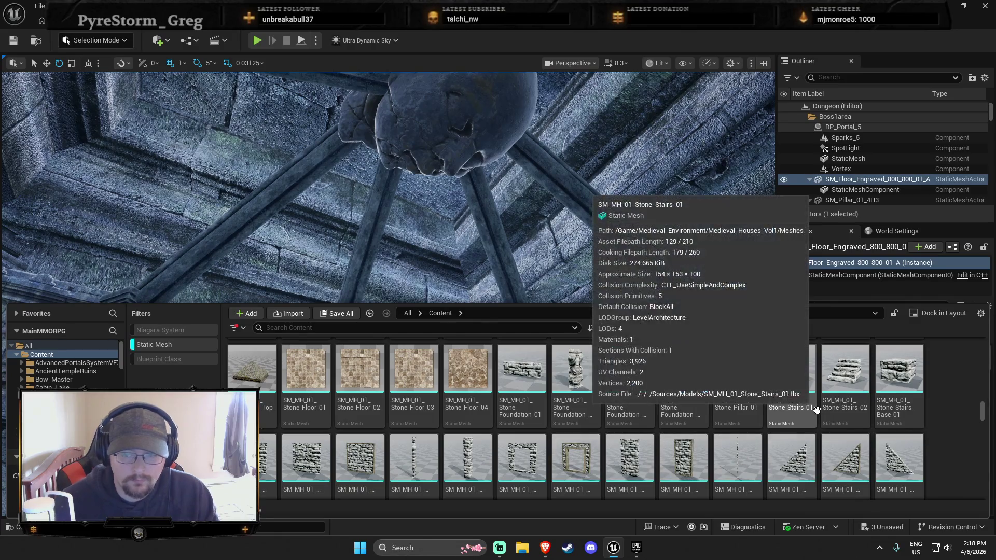
scroll(830, 441, "down", 10)
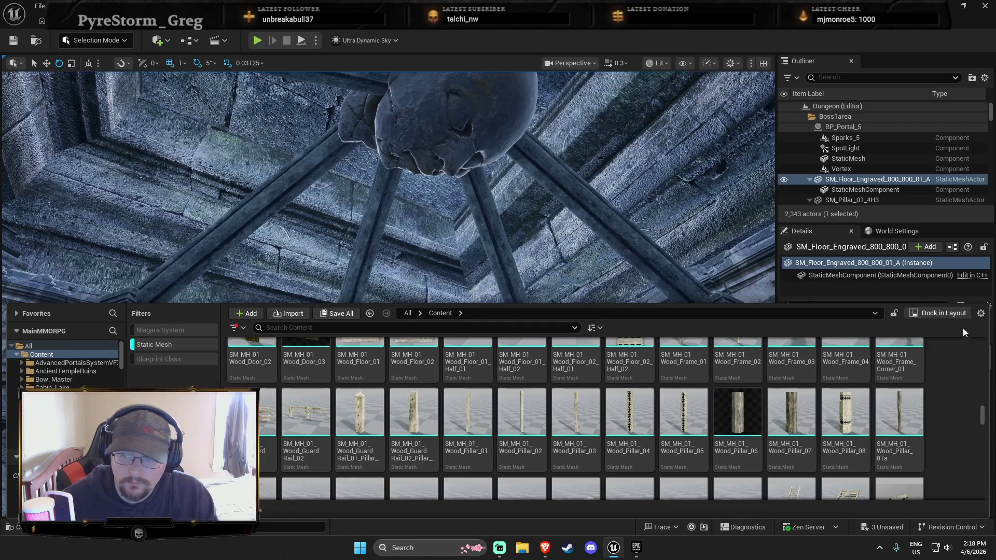
scroll(989, 417, "down", 10)
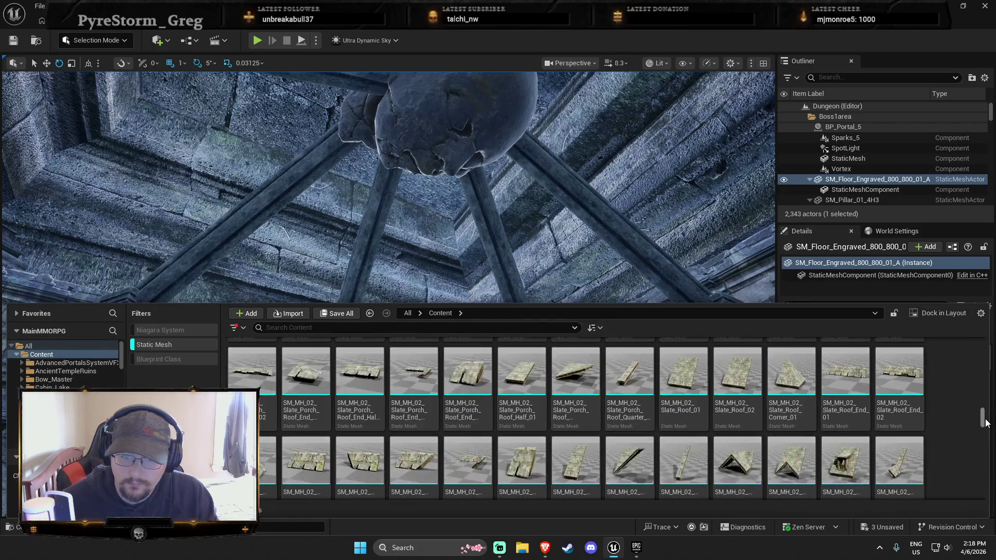
scroll(986, 423, "down", 3)
scroll(986, 423, "down", 5)
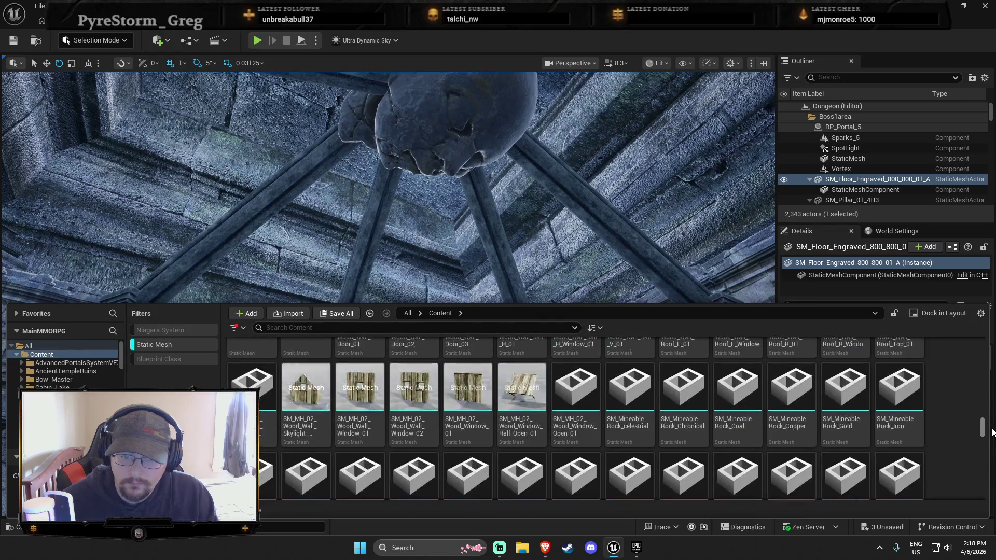
scroll(916, 427, "down", 5)
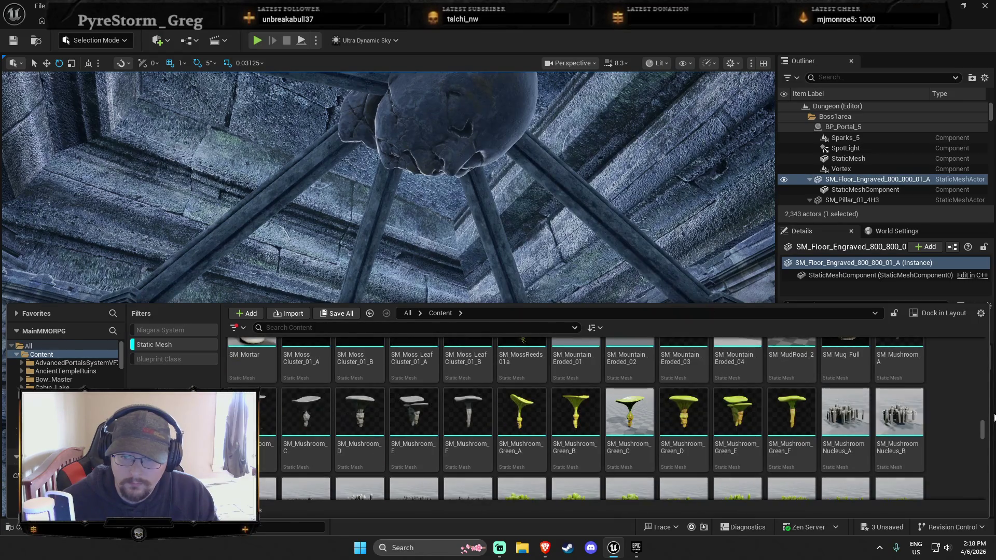
scroll(830, 384, "down", 6)
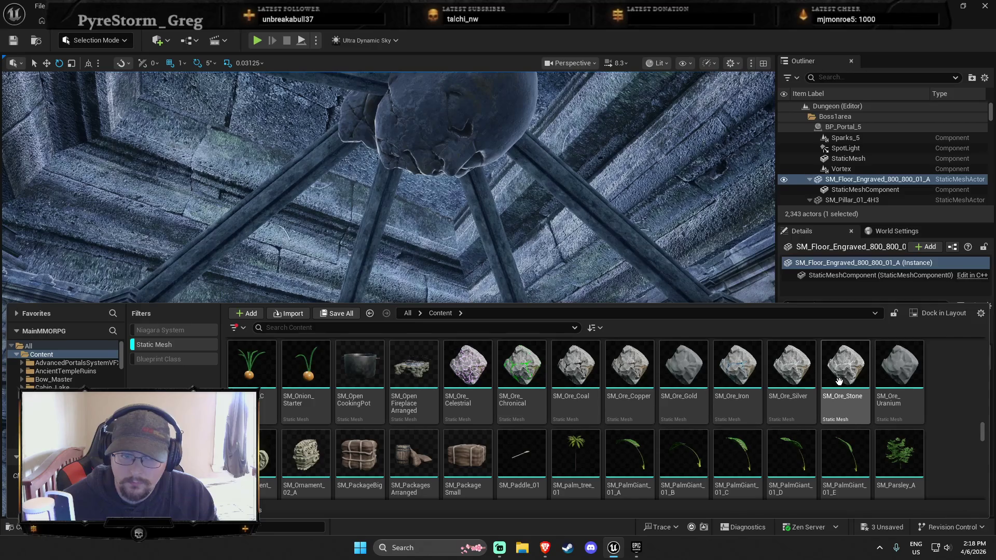
scroll(840, 376, "down", 5)
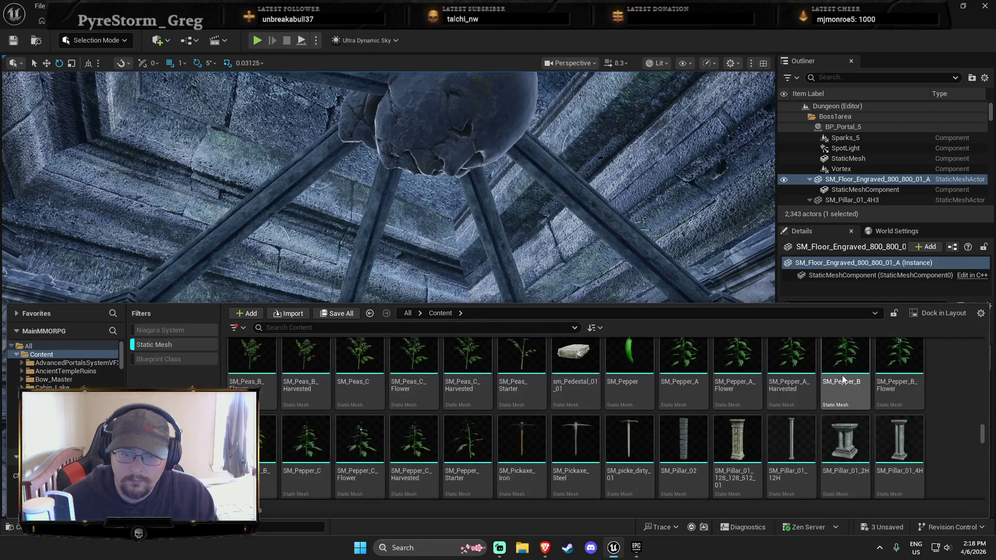
scroll(861, 405, "down", 4)
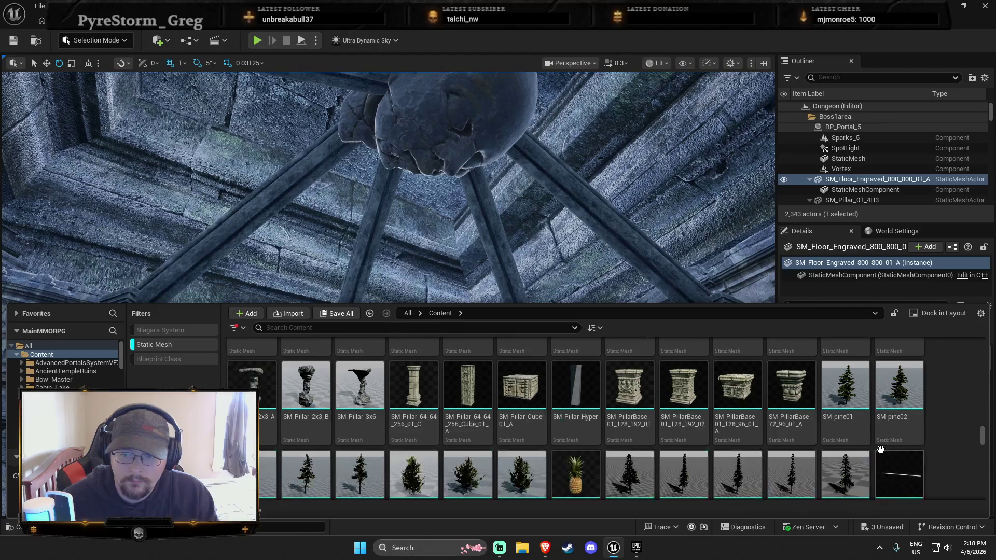
scroll(884, 426, "down", 1)
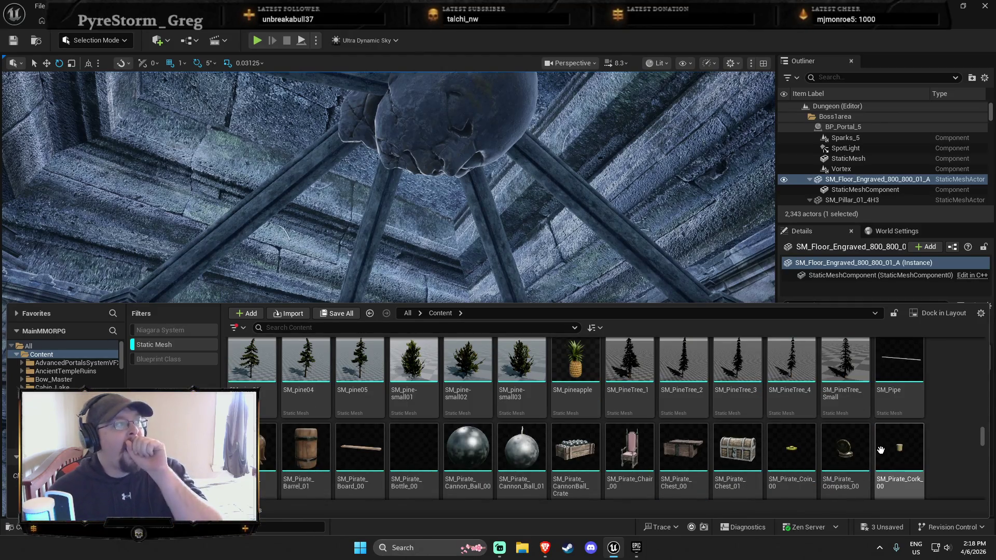
scroll(866, 426, "down", 2)
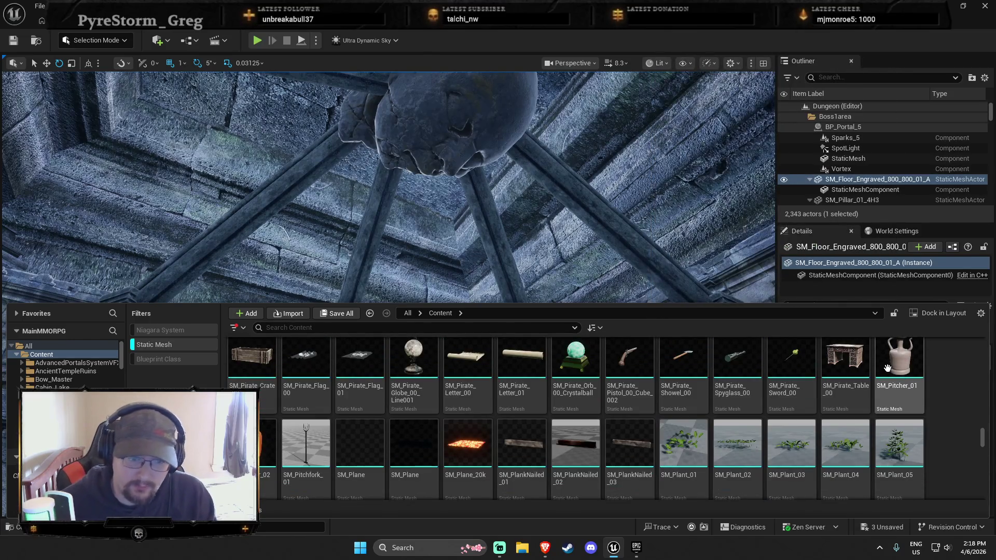
scroll(948, 432, "up", 1)
scroll(947, 418, "down", 1)
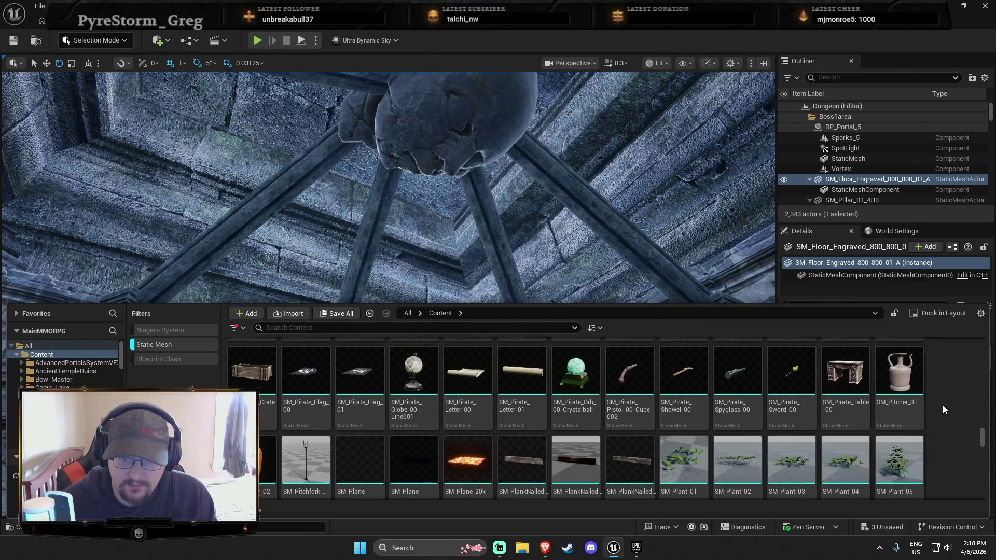
scroll(939, 403, "down", 4)
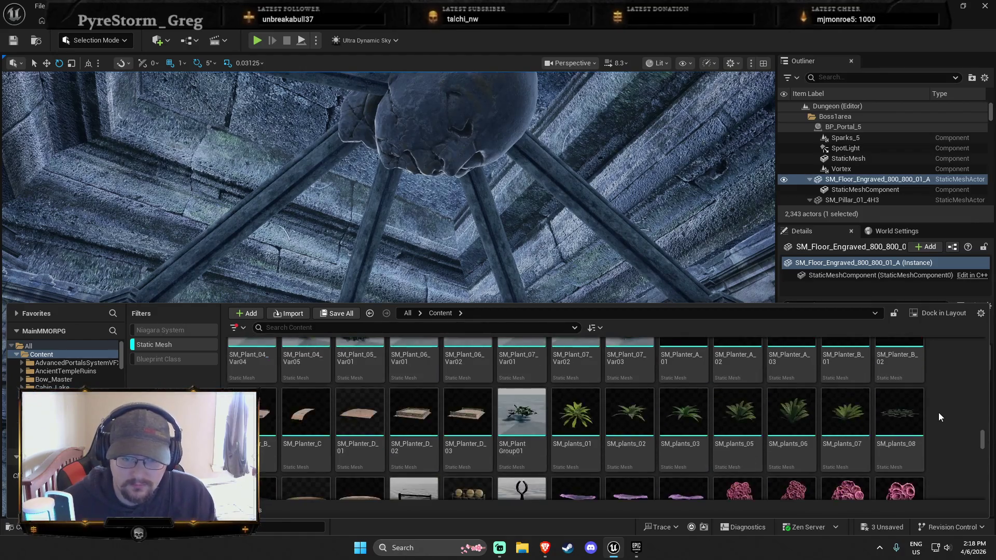
scroll(949, 428, "up", 4)
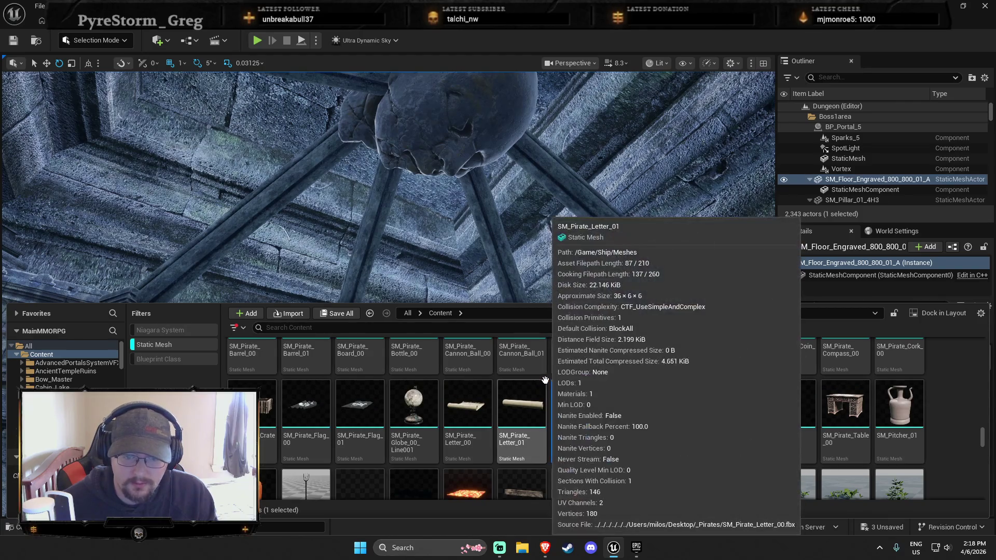
mouse_move(549, 387)
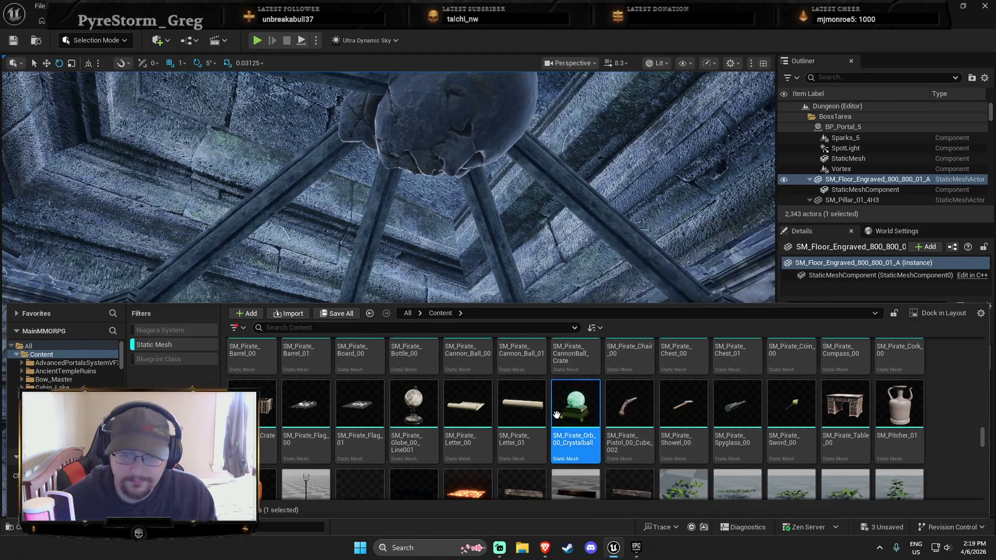
double_click(561, 411)
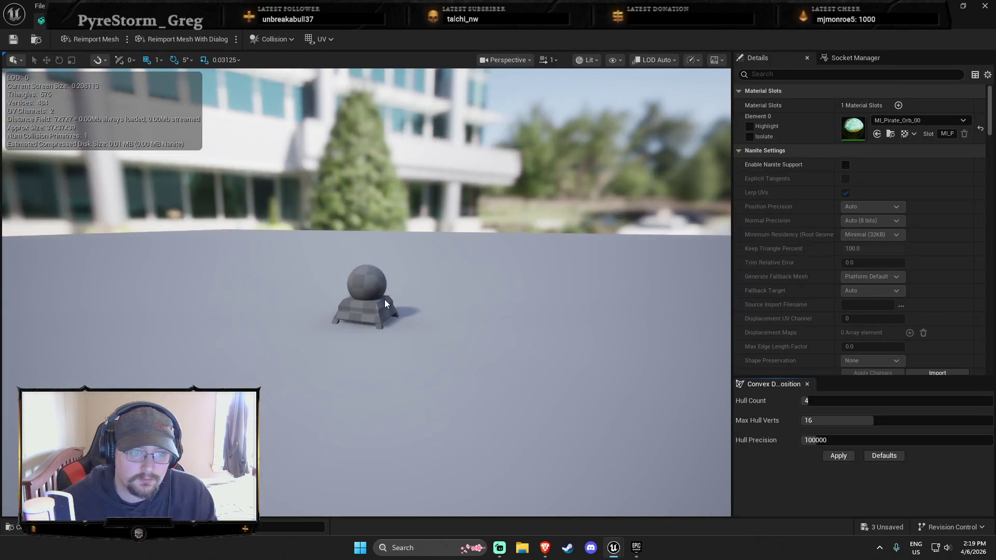
left_click_drag(384, 304, 385, 304)
scroll(406, 332, "up", 3)
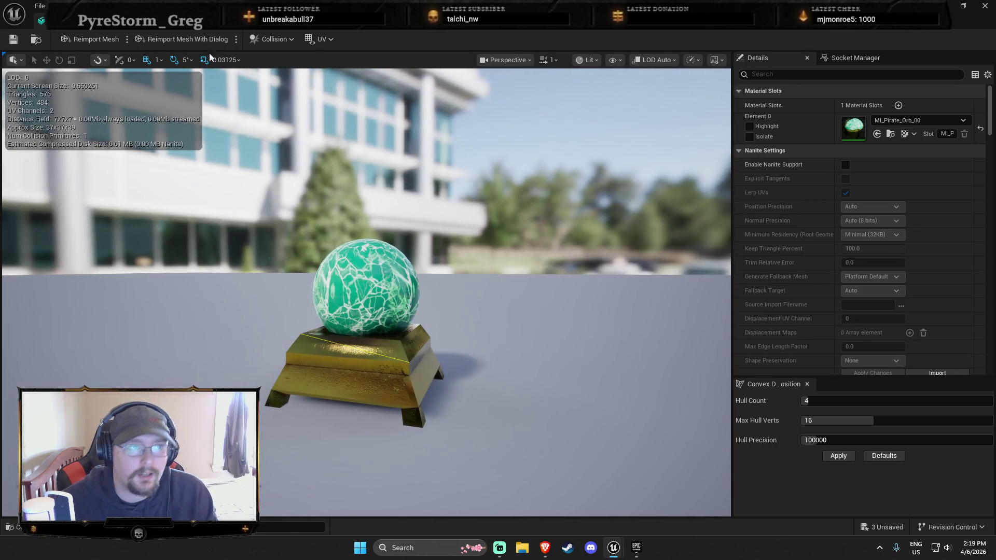
left_click(129, 21)
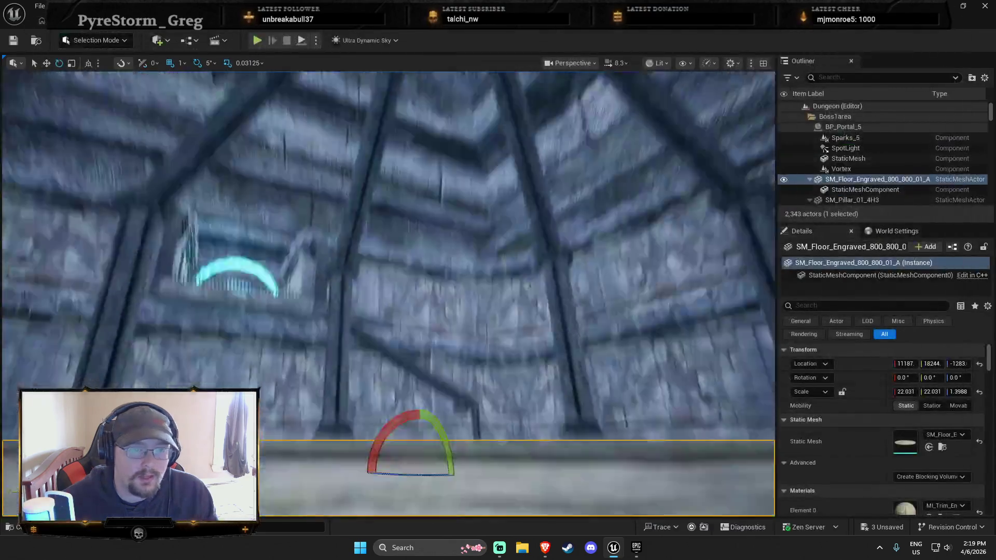
key("ctrl+space")
scroll(636, 432, "down", 1)
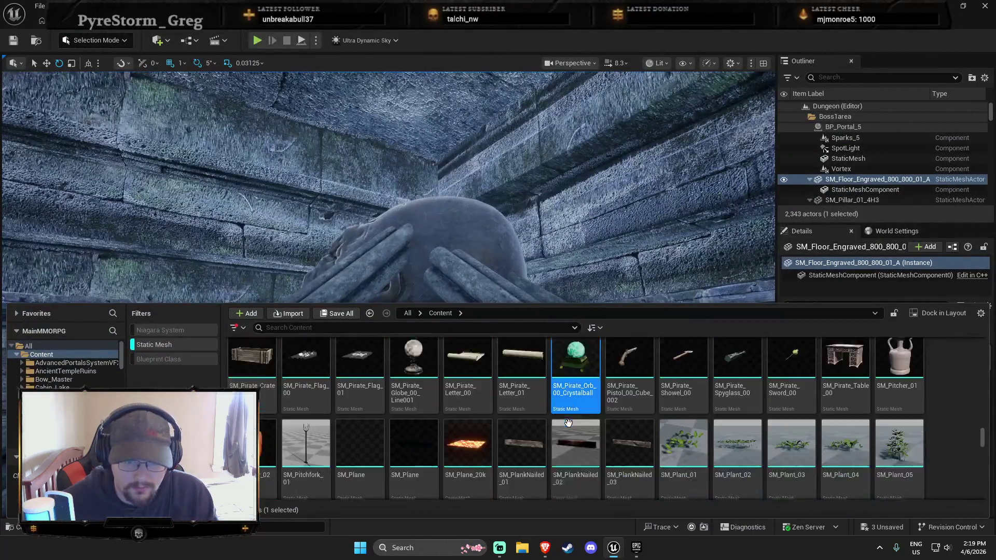
Scroll through the Static Mesh grid to its end, then minimize Unreal to the Epic Games Launcher library.
scroll(636, 431, "down", 10)
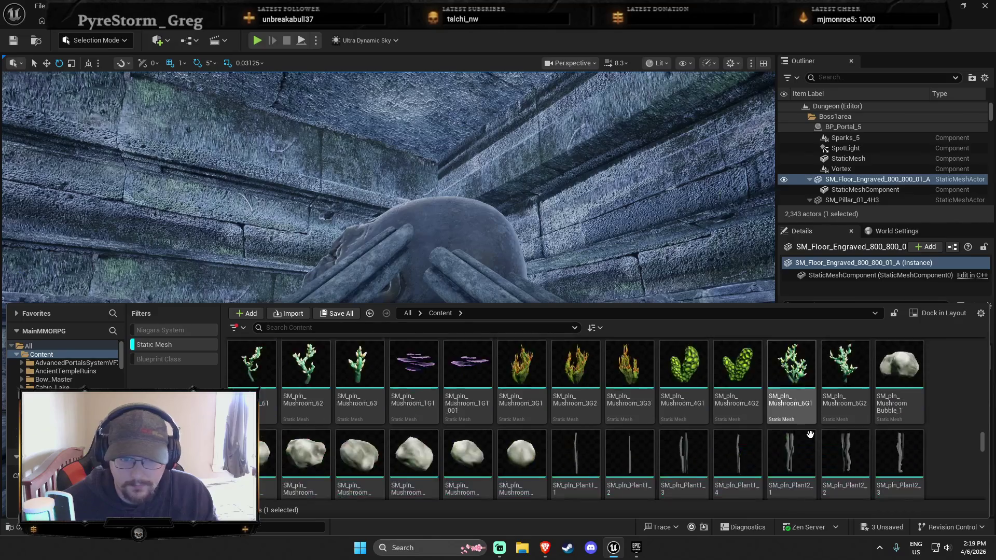
scroll(828, 426, "down", 10)
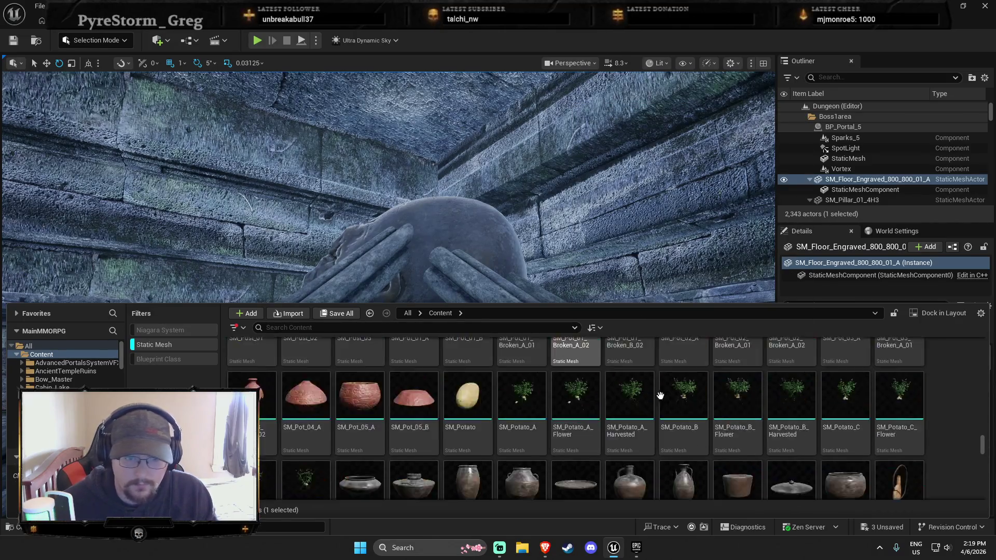
scroll(933, 426, "down", 10)
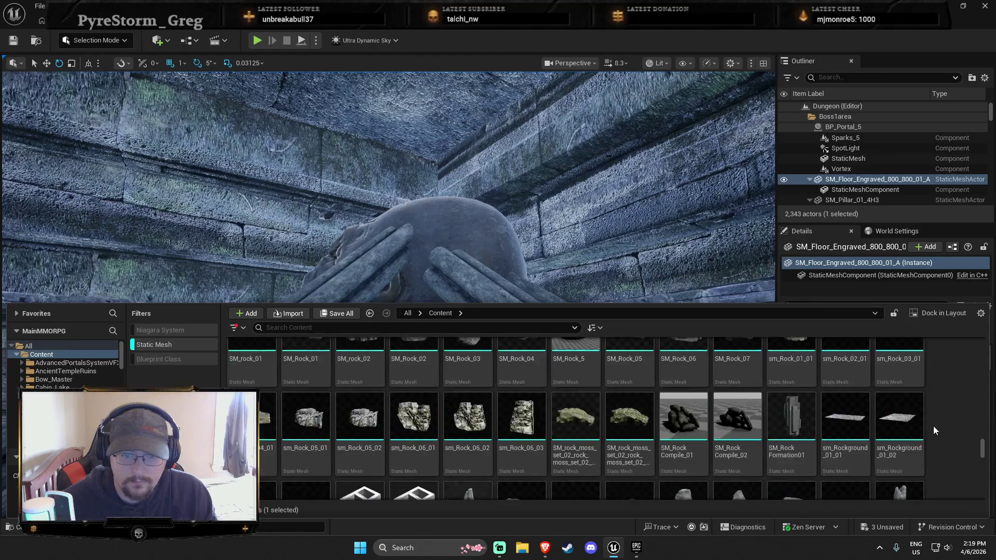
scroll(927, 430, "down", 10)
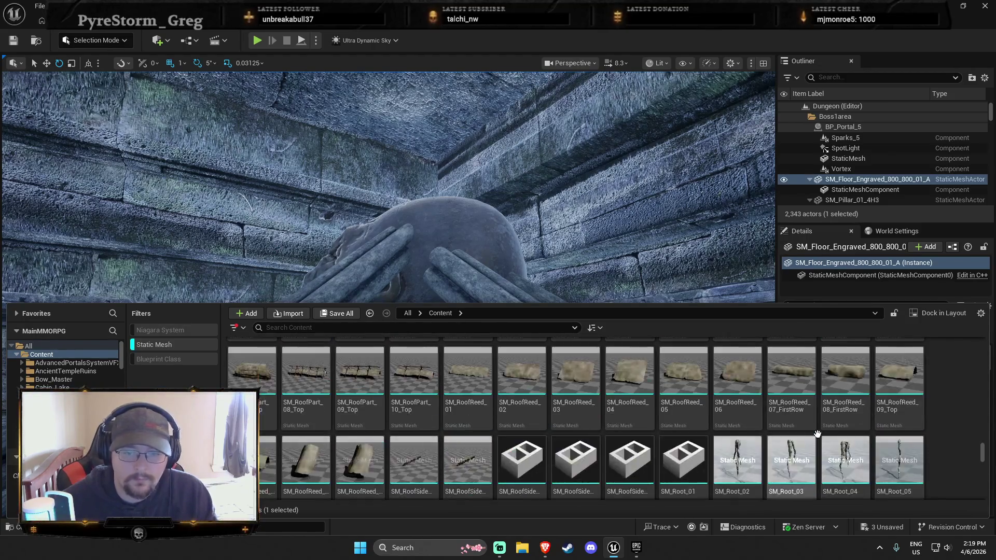
scroll(838, 422, "down", 10)
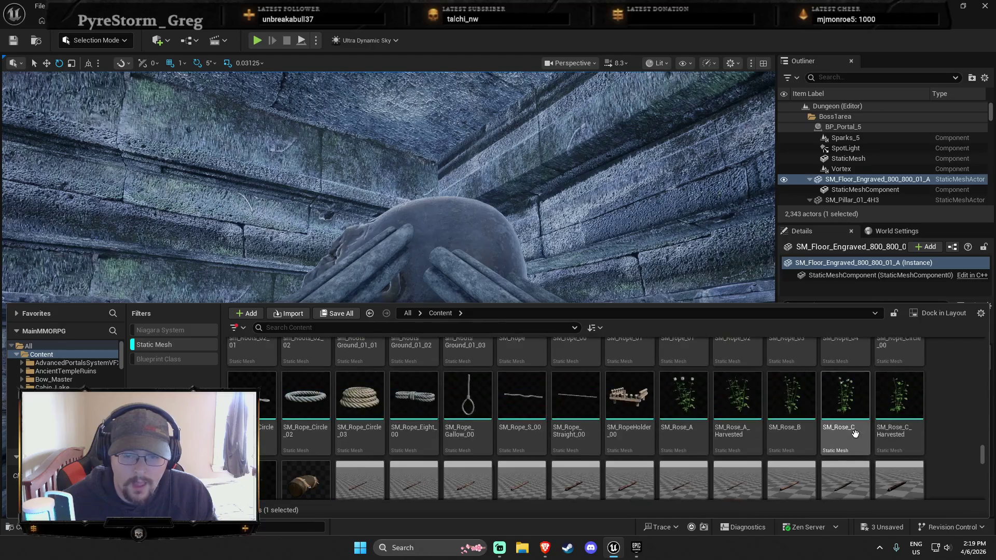
scroll(861, 436, "down", 5)
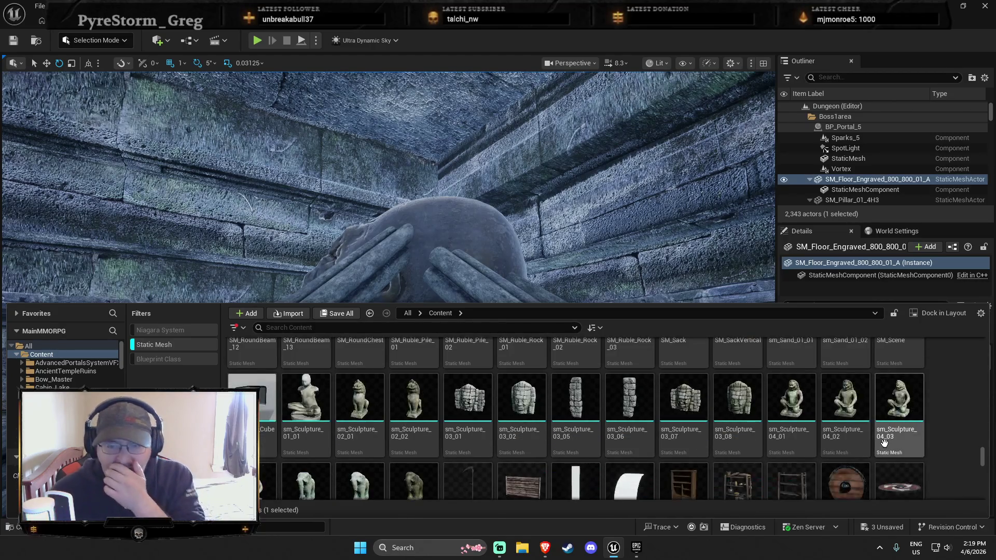
scroll(893, 437, "down", 2)
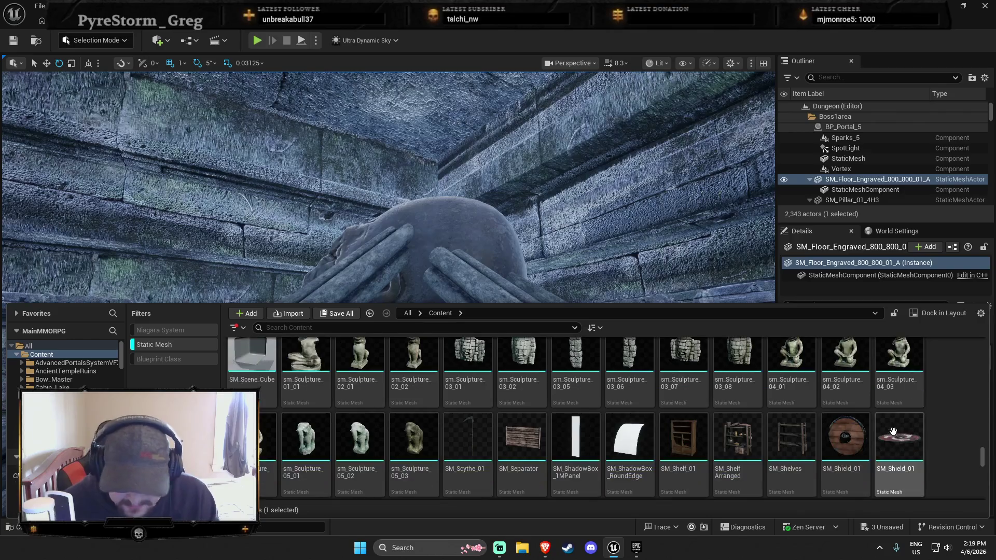
scroll(901, 432, "up", 1)
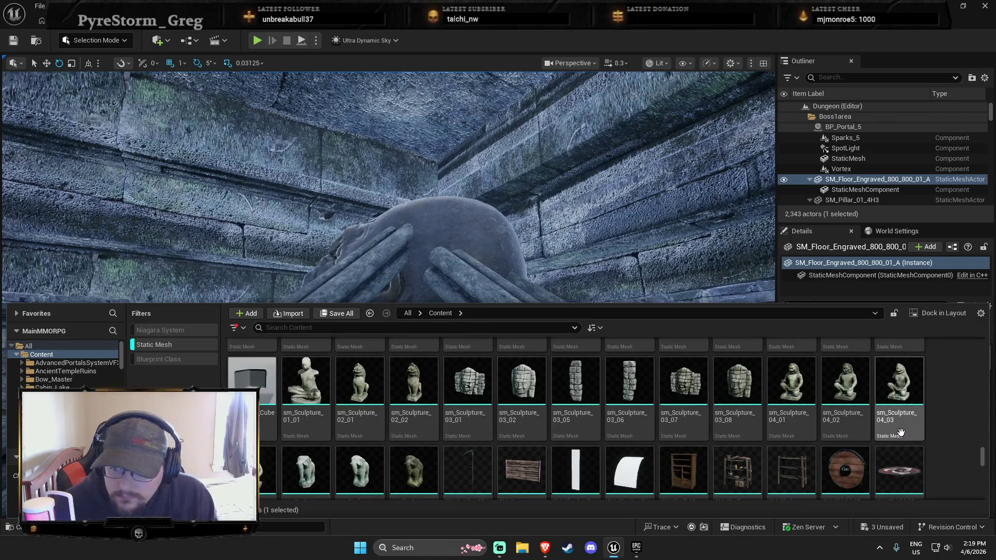
scroll(905, 434, "down", 5)
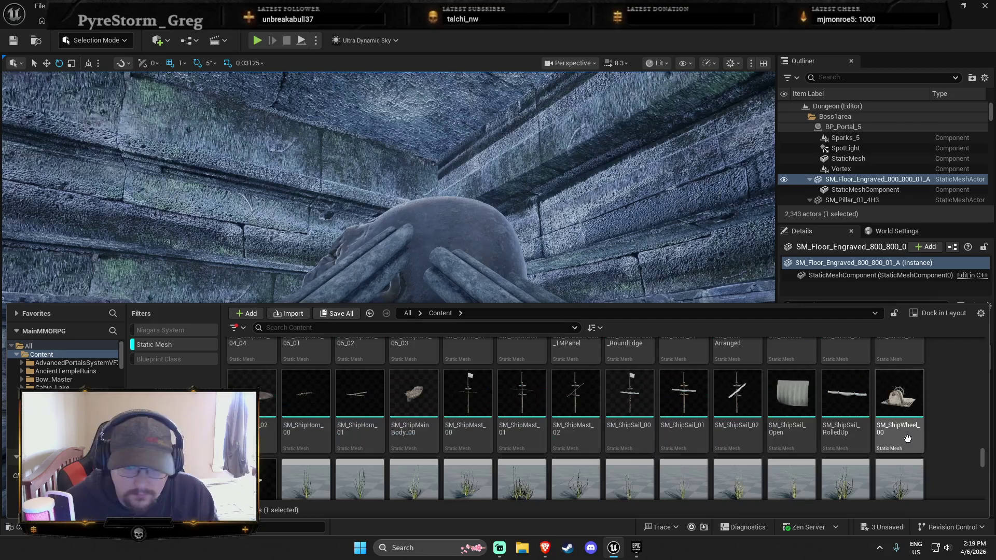
scroll(908, 439, "down", 10)
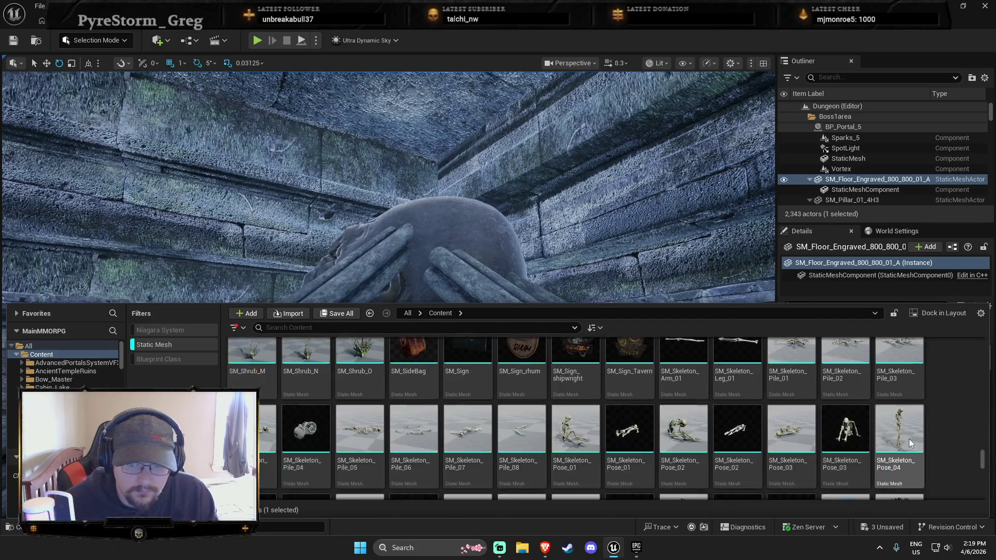
scroll(908, 432, "down", 2)
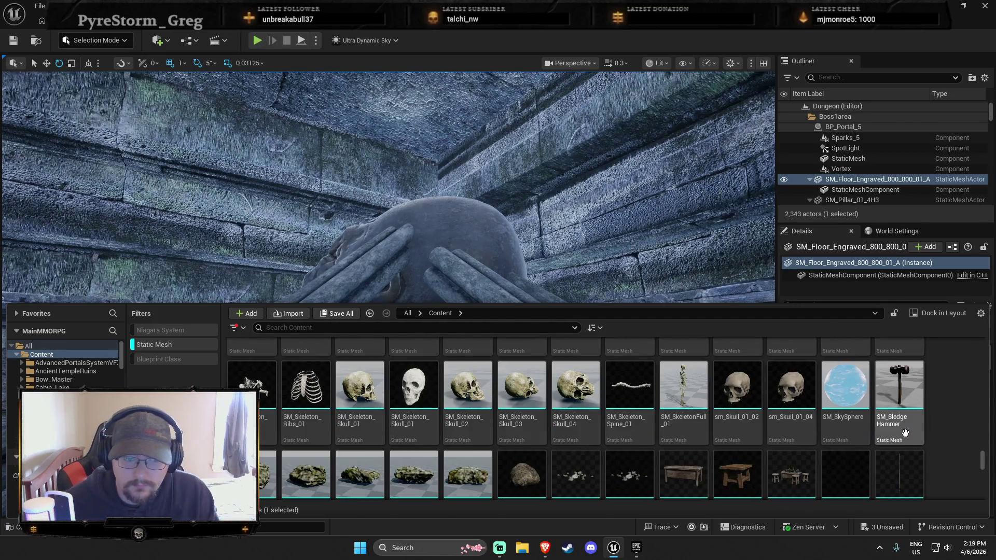
scroll(906, 433, "down", 15)
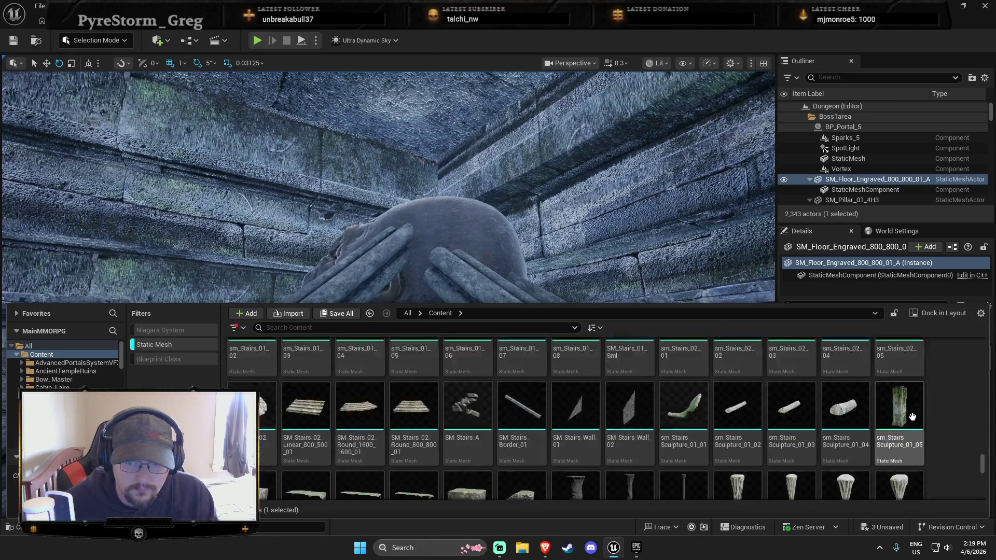
scroll(895, 403, "down", 10)
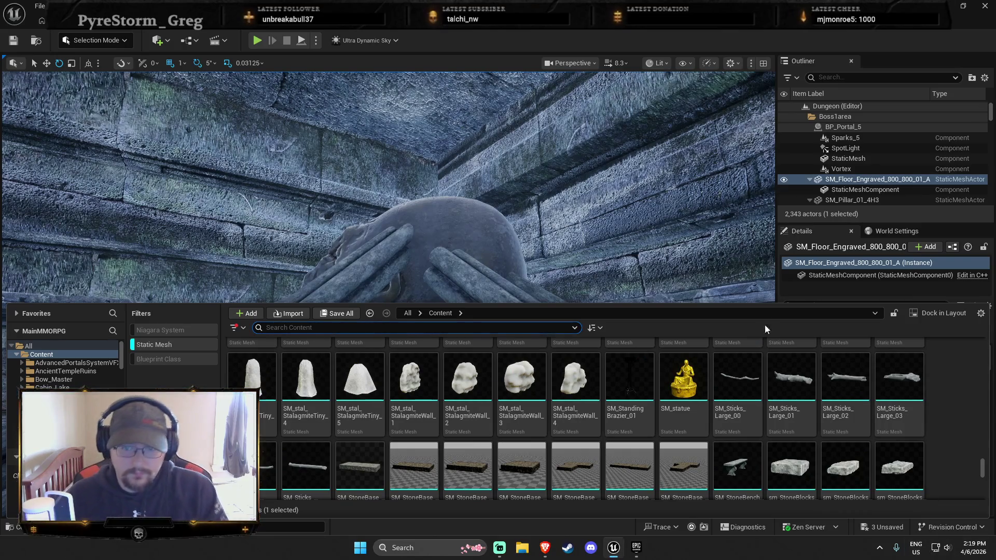
scroll(826, 374, "down", 10)
scroll(857, 420, "down", 10)
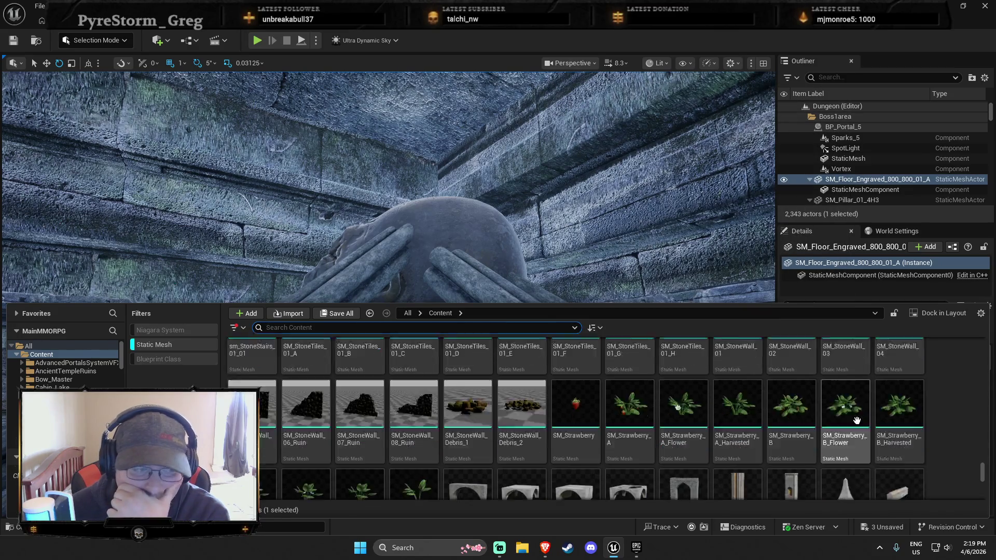
scroll(857, 420, "down", 5)
scroll(861, 418, "down", 8)
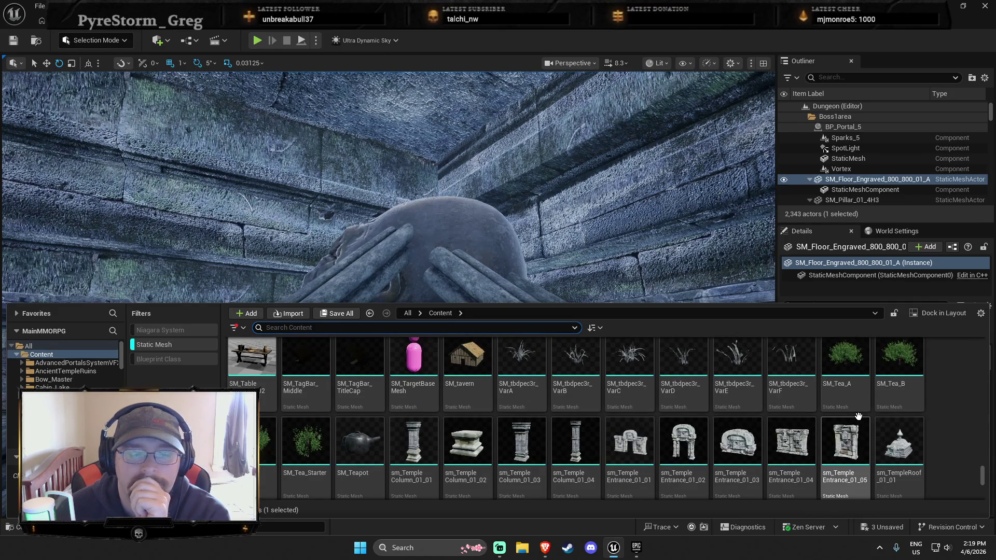
scroll(859, 416, "down", 3)
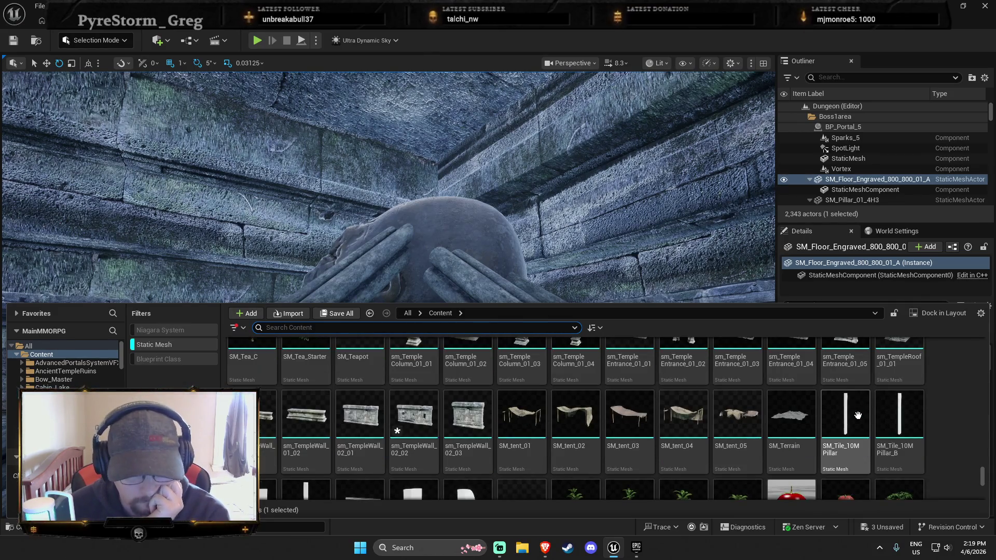
scroll(855, 408, "down", 5)
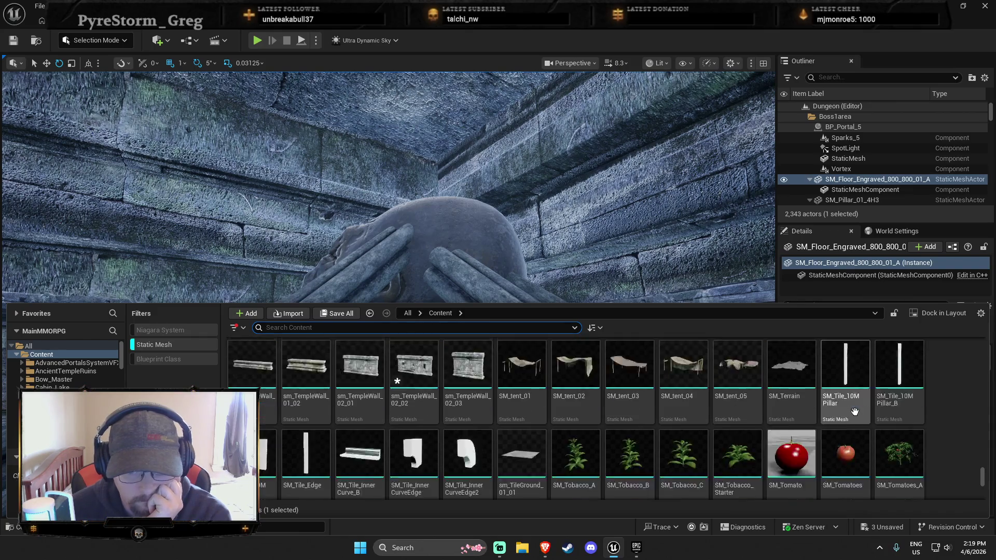
scroll(860, 419, "down", 4)
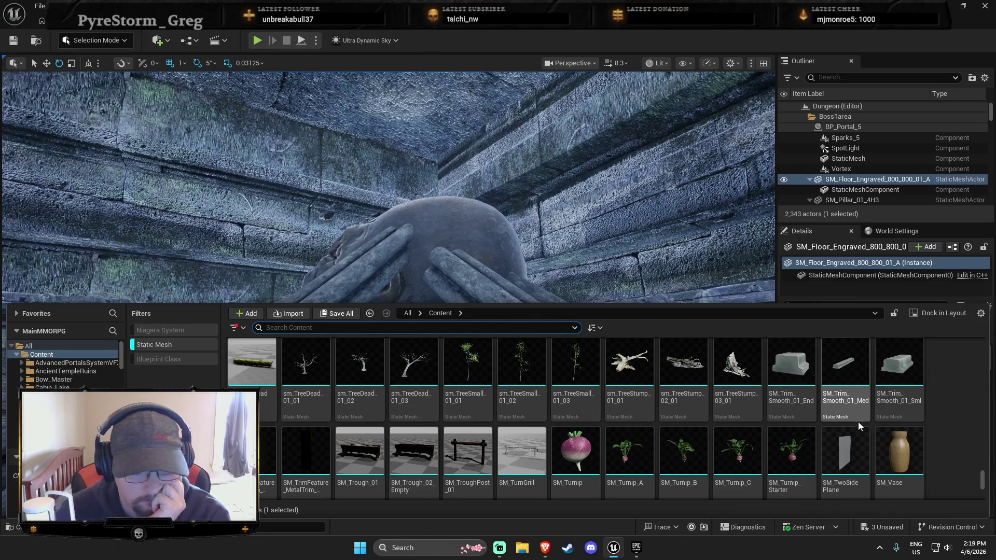
scroll(857, 420, "down", 5)
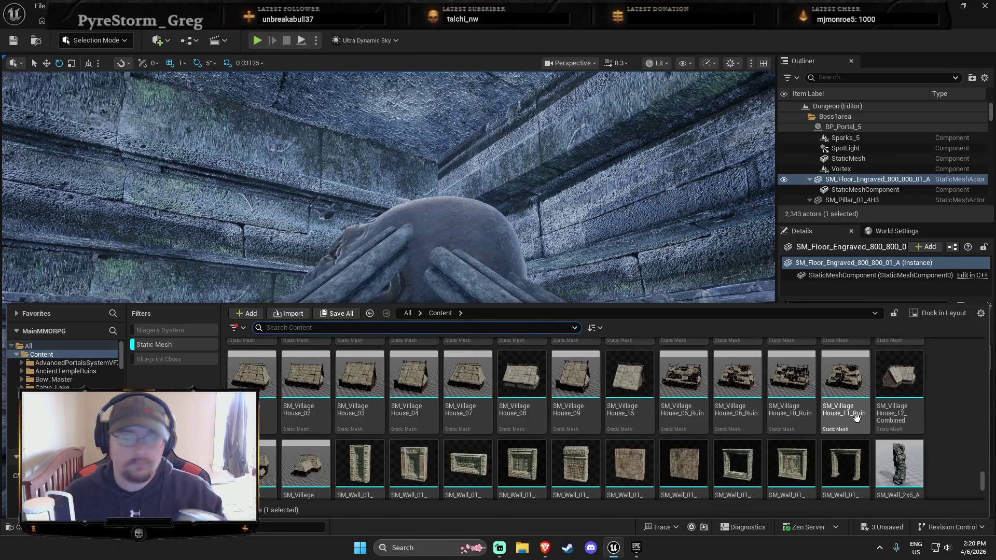
scroll(853, 428, "down", 8)
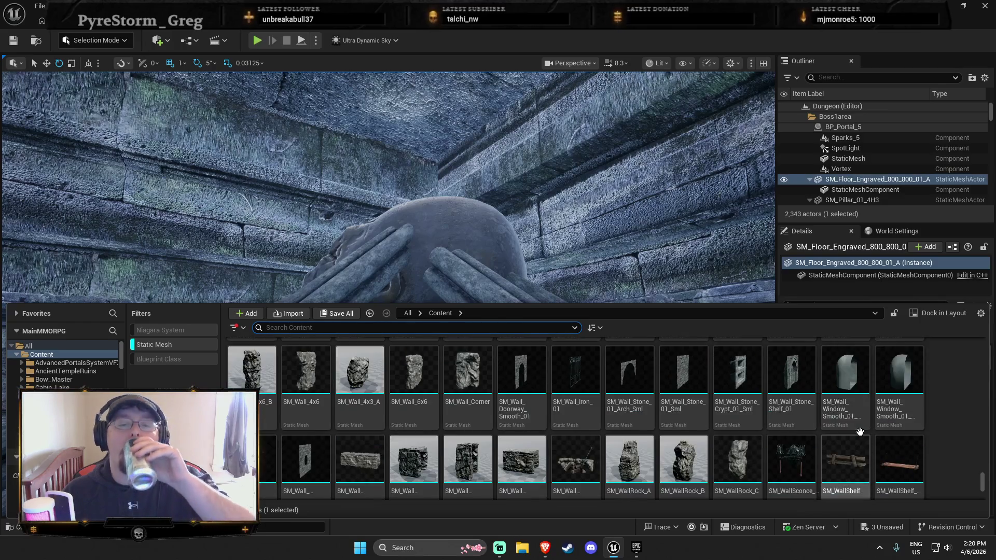
scroll(863, 435, "down", 8)
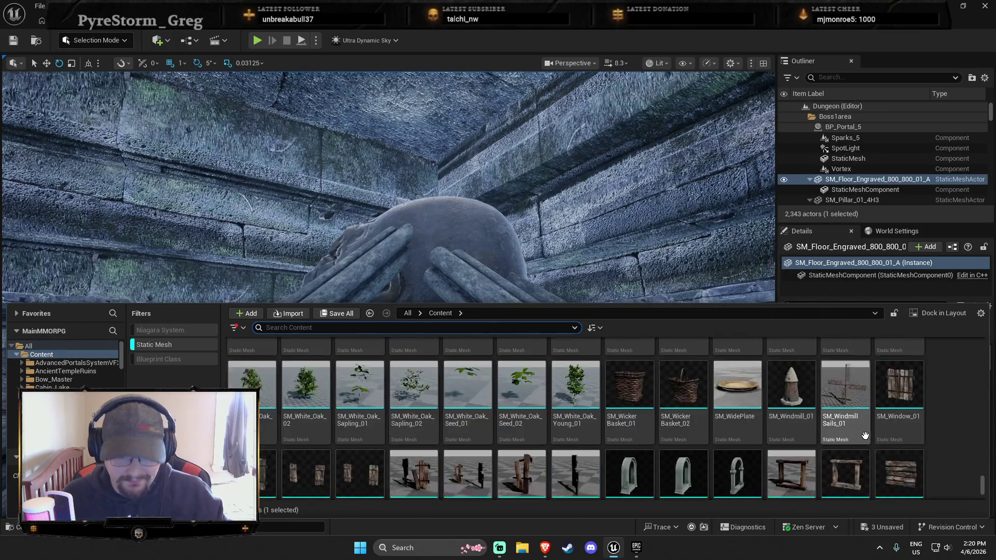
scroll(865, 436, "down", 3)
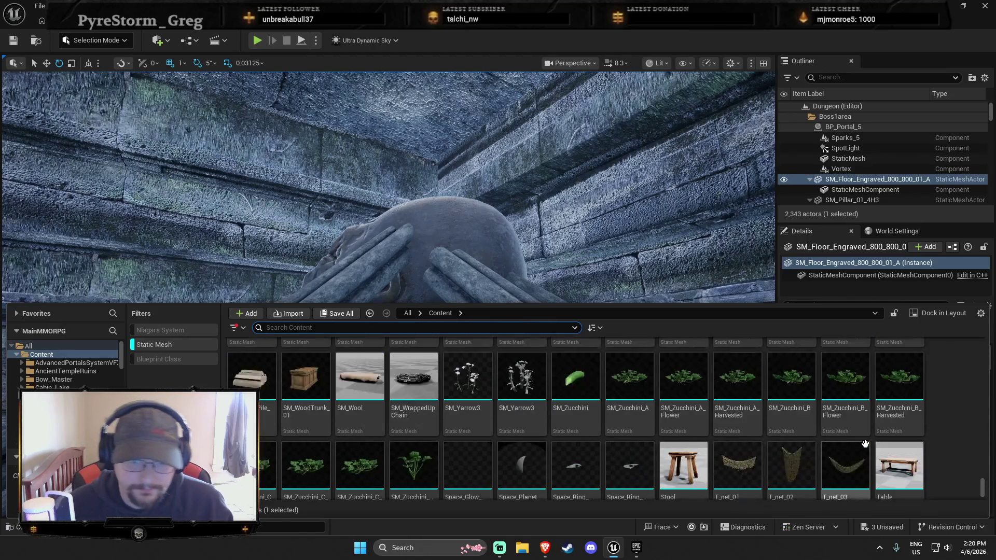
scroll(865, 441, "down", 4)
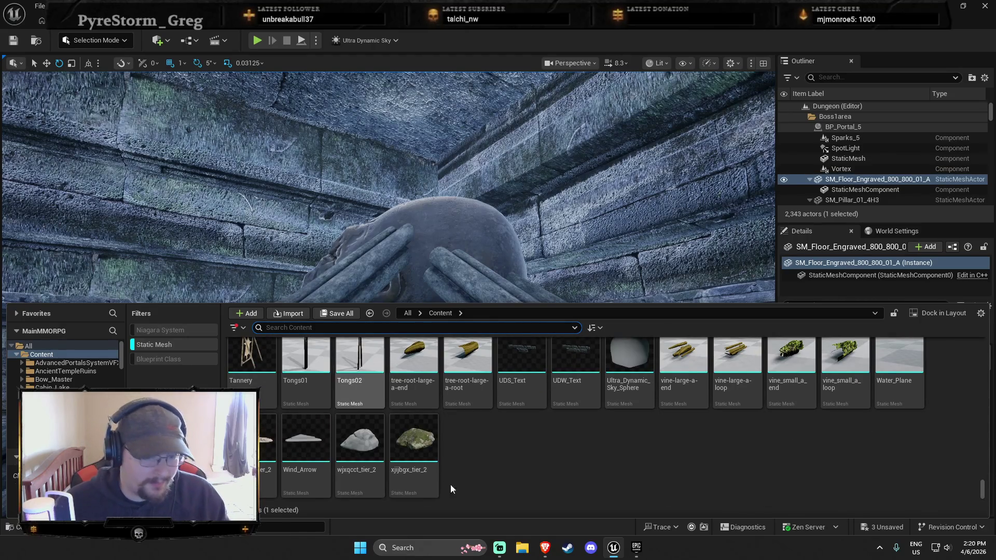
left_click(613, 549)
left_click(636, 548)
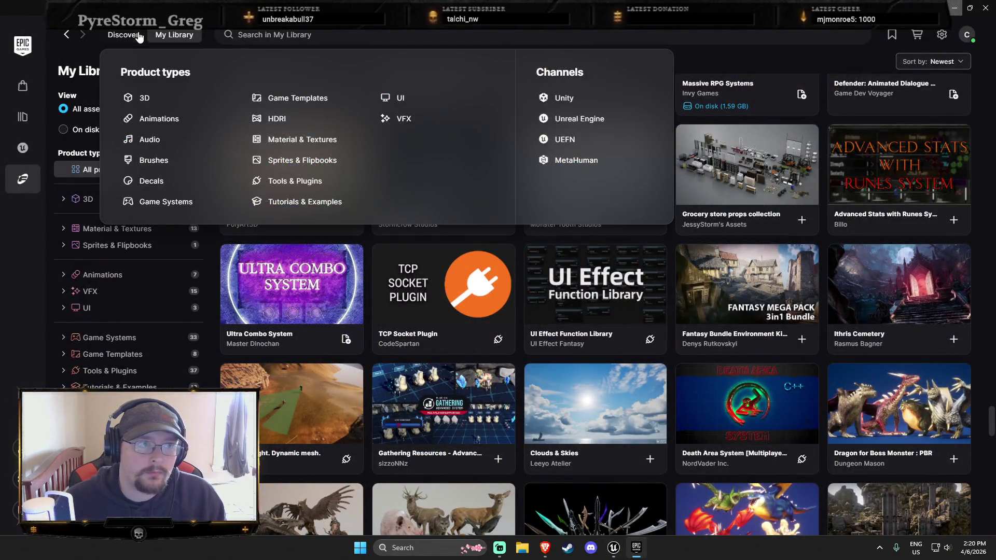
Search the Fab store for 'Orb' and filter the results to free products only.
left_click(134, 35)
left_click(316, 34)
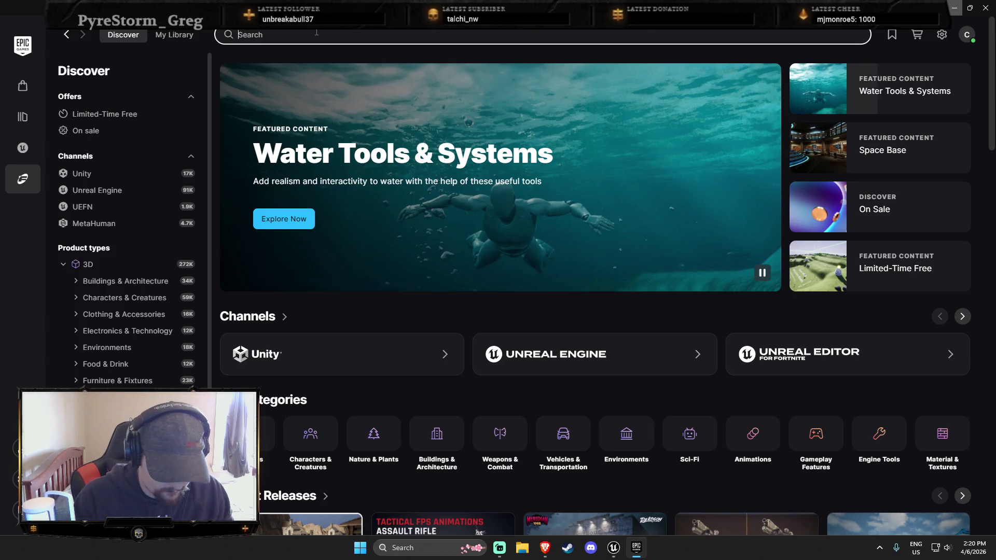
type("Ore")
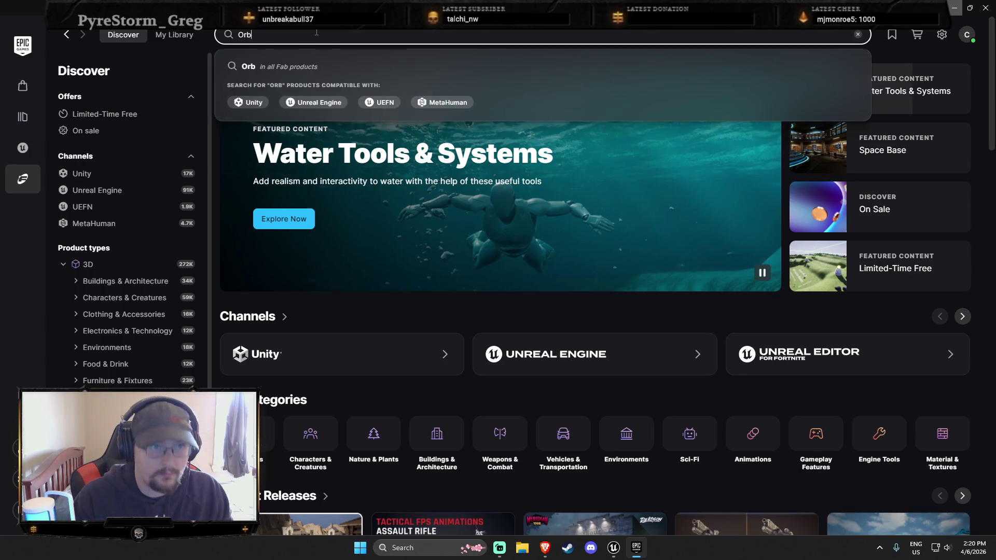
key("Return")
left_click(506, 105)
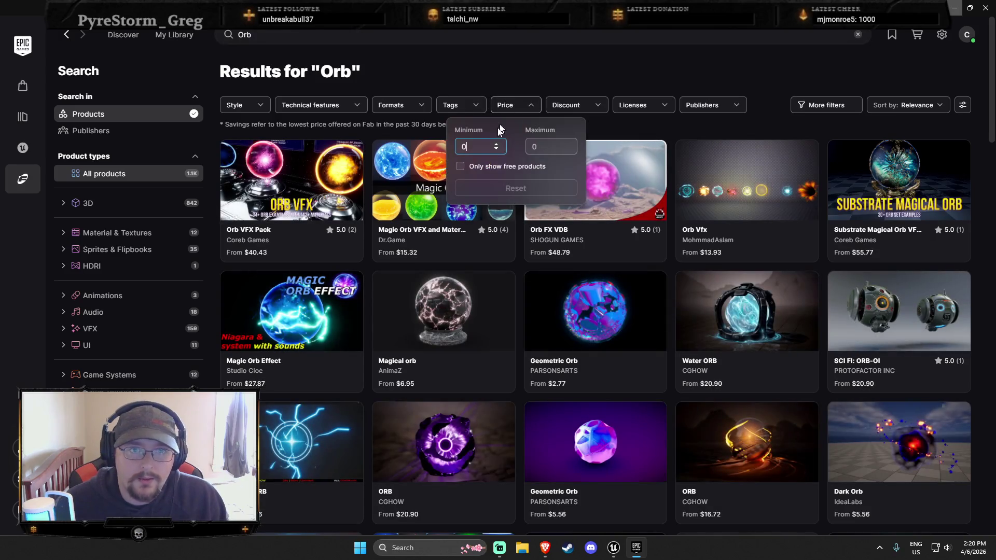
left_click(460, 166)
left_click(507, 104)
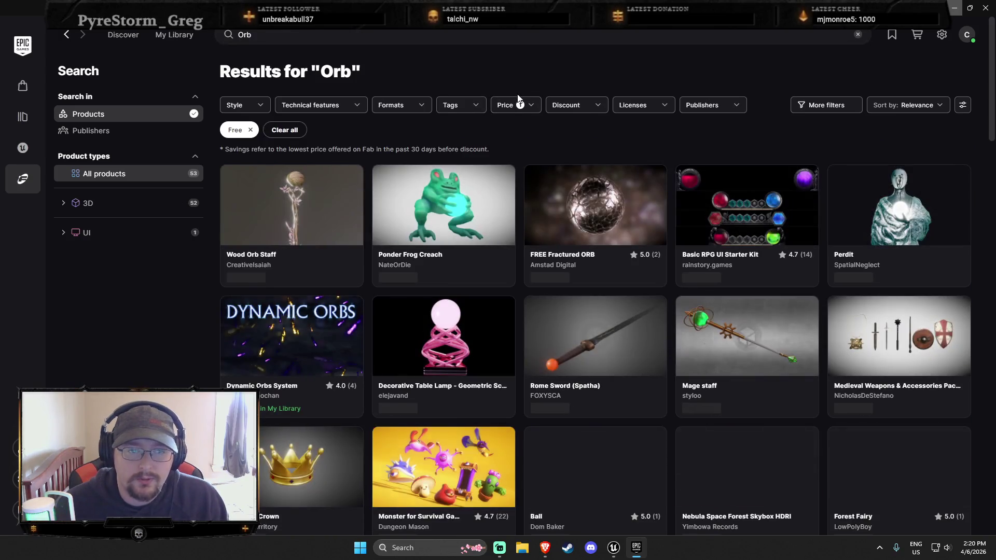
Browse the free Orb results and open the FREE Fractured ORB product page.
scroll(638, 224, "down", 5)
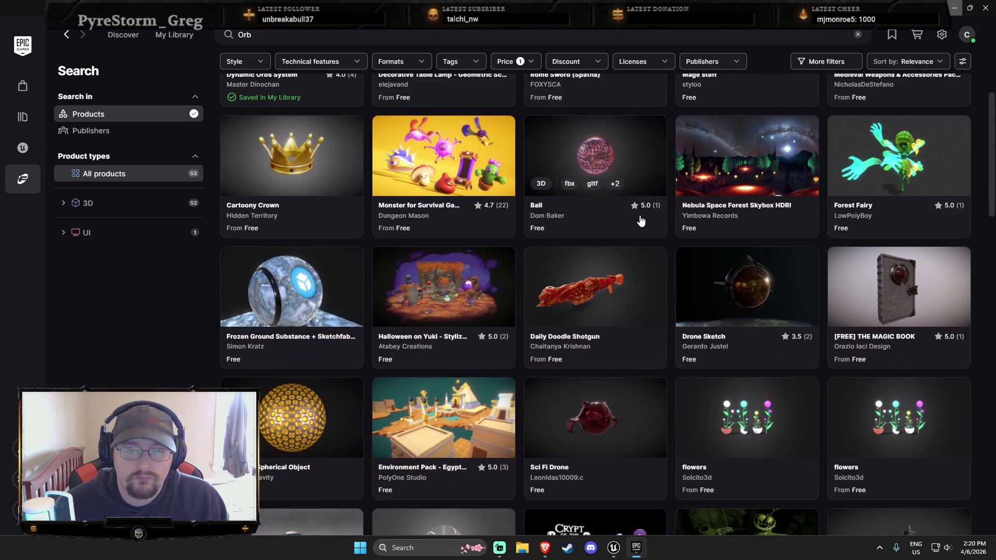
scroll(636, 223, "down", 7)
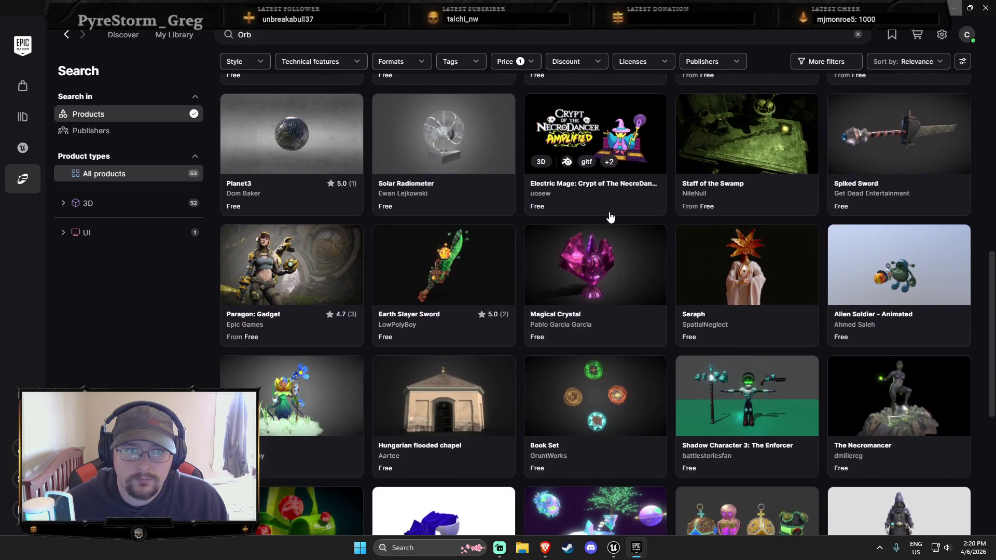
scroll(602, 216, "down", 6)
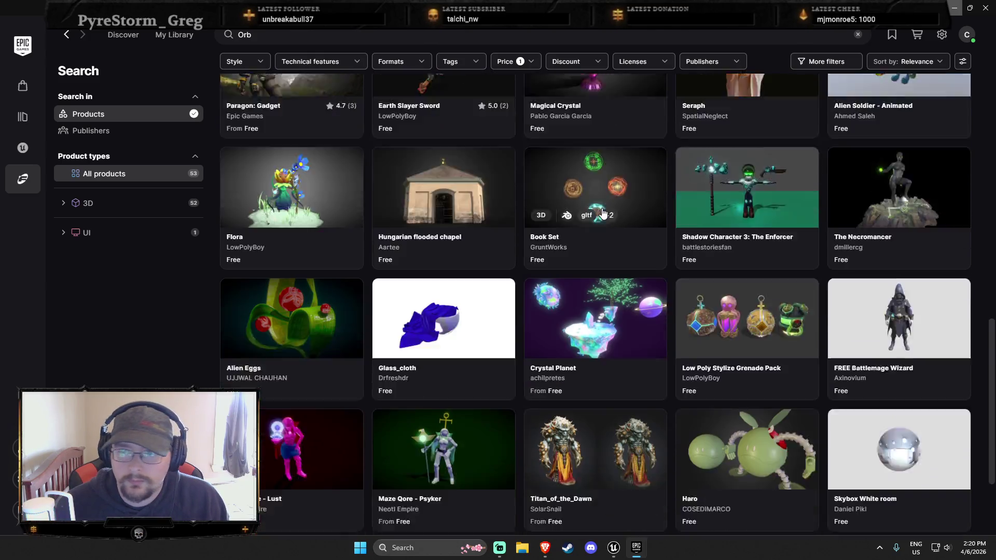
scroll(607, 218, "up", 18)
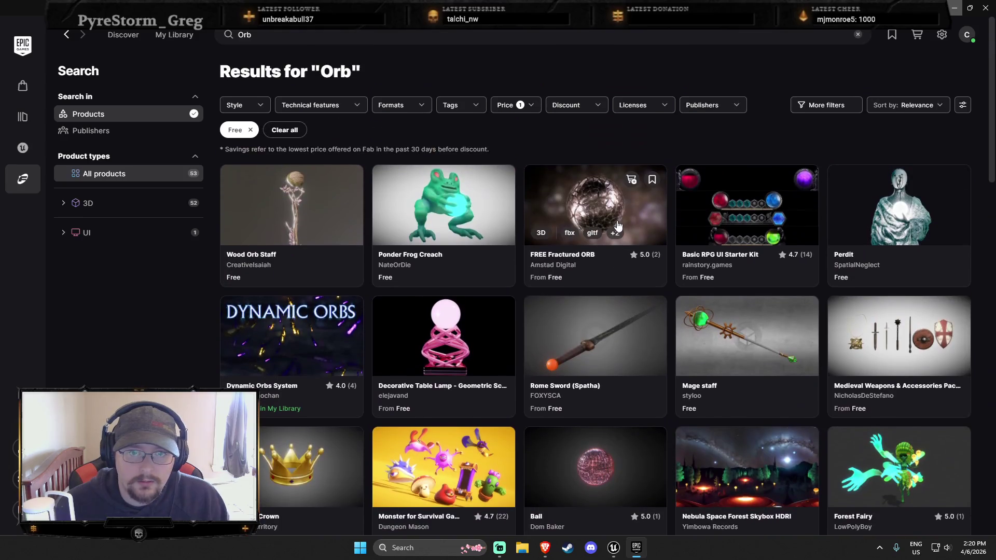
left_click(614, 201)
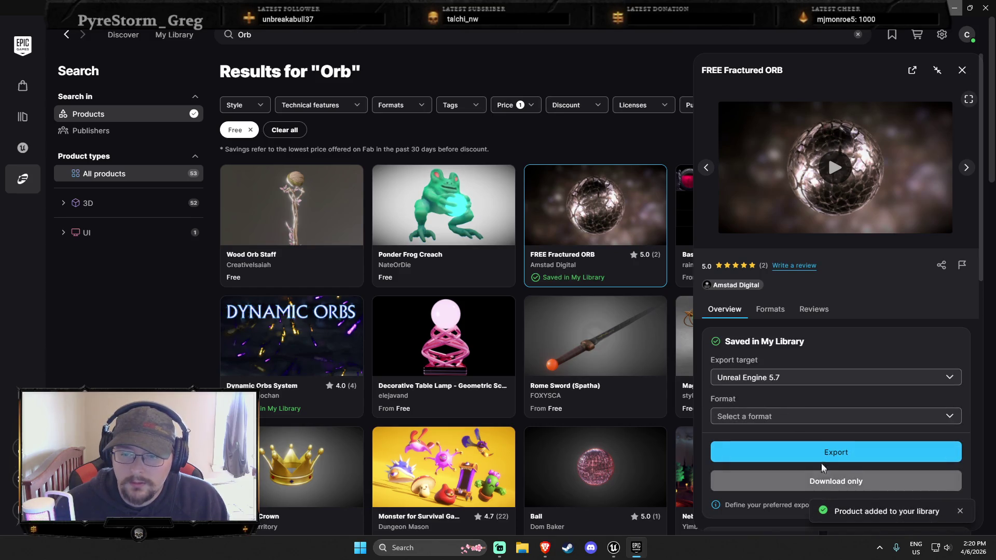
Choose FBX as the open product's export format.
left_click(782, 418)
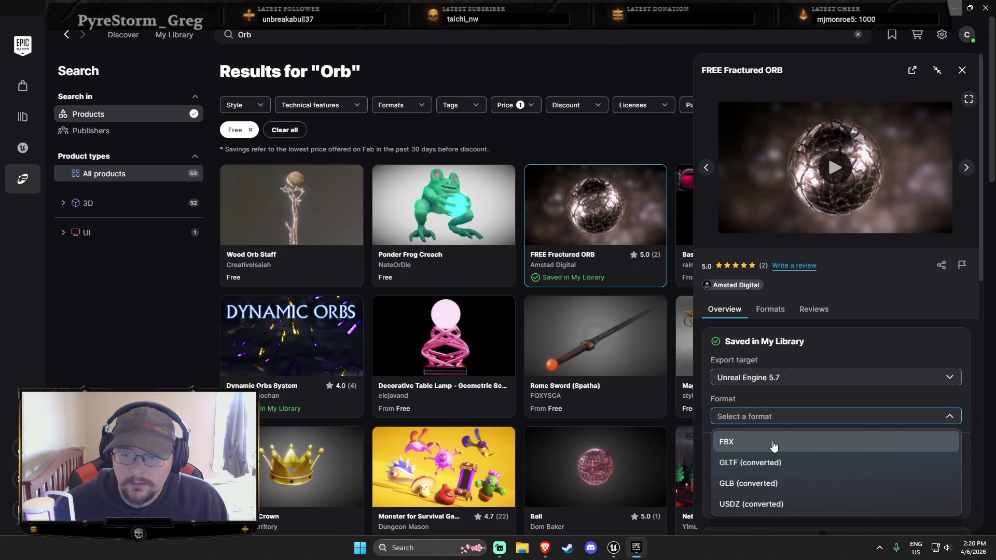
left_click(773, 444)
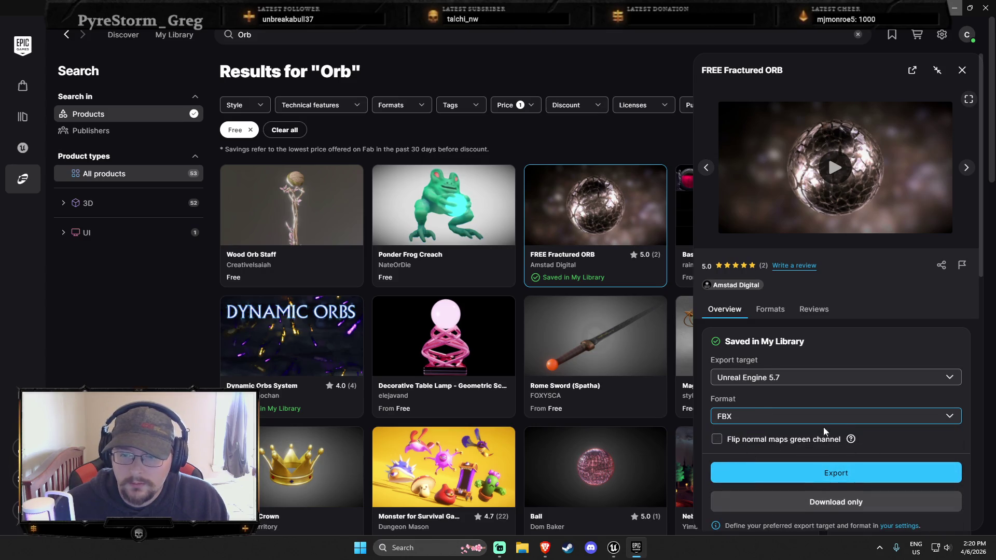
scroll(830, 428, "down", 5)
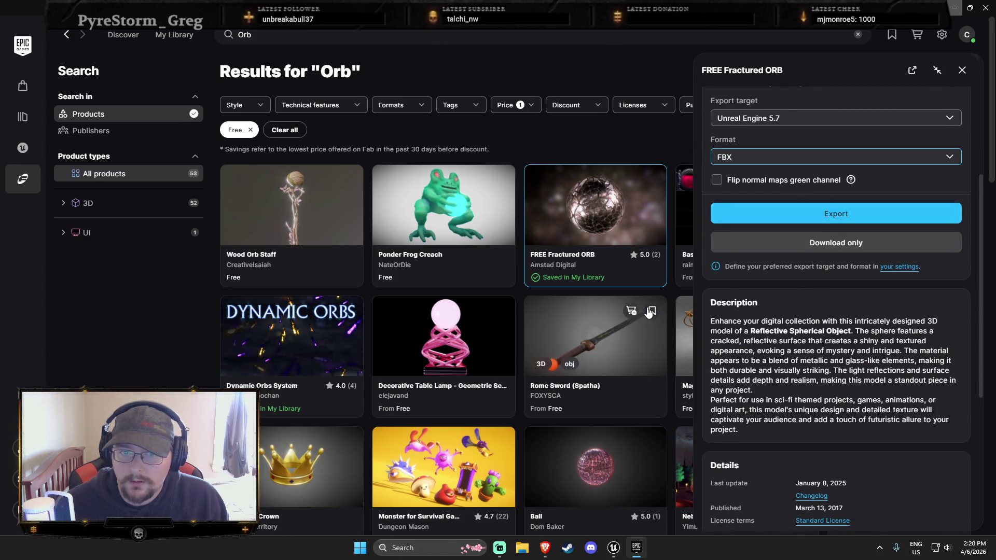
scroll(807, 322, "up", 4)
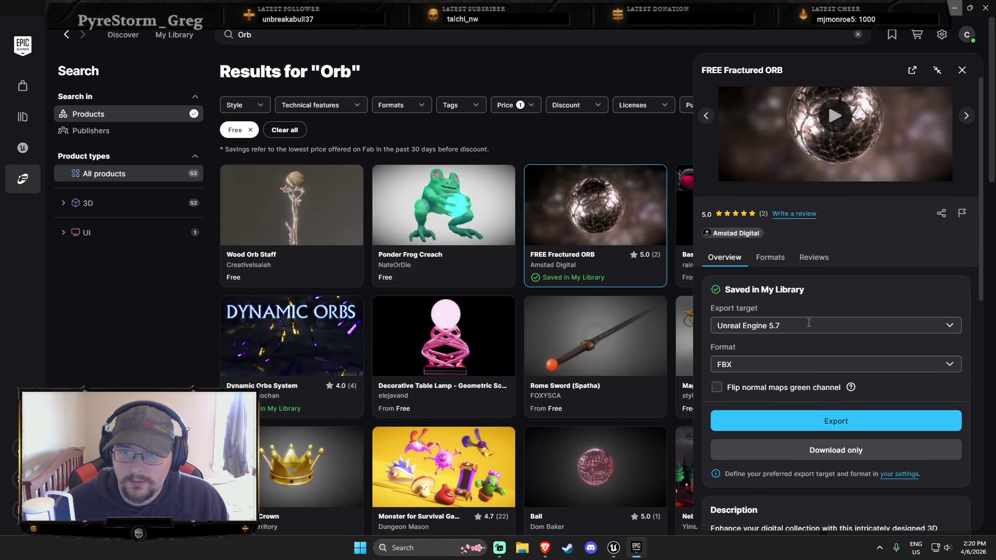
Add the Ball product to the library with FBX as its export format.
left_click(596, 467)
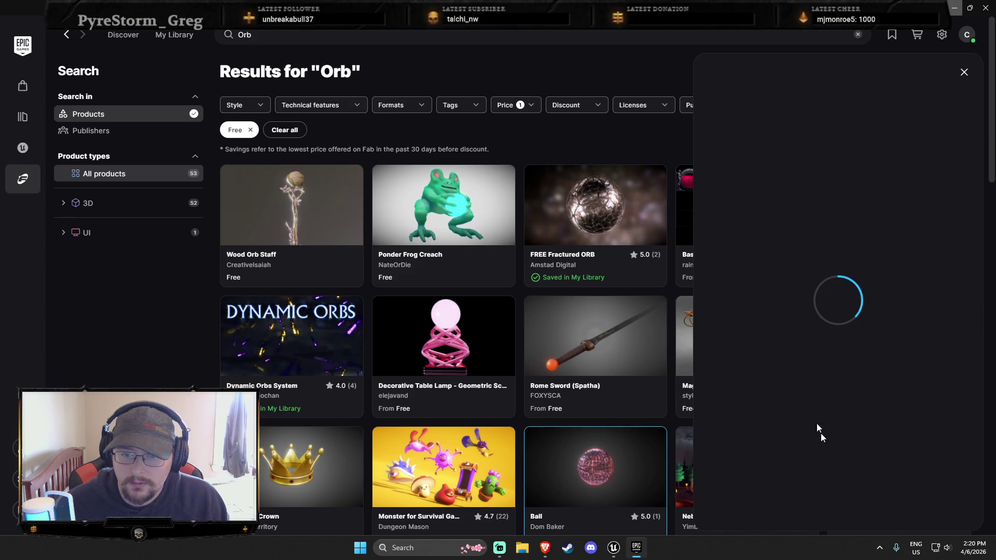
scroll(747, 338, "down", 1)
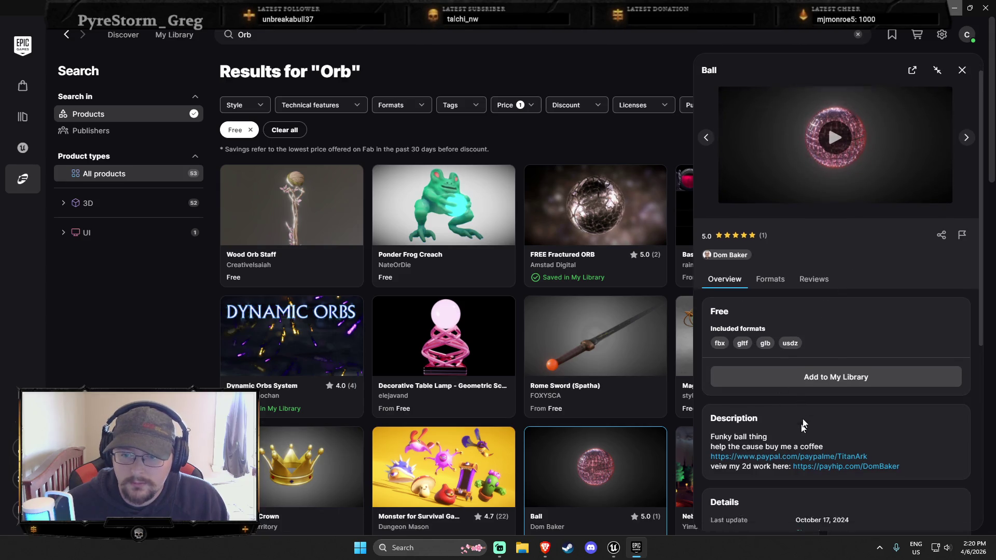
left_click(818, 358)
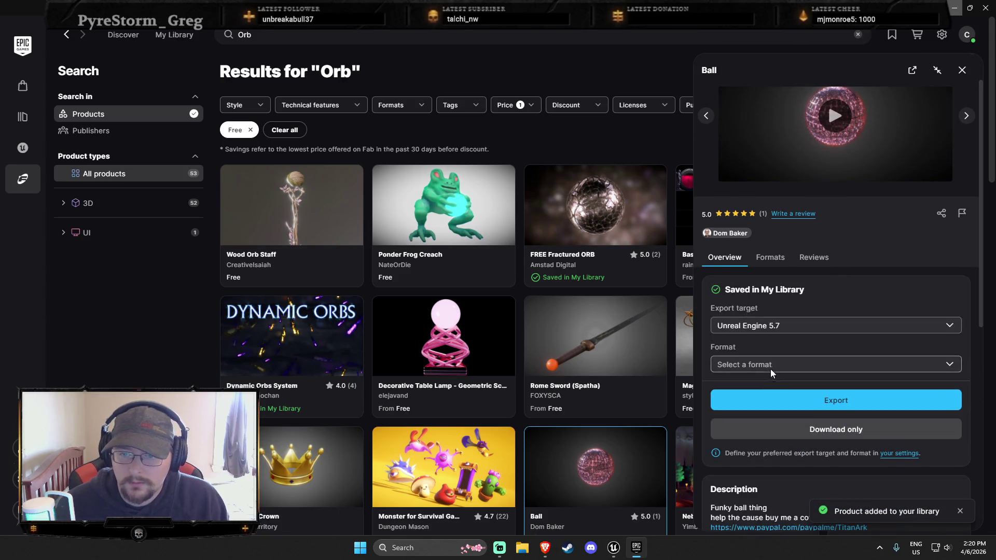
left_click(771, 367)
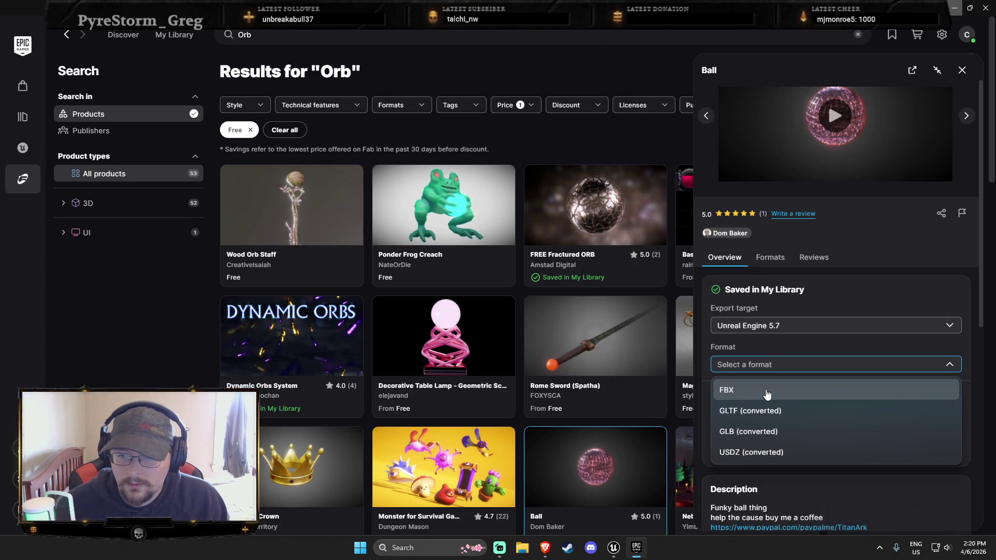
left_click(767, 390)
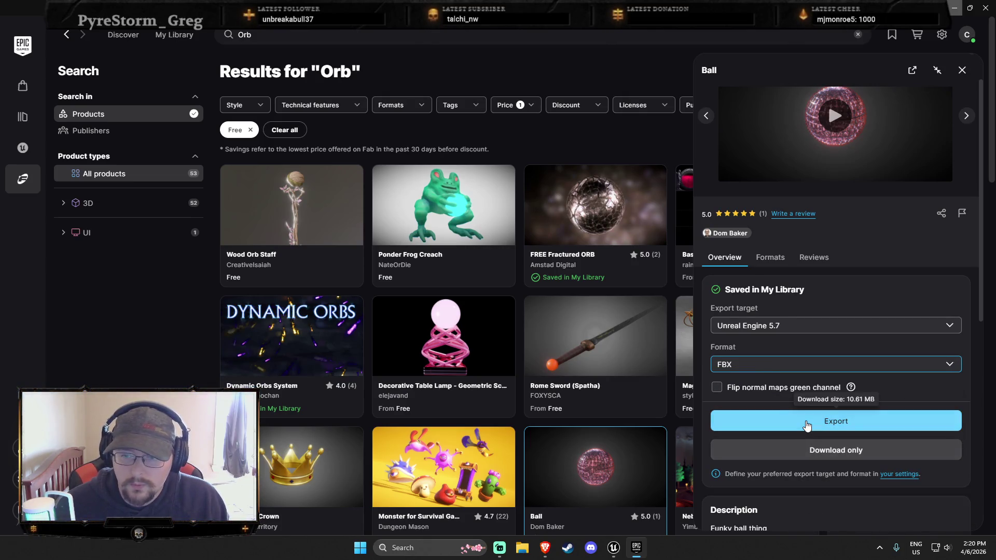
Review the Ball's available file formats and expand the fbx technical details.
scroll(795, 423, "down", 5)
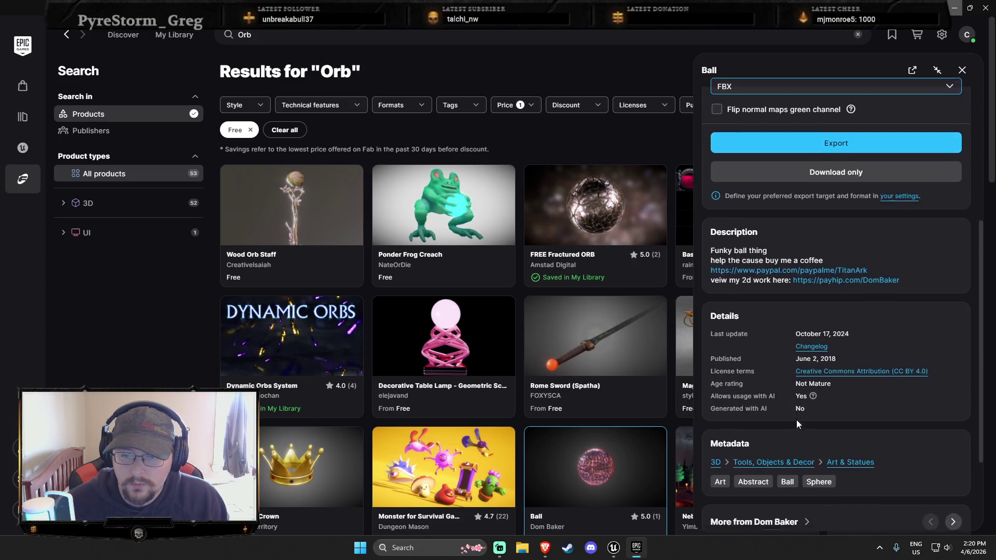
scroll(796, 419, "up", 3)
scroll(784, 254, "up", 3)
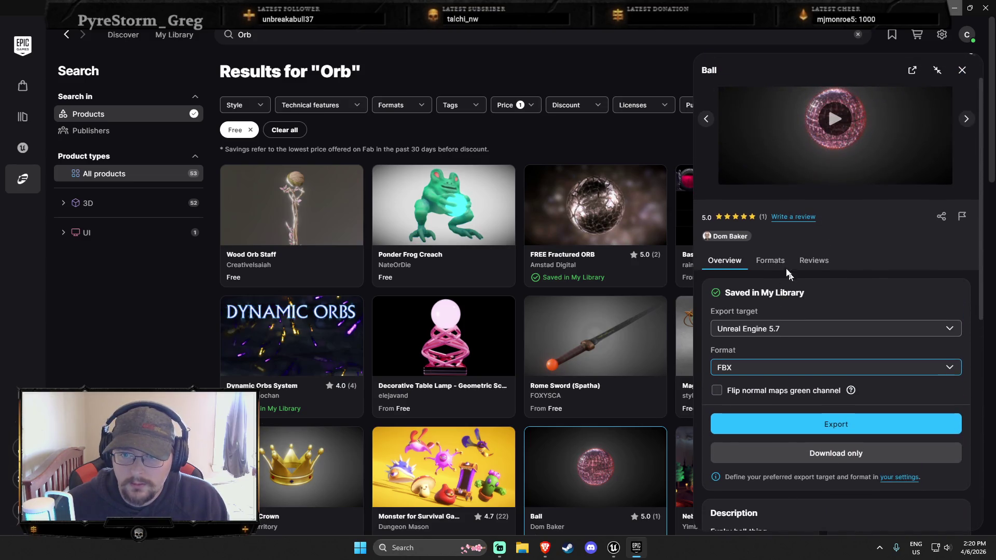
left_click(771, 267)
left_click(774, 312)
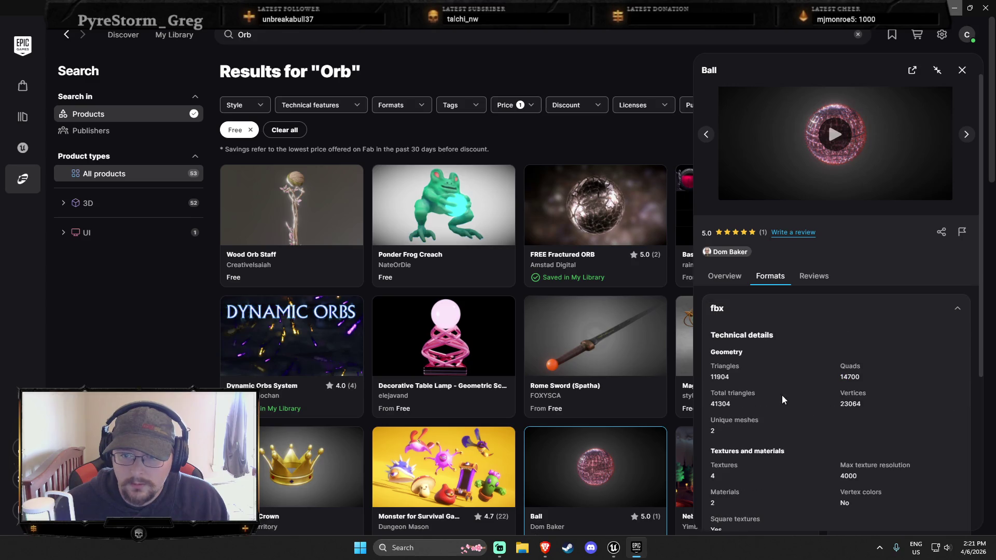
scroll(789, 332, "down", 3)
scroll(638, 337, "down", 7)
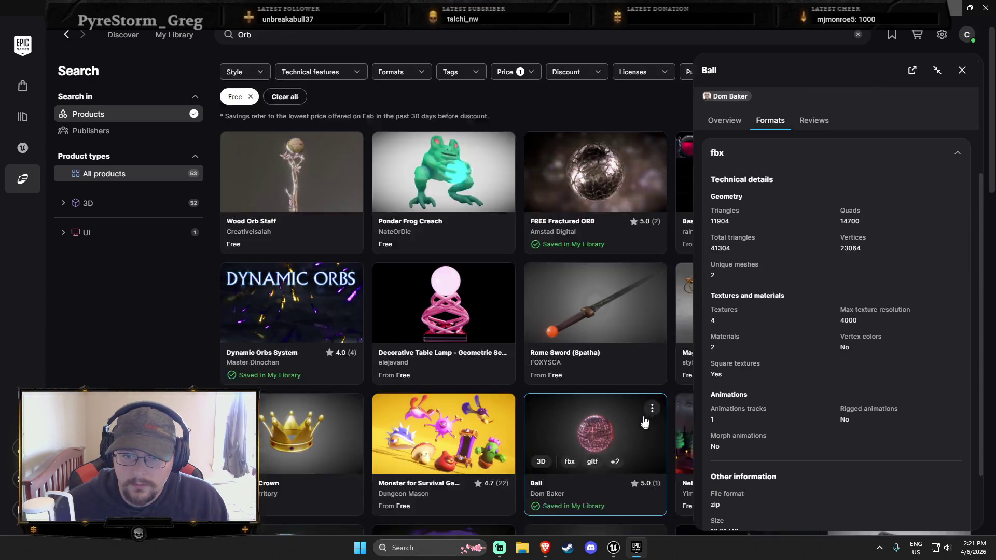
scroll(652, 417, "down", 6)
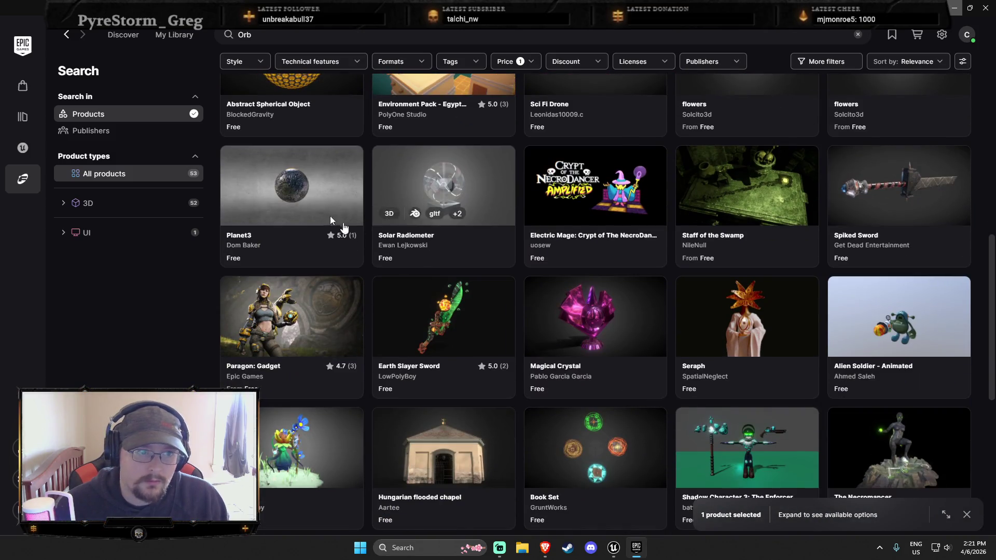
Add Planet3 to the library with FBX format and Unreal Engine 5.7 target, then reopen FREE Fractured ORB.
left_click(342, 227)
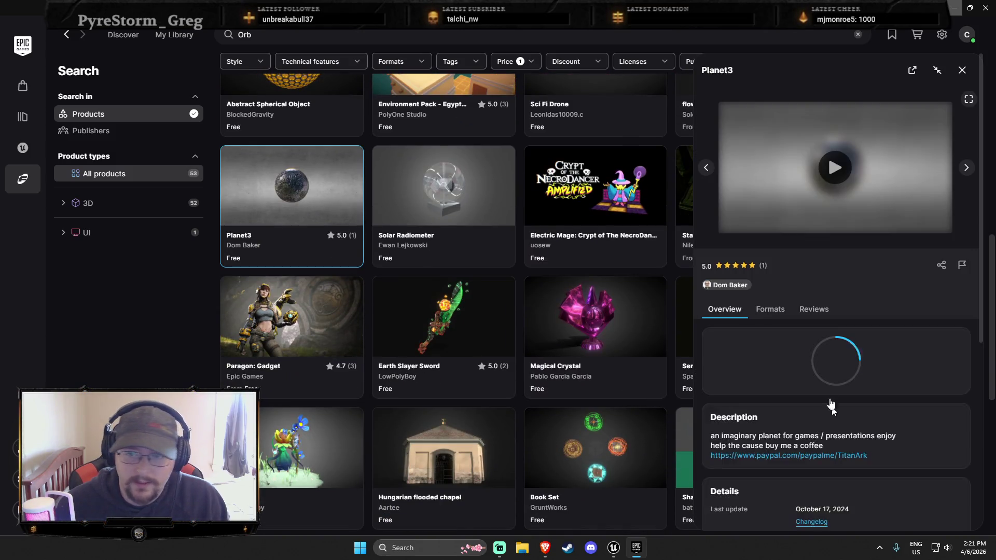
left_click(828, 409)
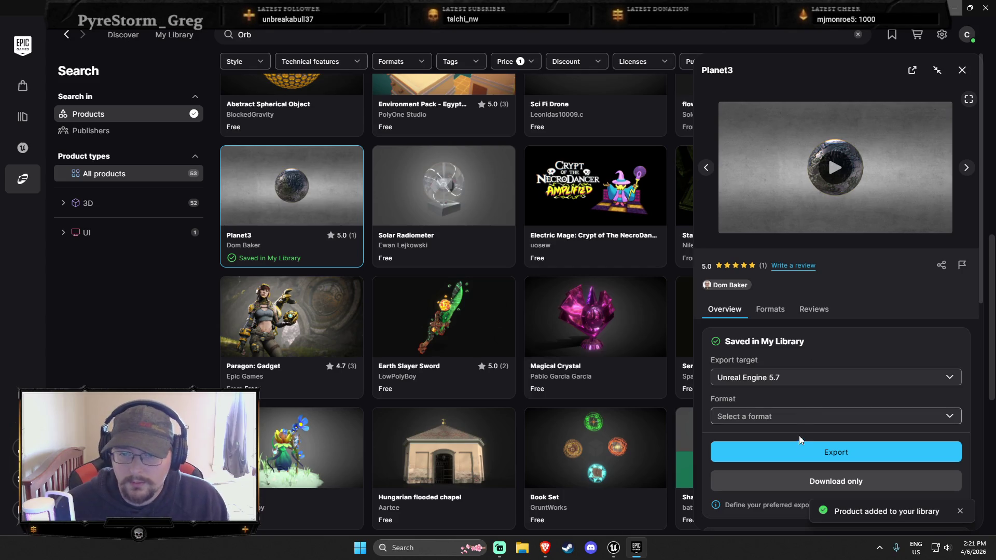
left_click(794, 416)
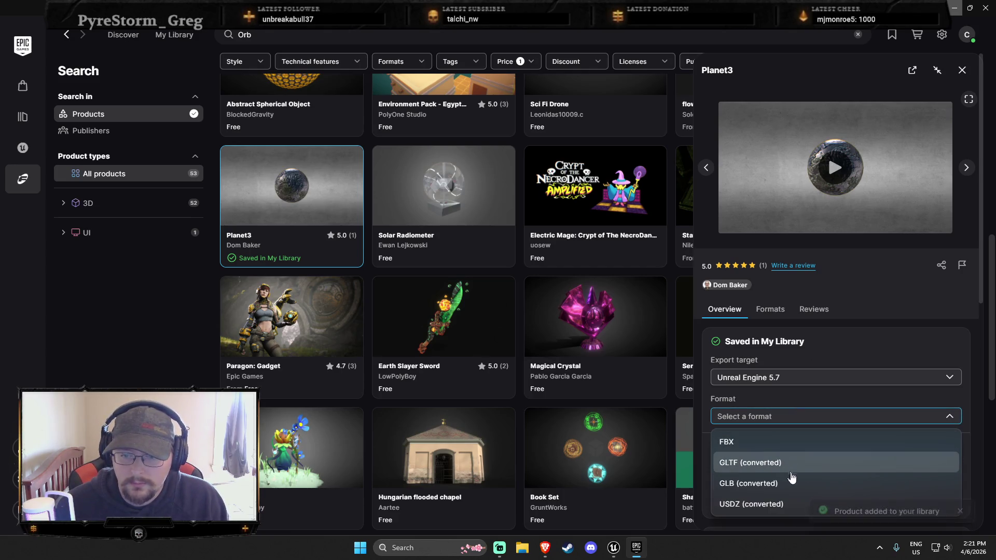
left_click(783, 442)
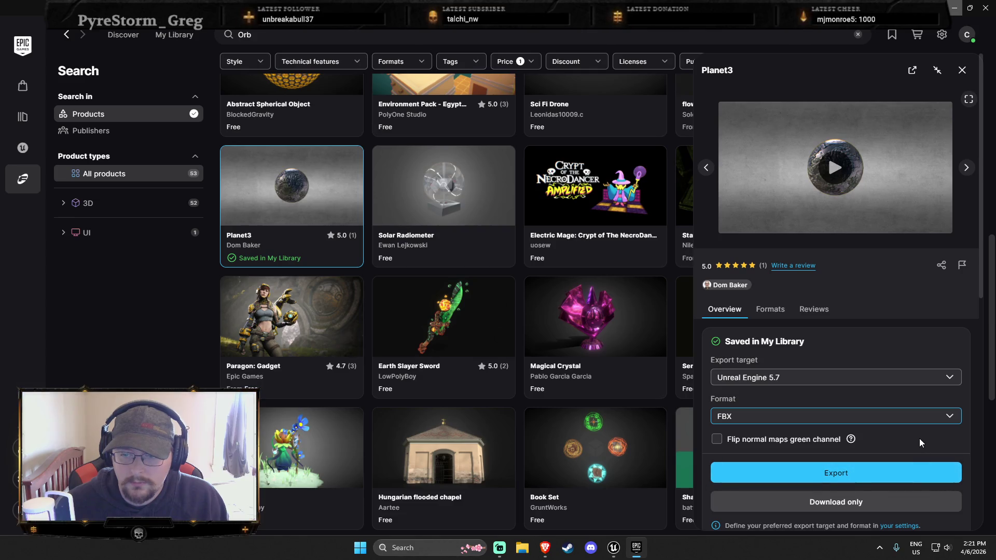
left_click(843, 377)
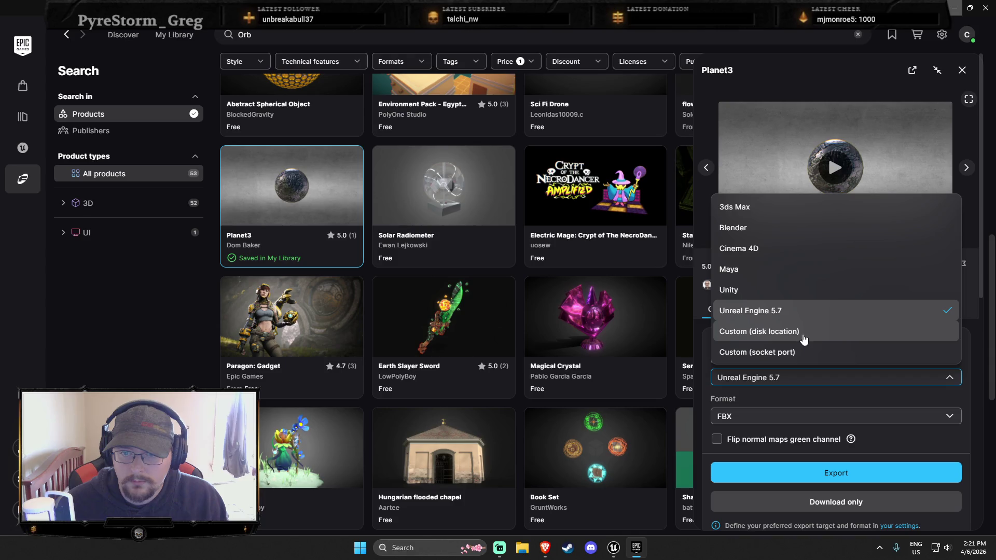
left_click(796, 319)
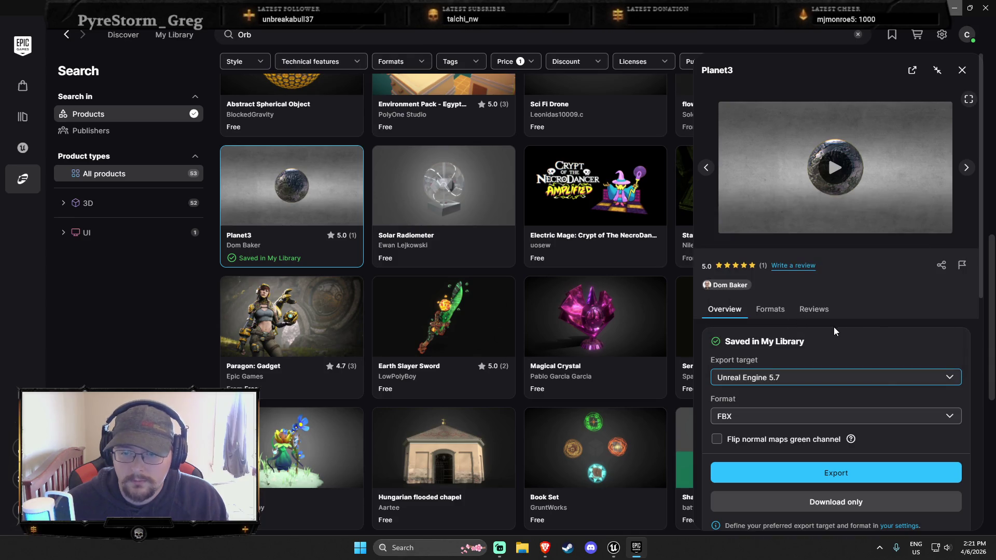
scroll(555, 335, "up", 5)
left_click(574, 289)
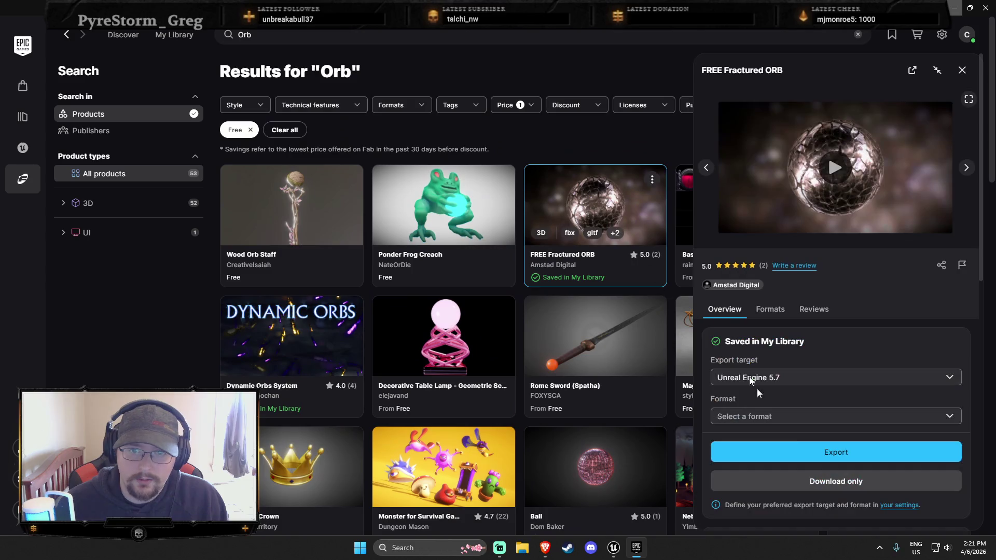
Export the FREE Fractured ORB as FBX for Unreal Engine.
left_click(822, 455)
left_click(799, 416)
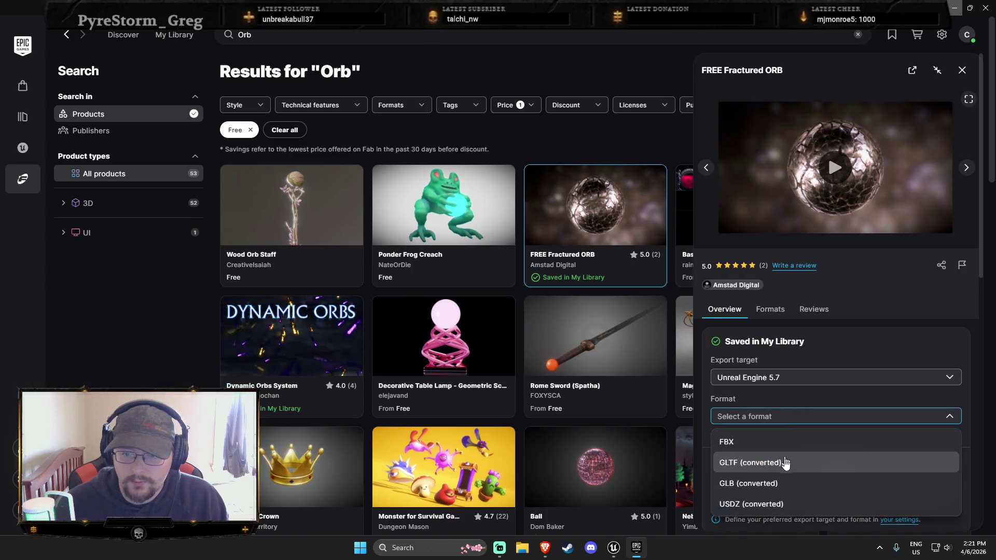
left_click(809, 443)
left_click(827, 473)
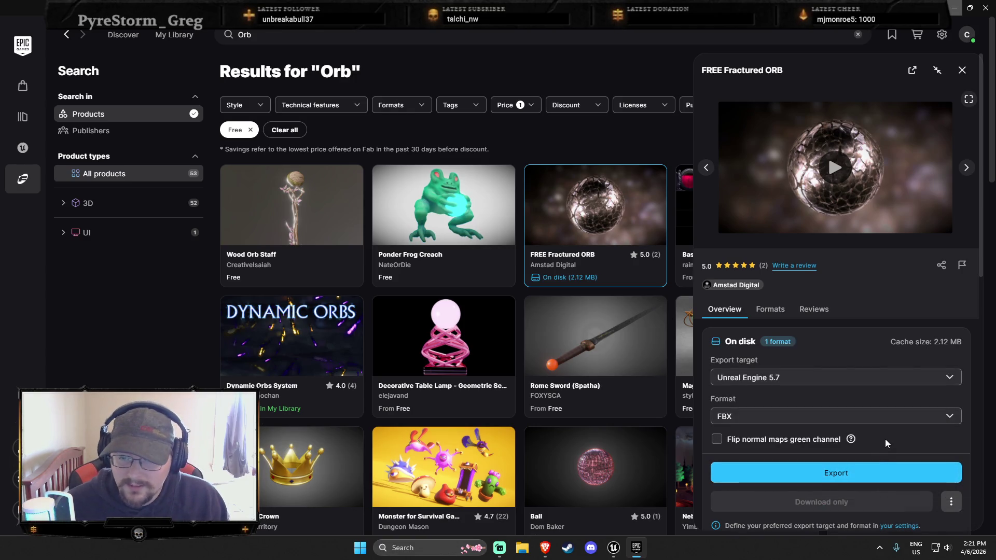
Open Fab's download settings and browse the vault cache, peeking into the FreeLava Lava_Material folder.
scroll(885, 441, "down", 3)
left_click(890, 374)
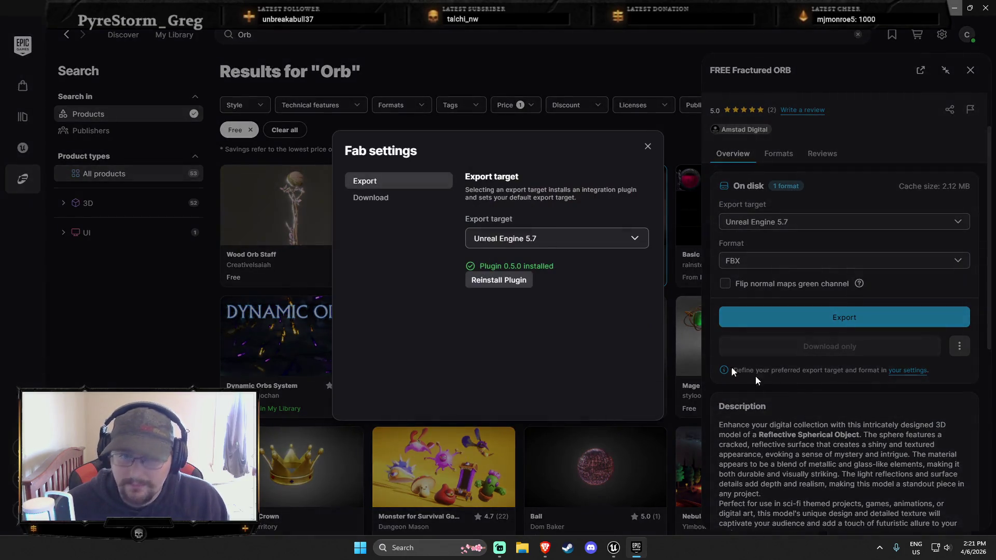
left_click(403, 201)
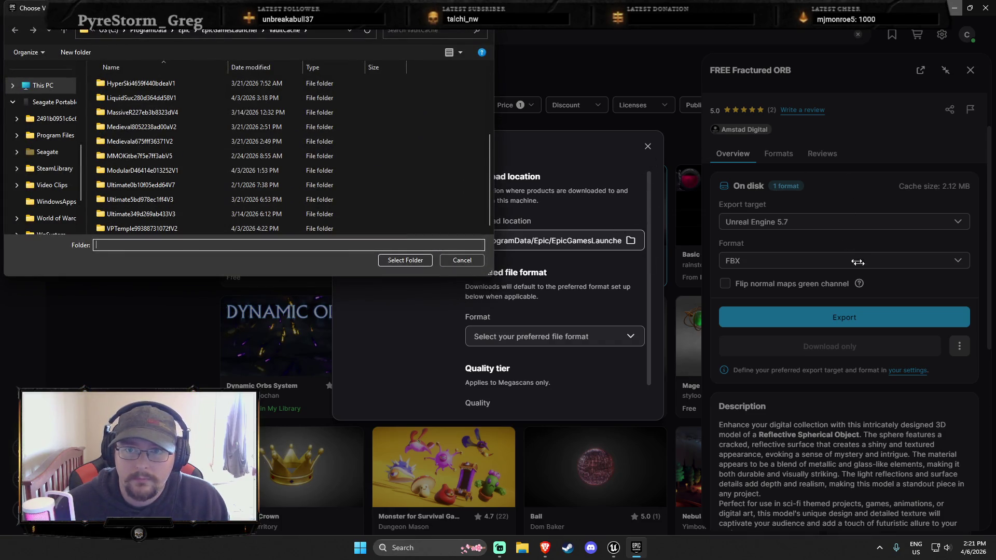
scroll(249, 196, "up", 3)
left_click(178, 140)
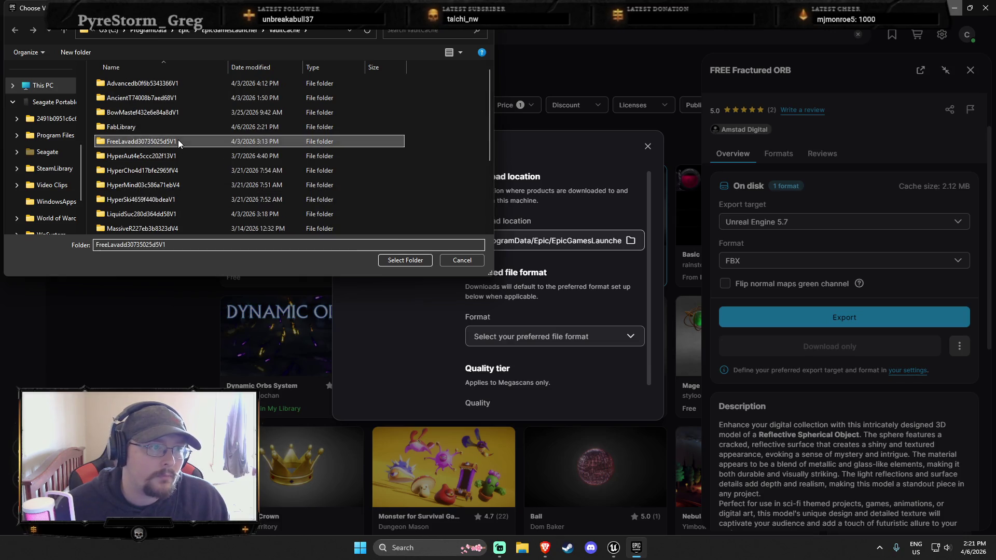
double_click(178, 141)
double_click(182, 85)
double_click(126, 83)
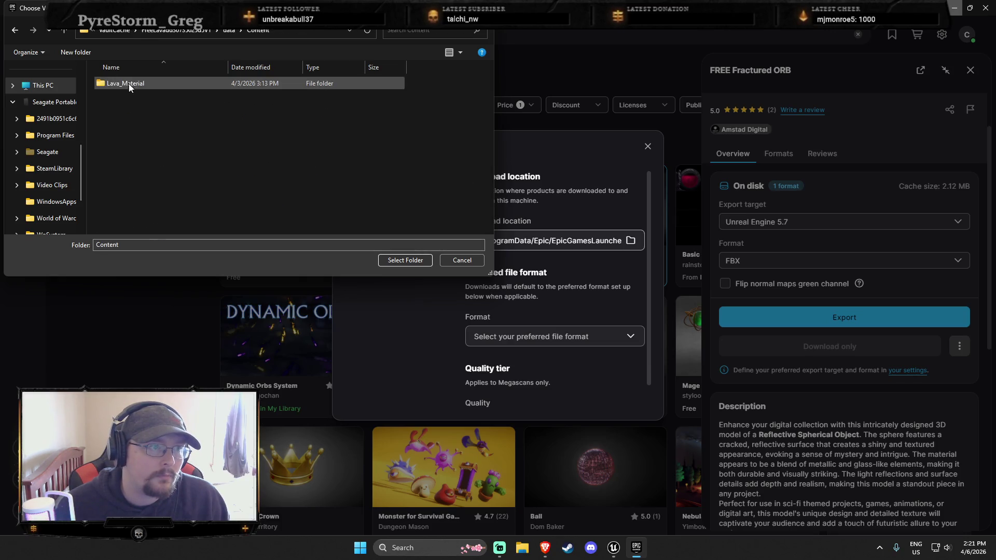
double_click(126, 83)
left_click(15, 32)
left_click(15, 32)
left_click(15, 32)
left_click(16, 32)
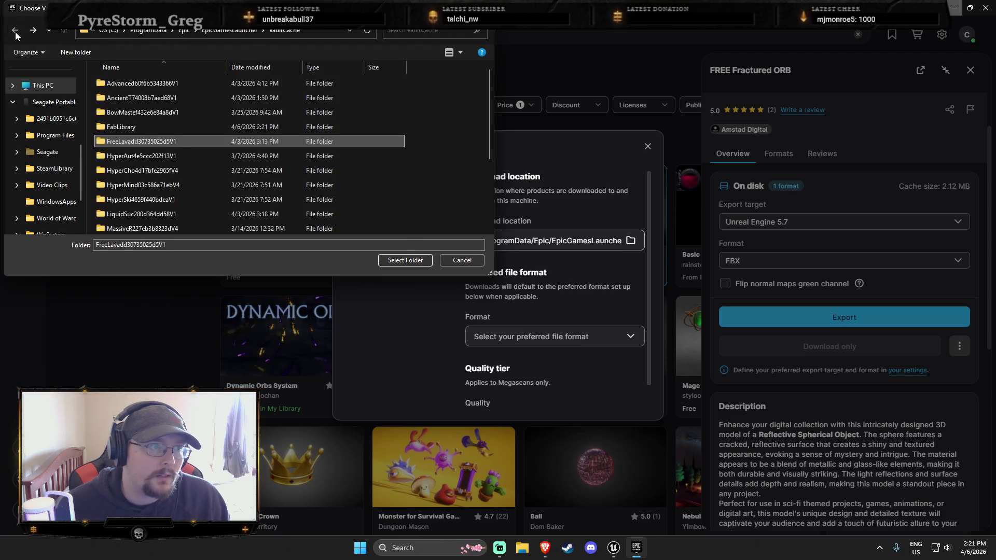
Open FabLibrary/FREE_Fractured_ORB-098f022b, copy its folder path and close the folder chooser.
double_click(148, 129)
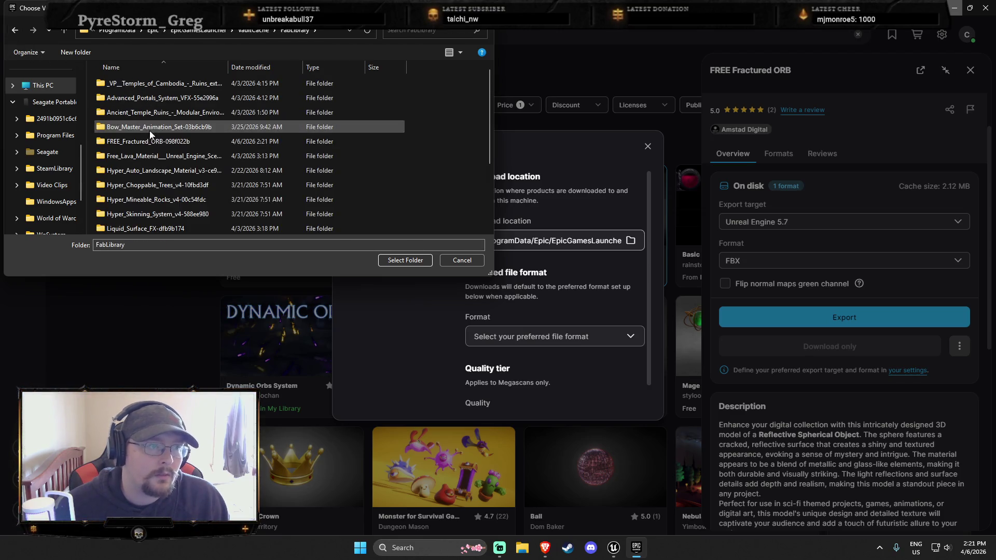
double_click(172, 143)
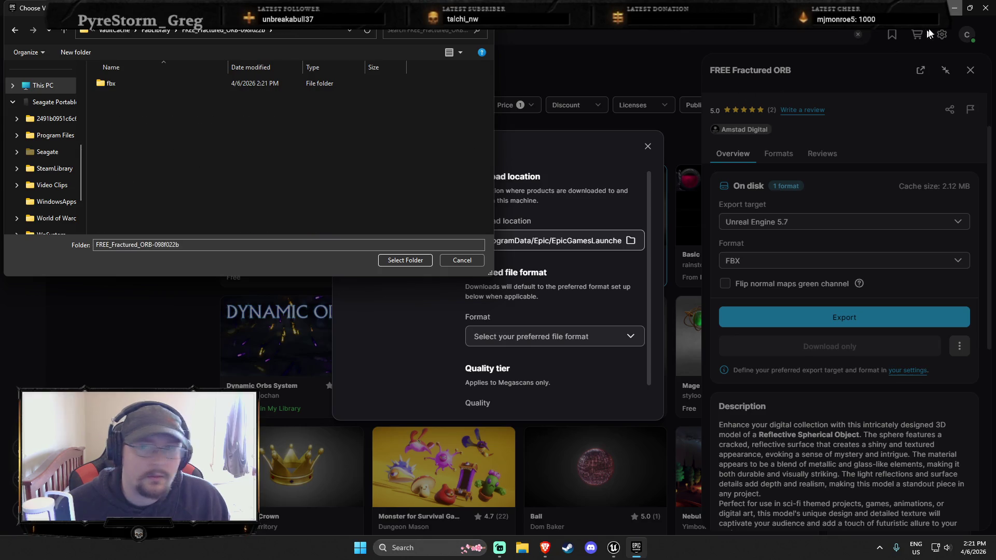
left_click_drag(433, 17, 642, 82)
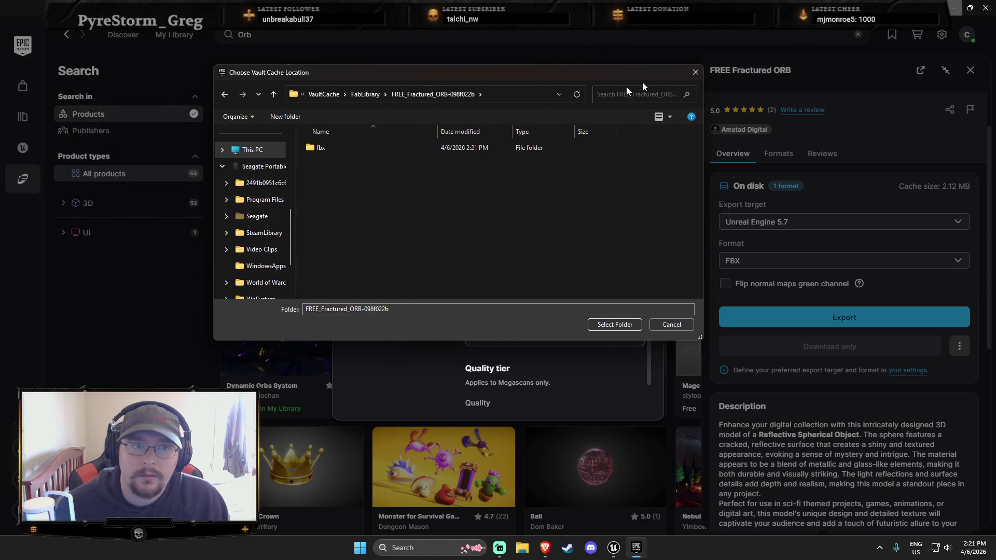
left_click(501, 94)
key("Escape")
key("Escape")
key("alt+F4")
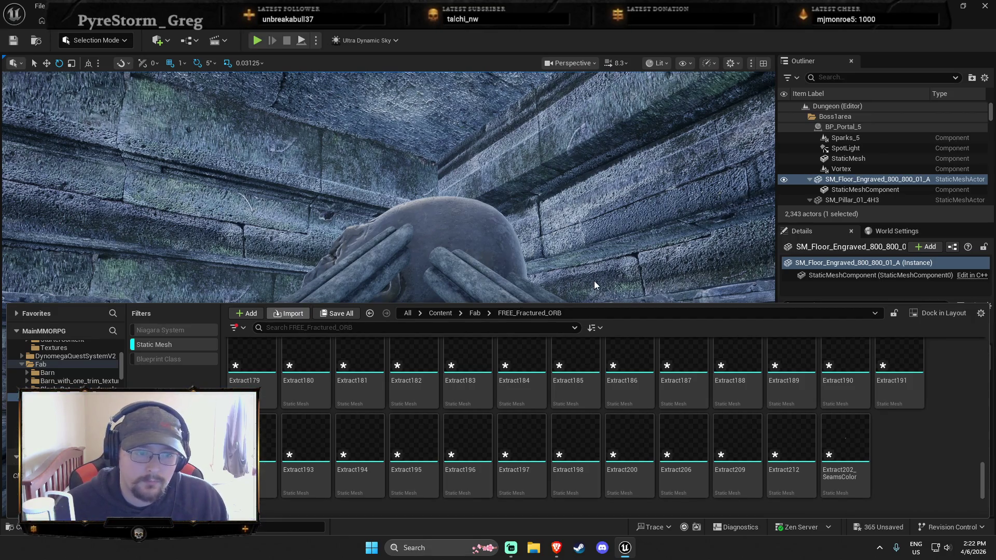
From the pasted cache path, open fbx/fractured-orb_extracted/source/fracturedORB.fbx for import.
left_click(483, 96)
key("ctrl+v")
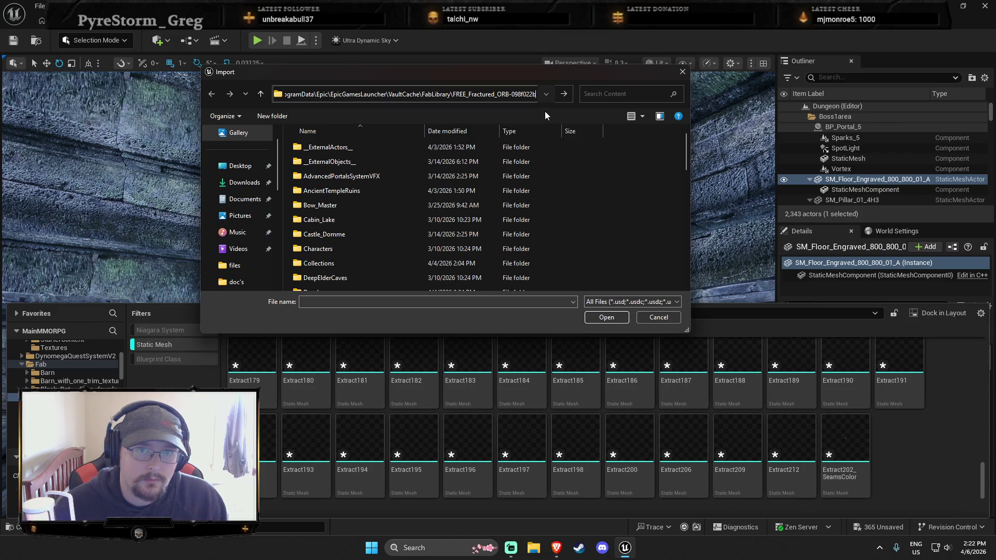
key("Return")
left_click(347, 94)
left_click(341, 205)
left_click(607, 317)
left_click(339, 148)
left_click(607, 317)
left_click(320, 173)
left_click(607, 317)
double_click(315, 151)
left_click(316, 150)
left_click(606, 317)
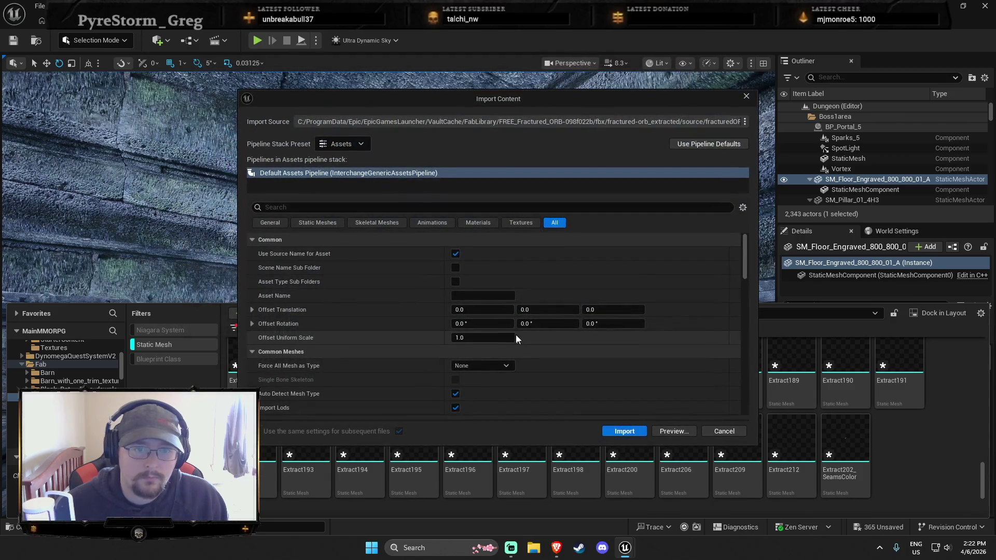
Review the Import Content options and import fracturedORB.fbx into FREE_Fractured_ORB.
scroll(571, 392, "down", 10)
scroll(564, 369, "up", 10)
scroll(333, 268, "down", 15)
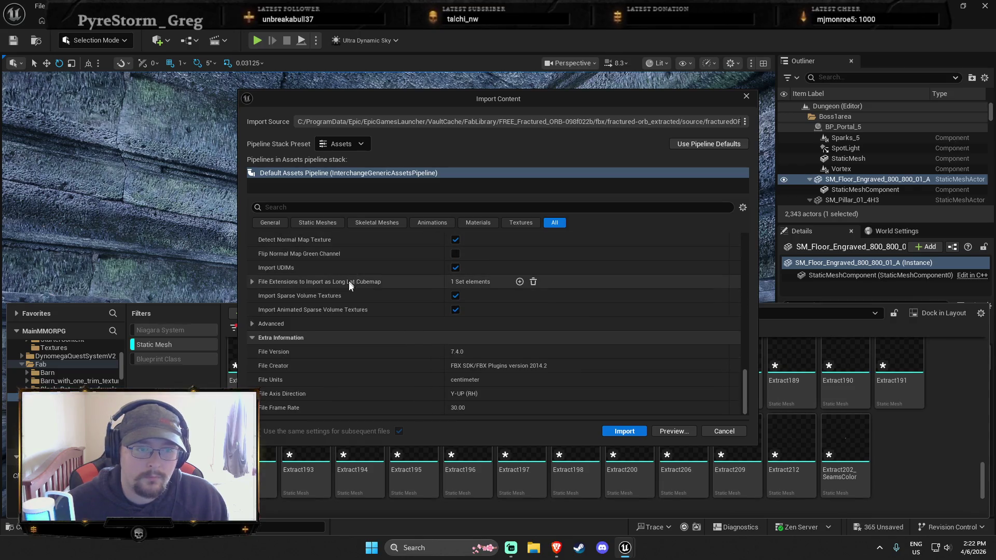
left_click(640, 431)
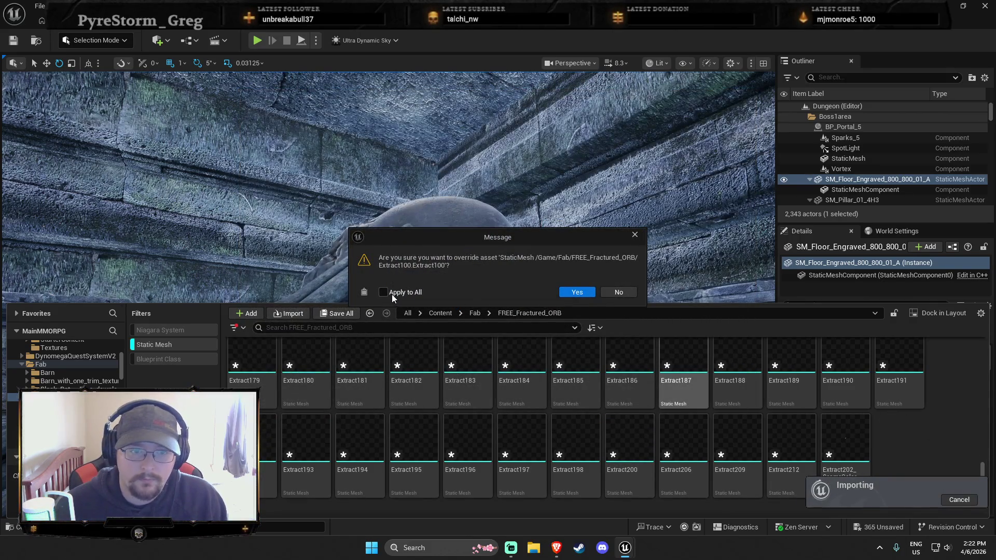
Confirm overriding the existing orb meshes and briefly inspect Extract202_SeamsColor.
left_click(563, 294)
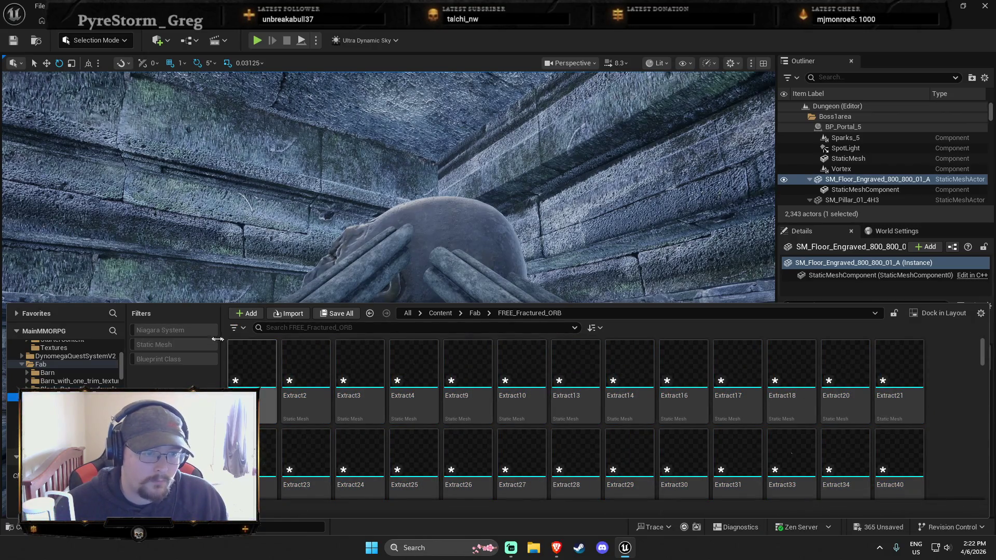
mouse_move(354, 447)
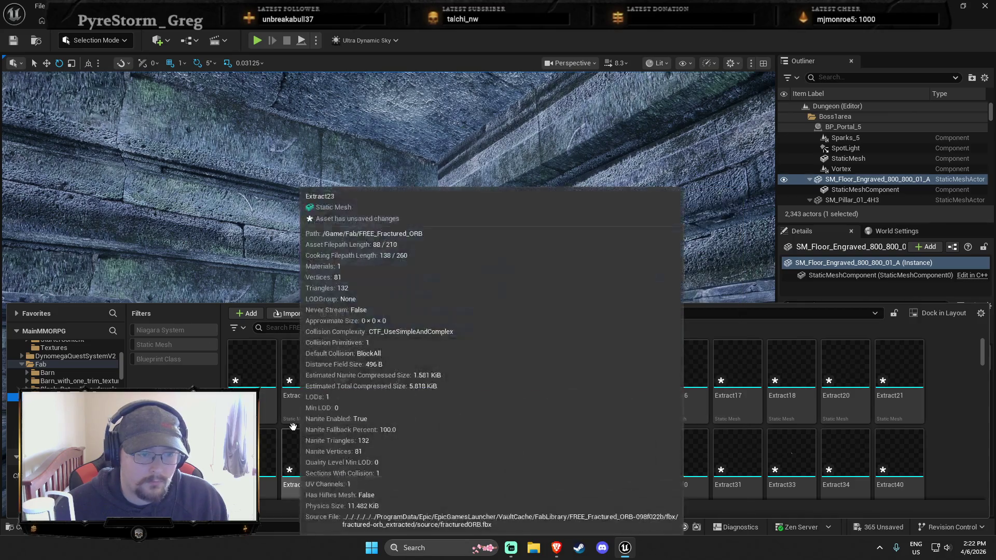
scroll(640, 433, "down", 8)
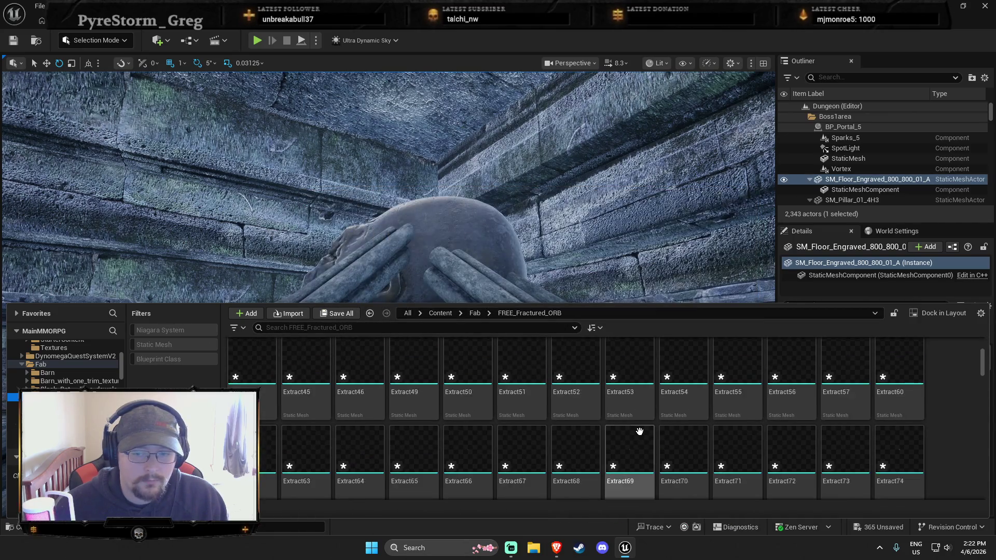
scroll(640, 432, "down", 10)
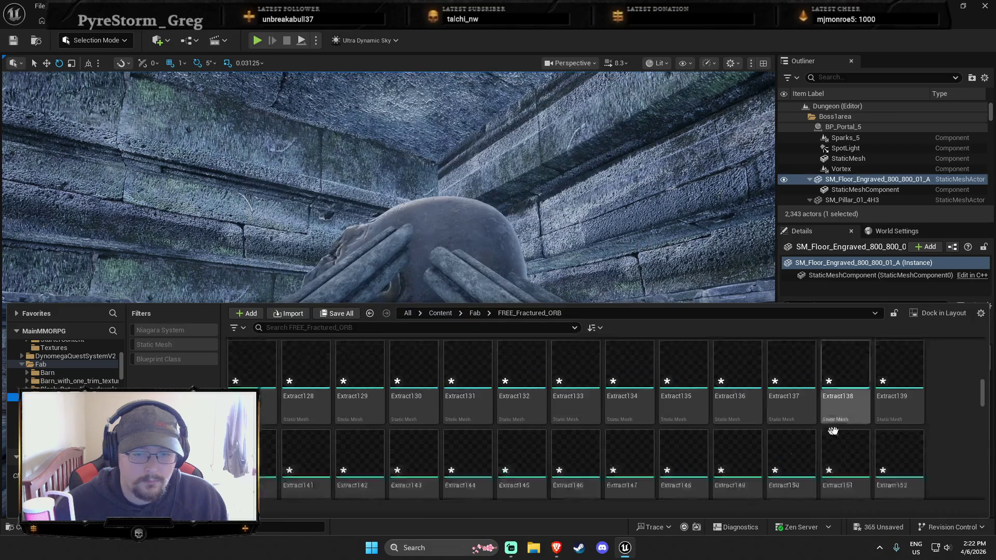
scroll(826, 416, "down", 10)
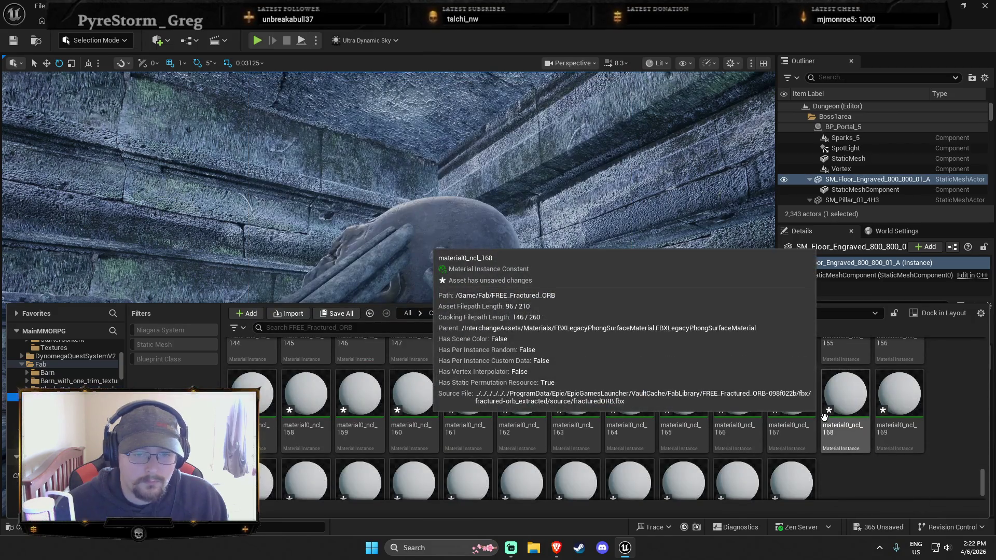
scroll(628, 416, "up", 6)
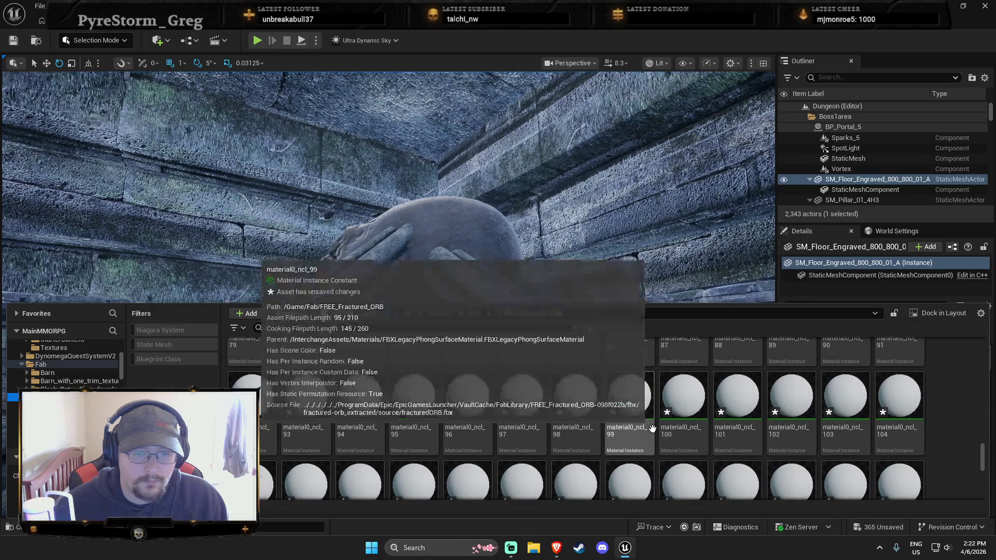
scroll(633, 415, "up", 5)
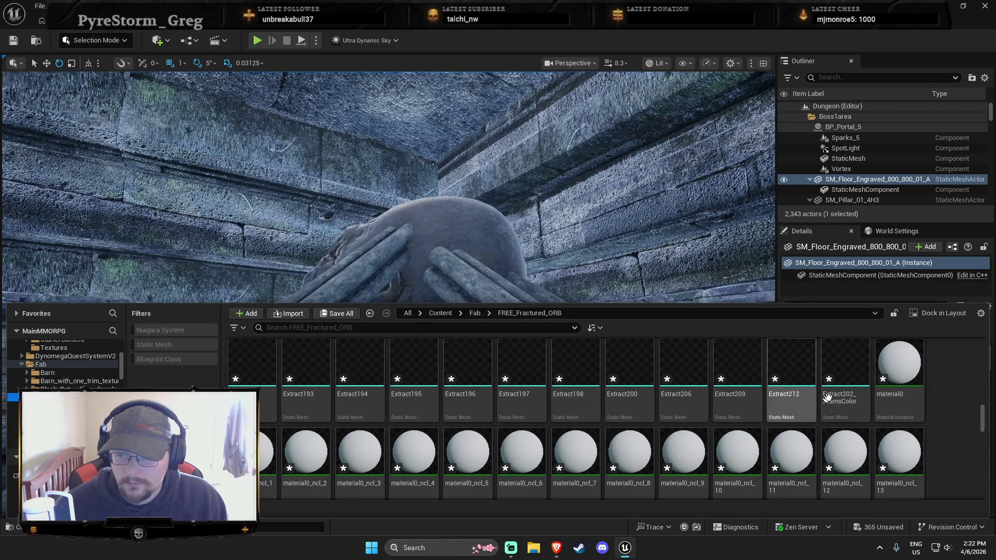
double_click(839, 383)
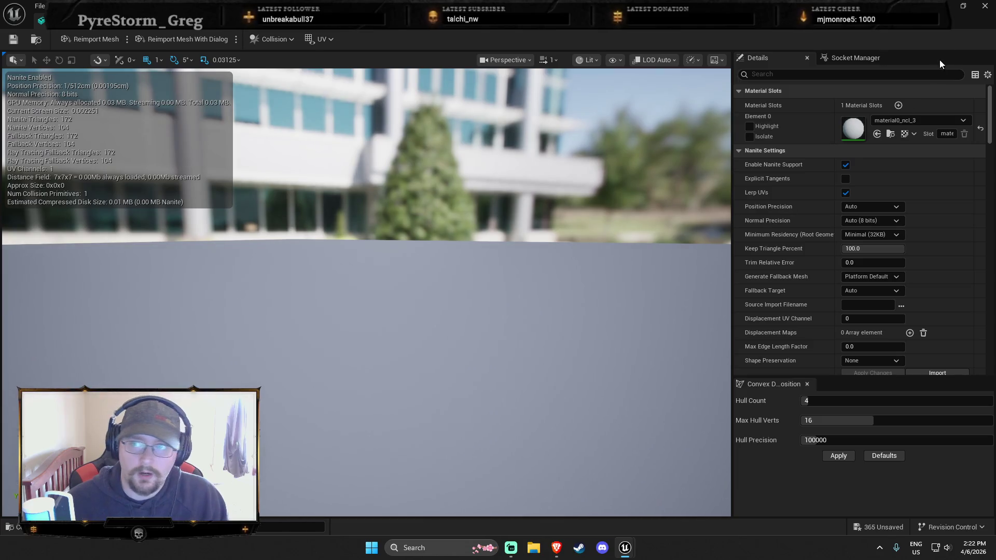
key("alt+F4")
Turn off the Static Mesh filter so the orb folder lists every asset from the top.
key("ctrl+space")
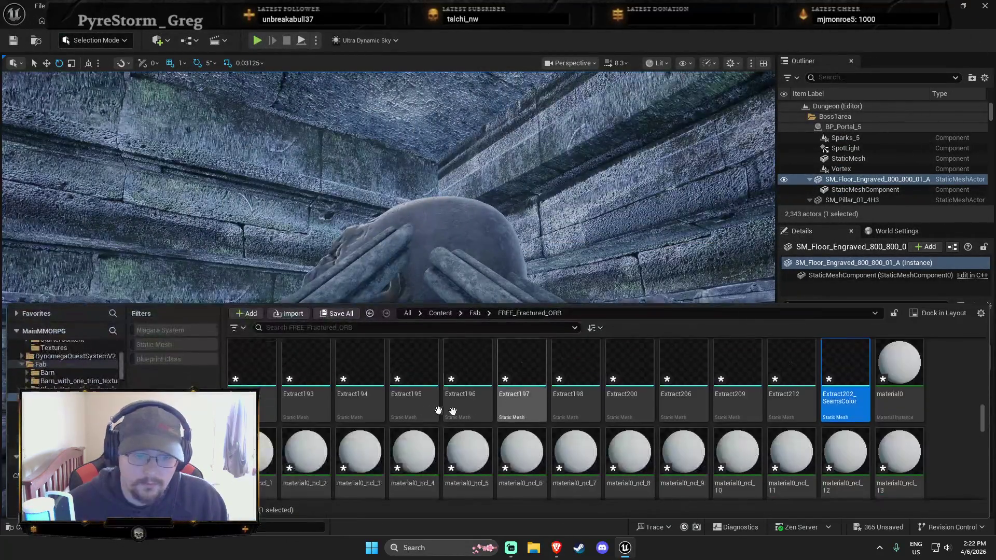
left_click(173, 346)
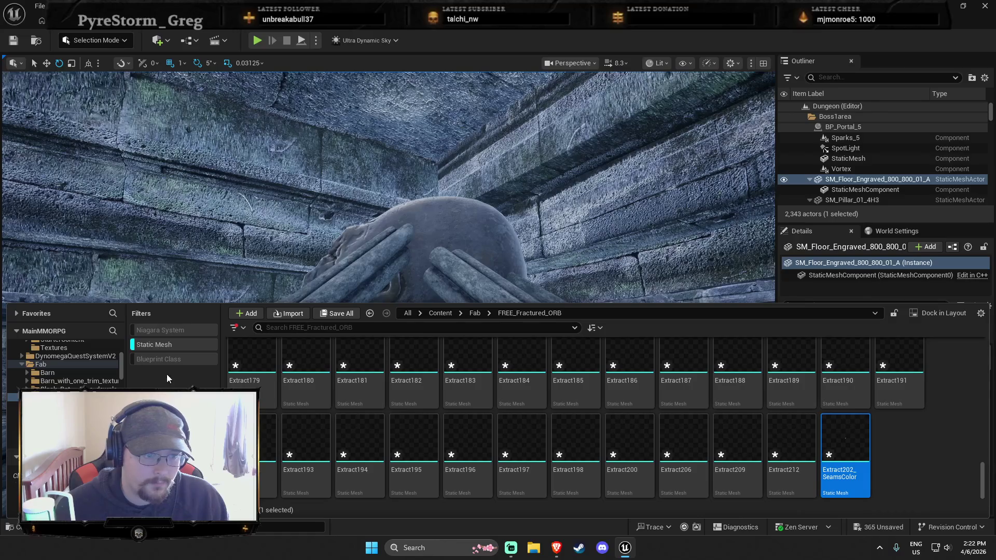
left_click(242, 330)
left_click(177, 345)
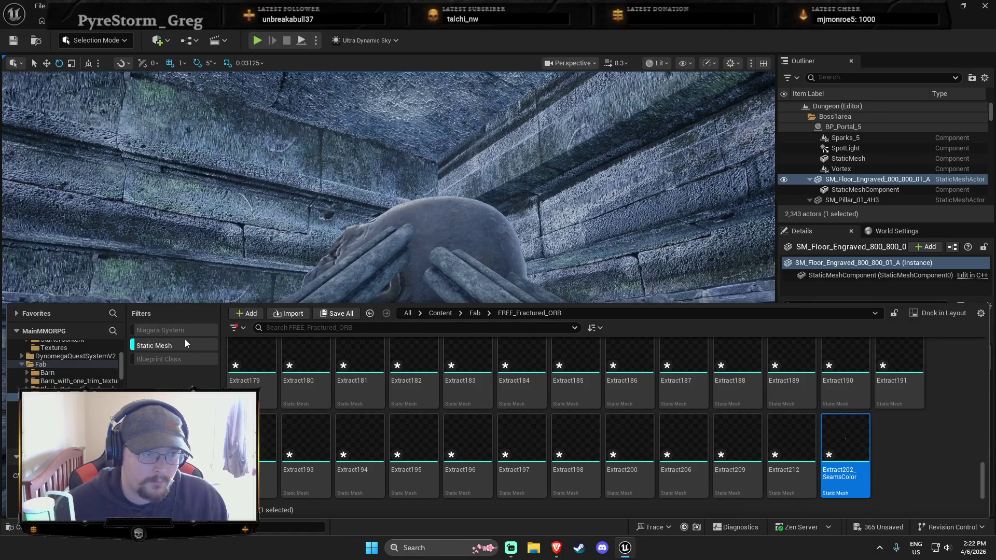
scroll(443, 442, "up", 6)
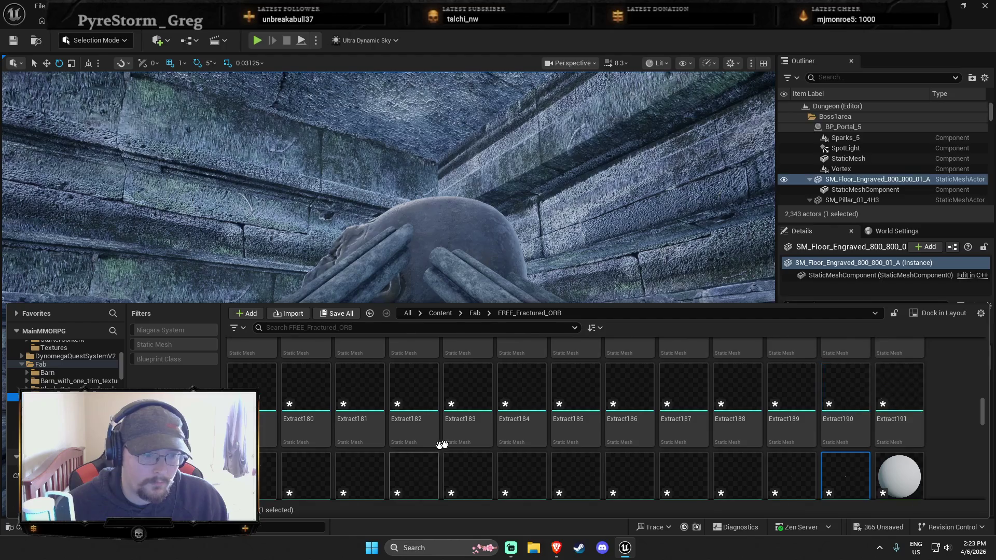
scroll(737, 449, "up", 5)
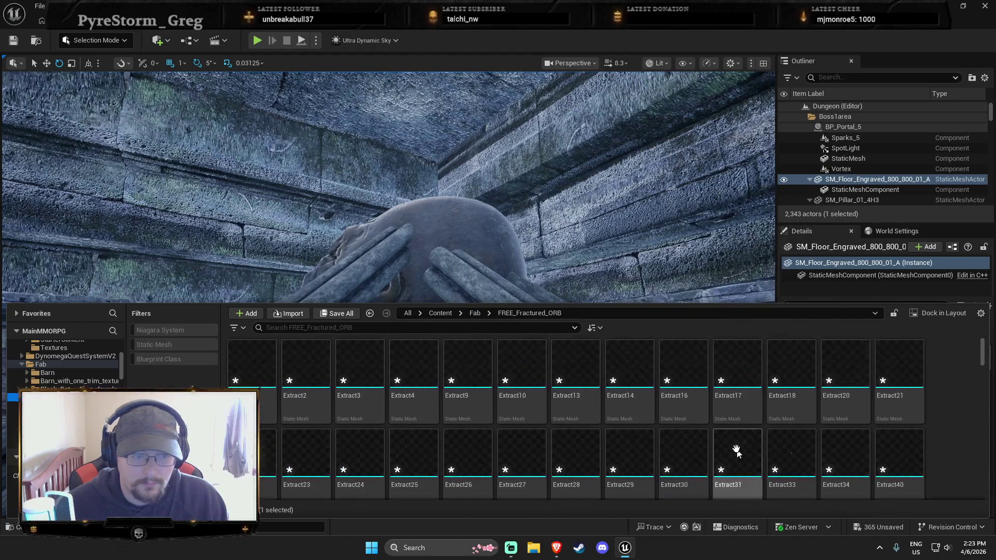
Inspect the first extracted mesh in its editor, then return to the orb folder's import.
left_click(259, 370)
double_click(259, 370)
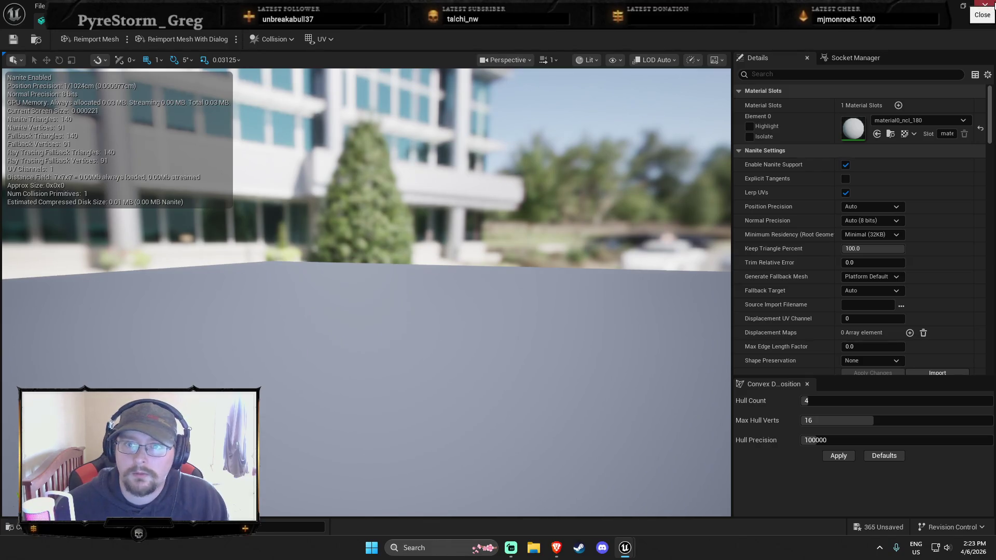
left_click(984, 5)
key("ctrl+space")
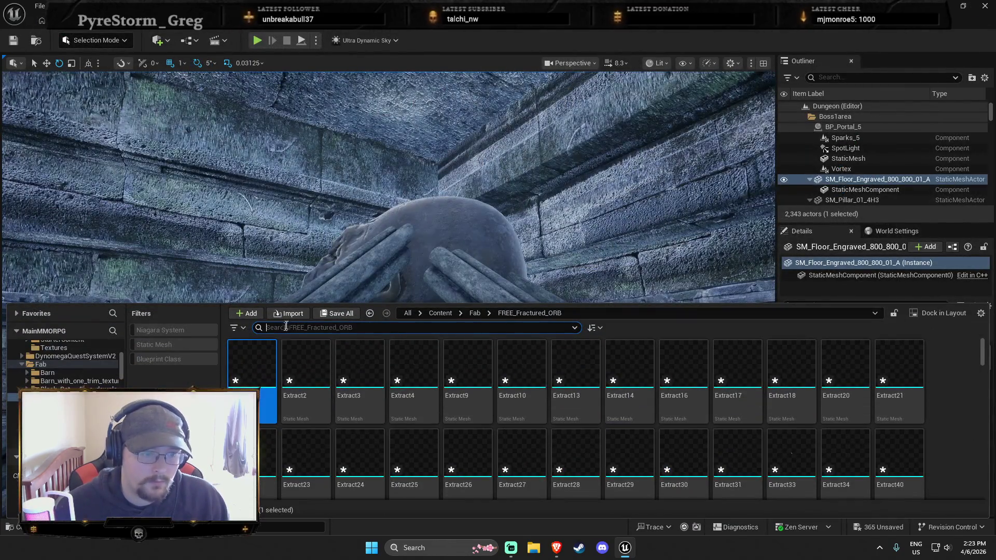
left_click(288, 313)
Re-import fracturedORB.fbx with asset name 'orb', overriding the existing meshes.
left_click(340, 147)
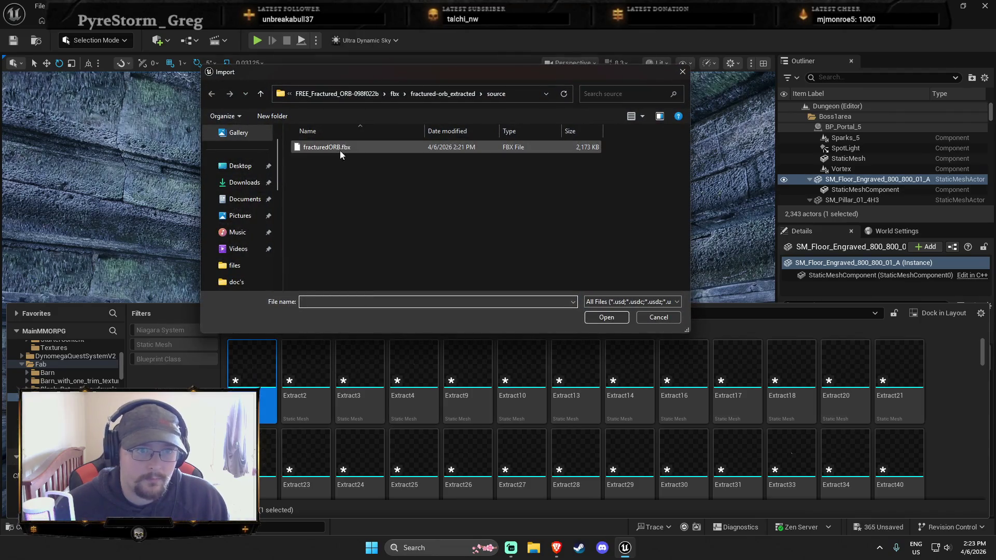
left_click(606, 317)
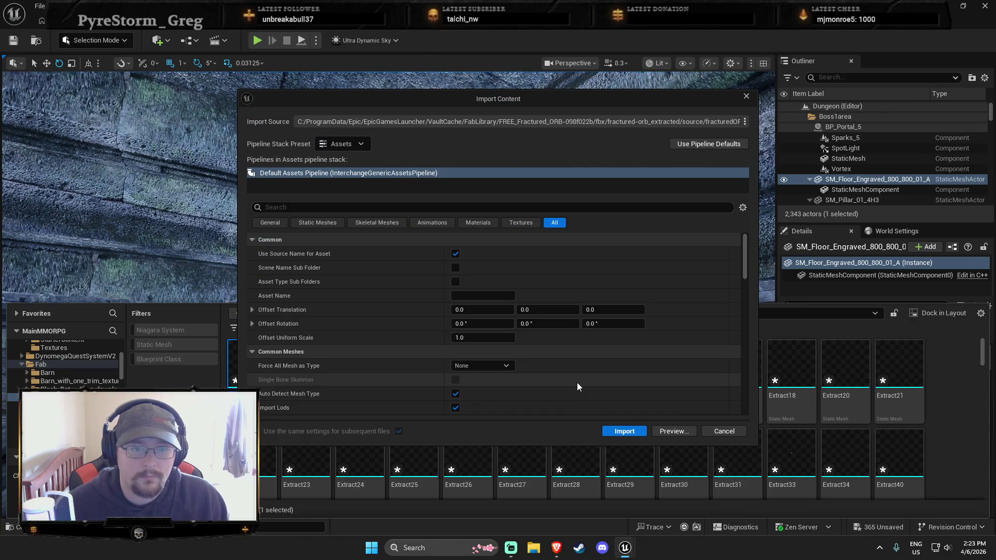
left_click(499, 295)
type("orb")
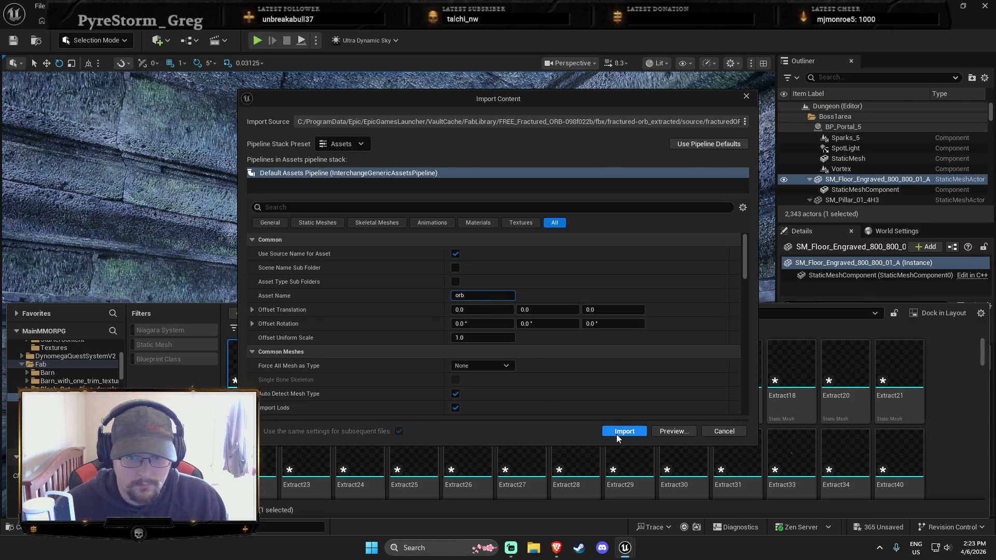
left_click(617, 433)
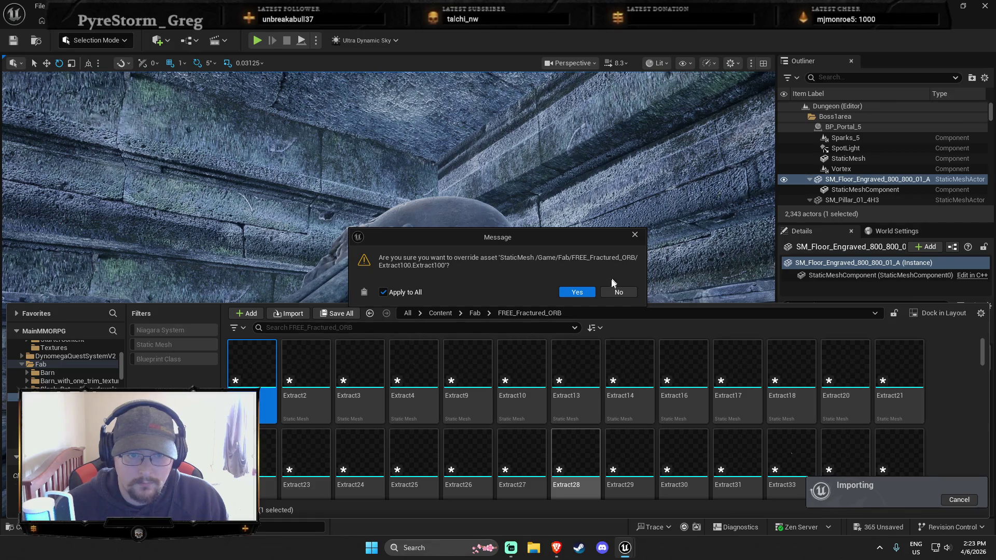
left_click(614, 292)
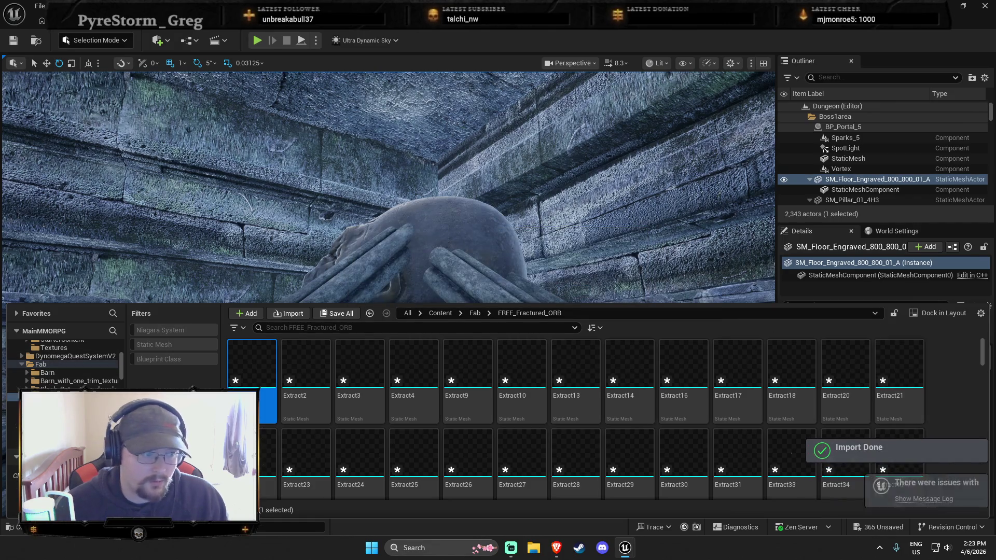
Respond to the delete prompt for the FREE_Fractured_ORB folder.
right_click(62, 364)
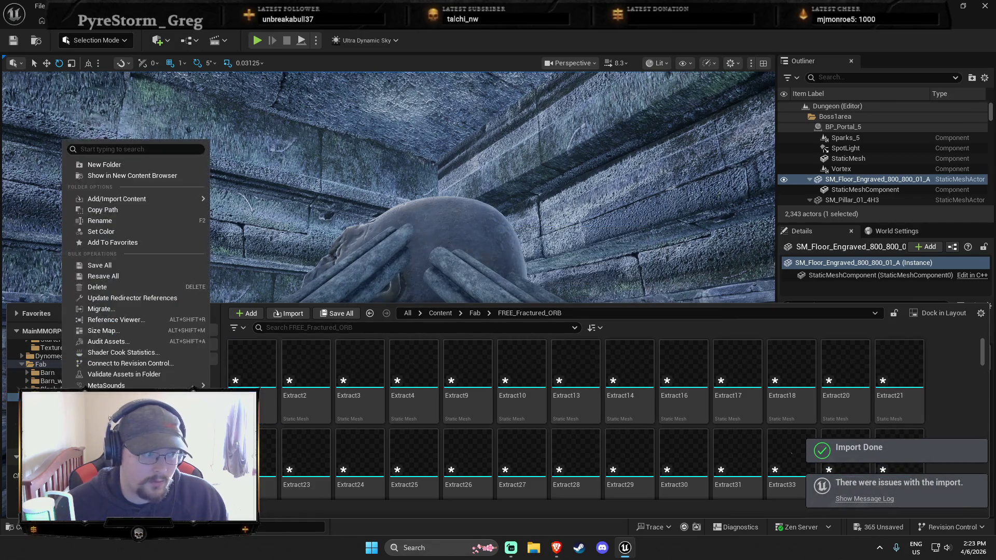
left_click(110, 287)
left_click(138, 314)
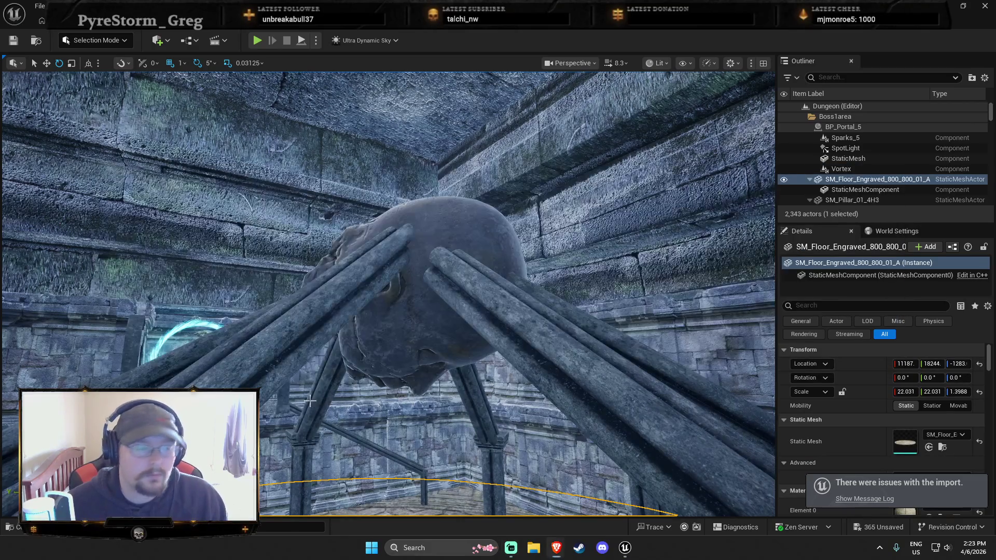
Launch the Epic Games Launcher from a Windows search for 'epic' and bring it forward.
key("super")
type("epic")
key("Return")
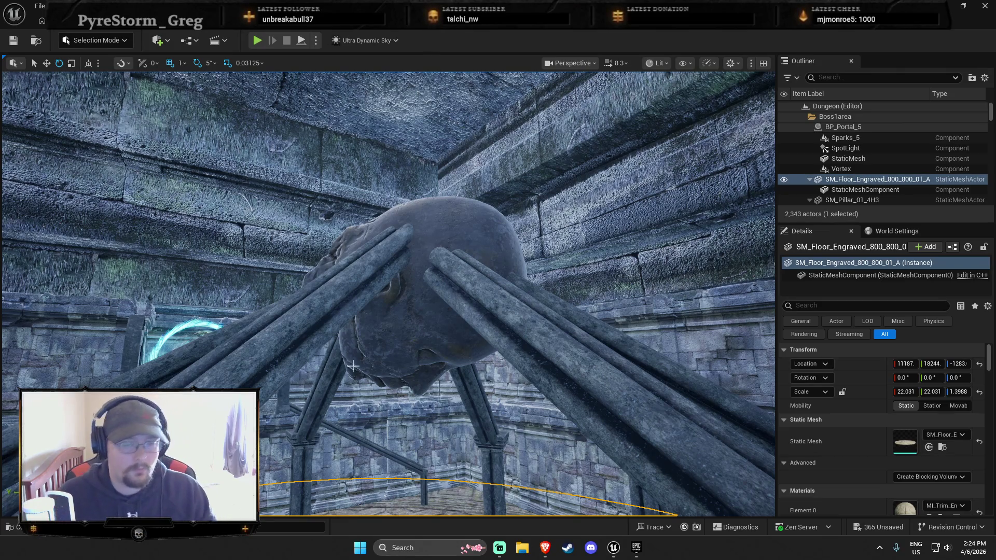
left_click(636, 547)
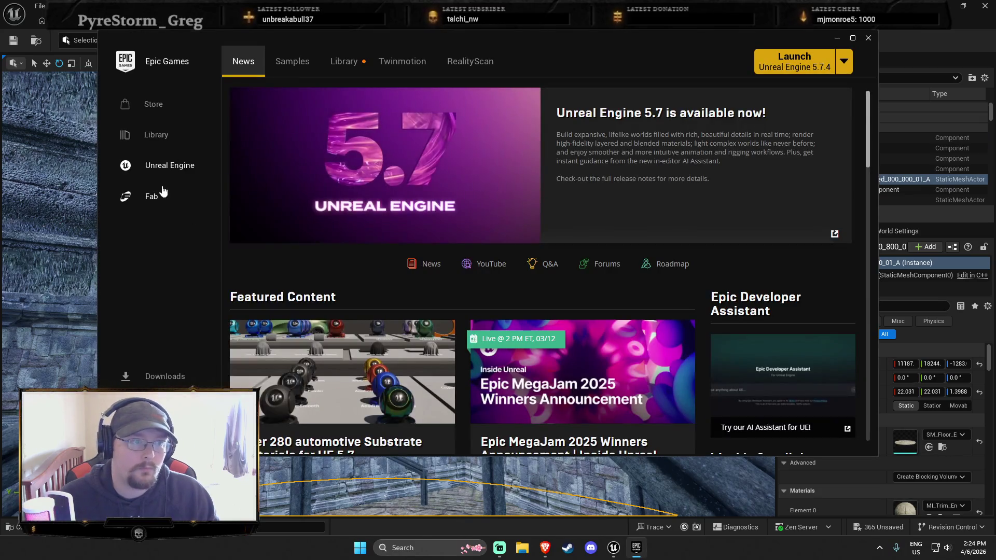
Search Fab for 'Orb' and limit the results to free products.
left_click(162, 190)
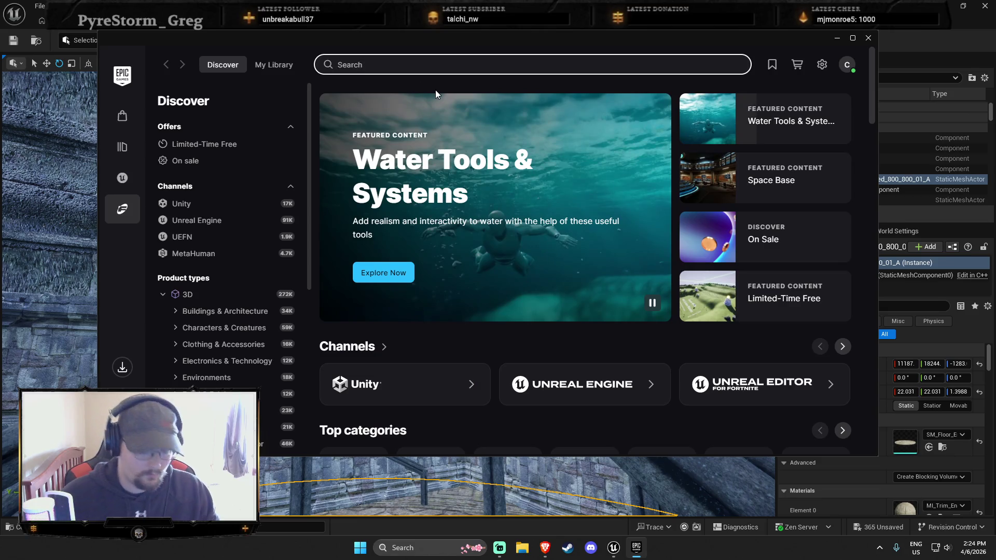
type("Orb")
key("Return")
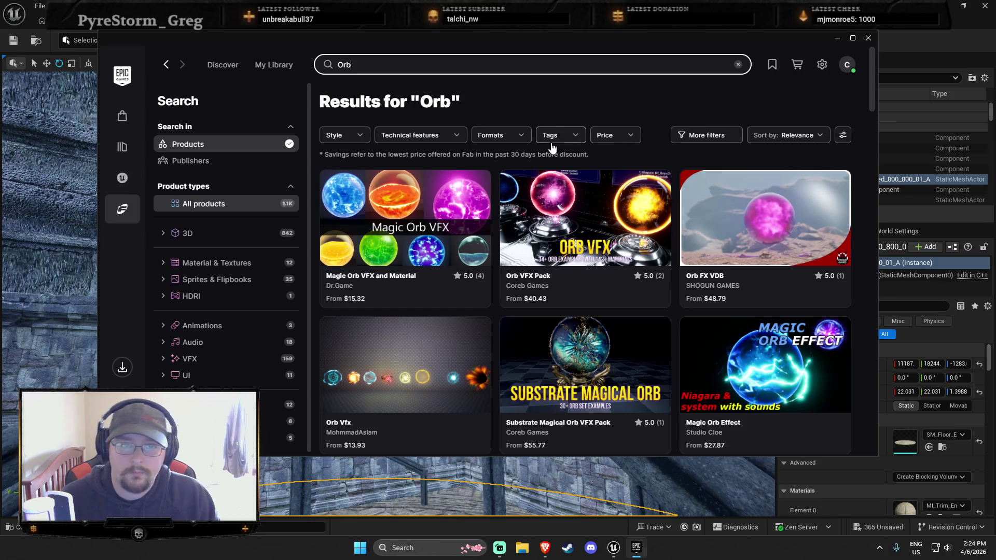
left_click(551, 136)
left_click(614, 137)
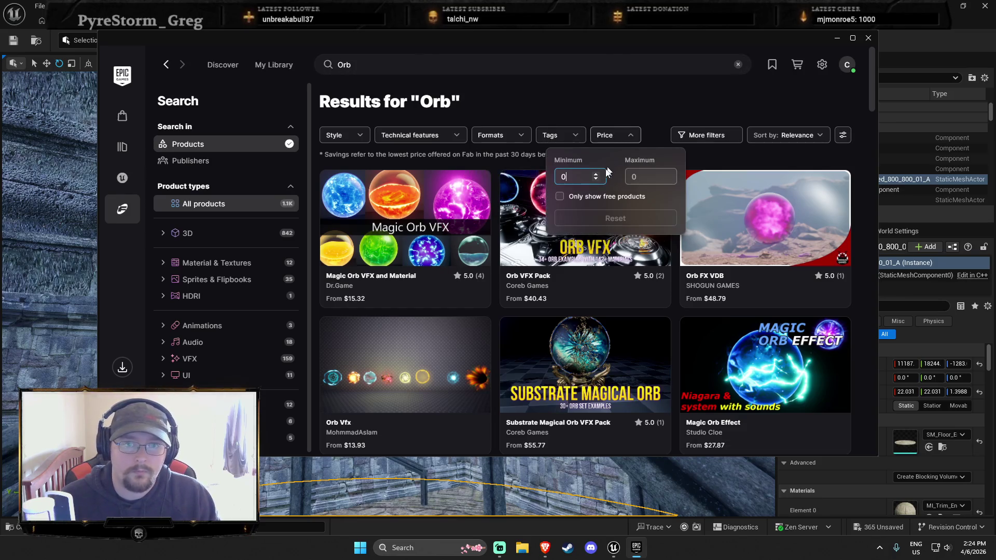
left_click(602, 195)
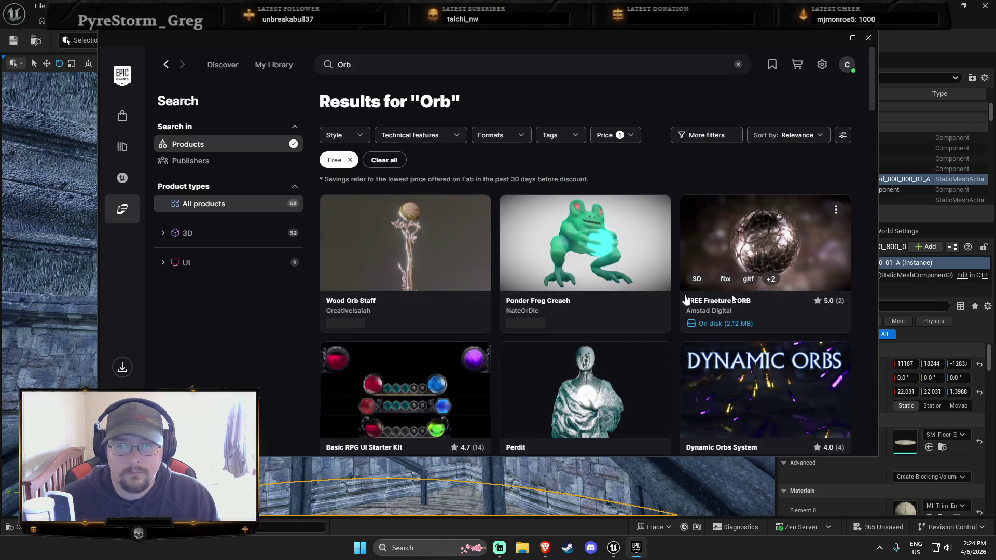
scroll(697, 319, "down", 5)
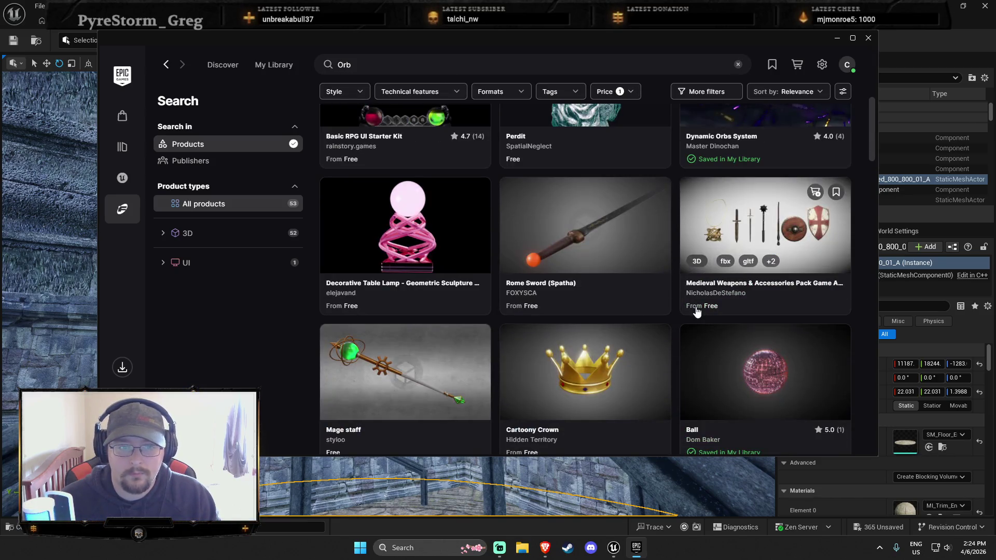
scroll(697, 312, "down", 2)
scroll(699, 310, "down", 10)
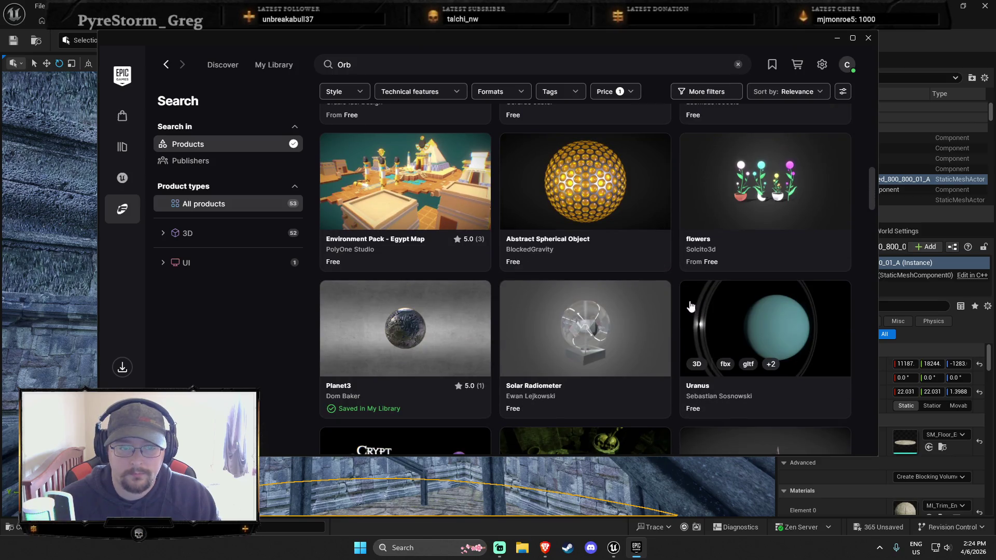
Export the Planet3 asset in FBX format, then return to the Unreal editor.
left_click(415, 337)
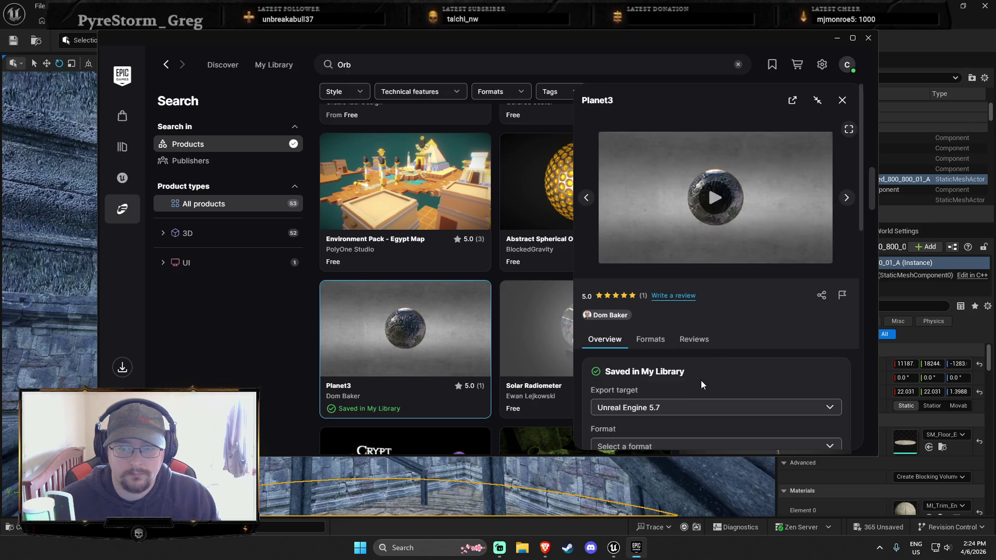
left_click(701, 342)
left_click(652, 369)
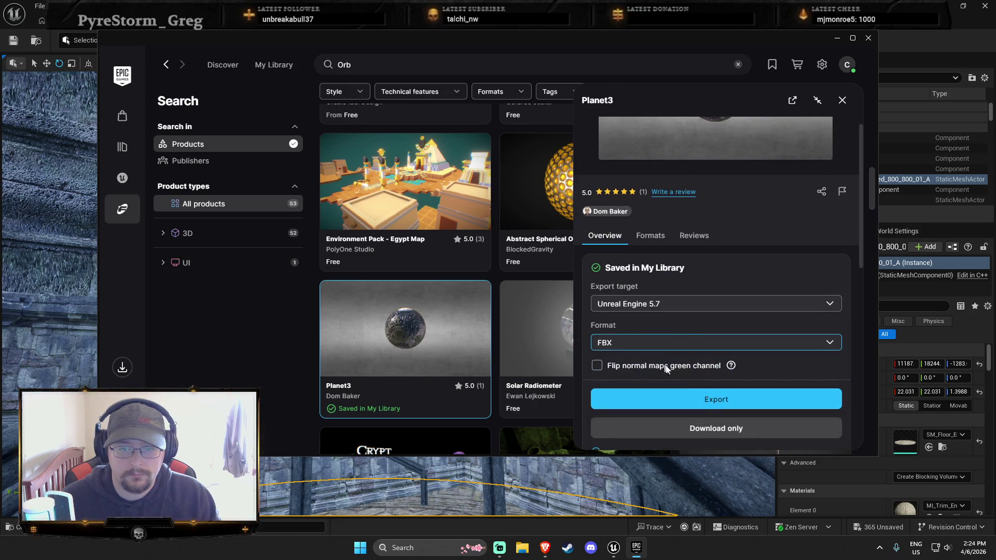
left_click(703, 400)
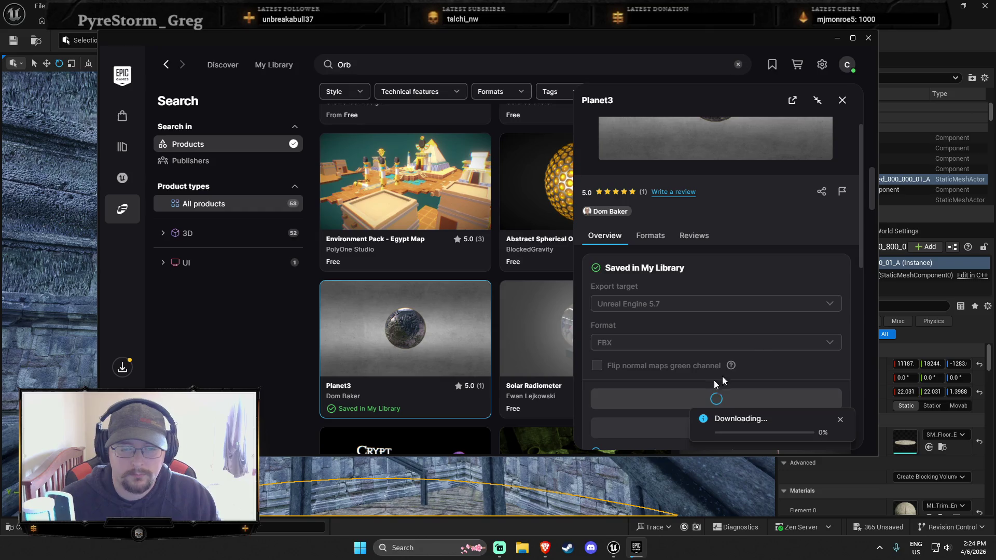
left_click(820, 480)
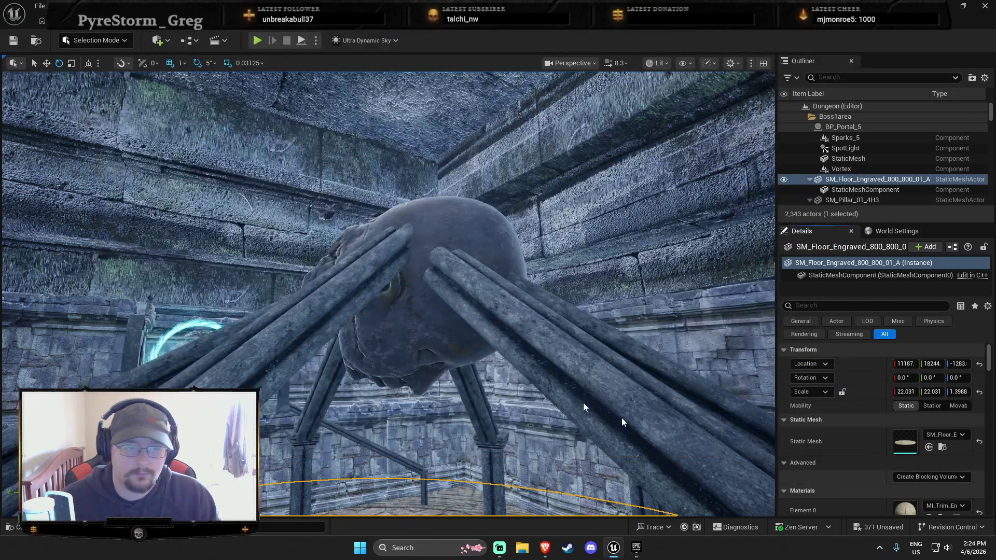
In the import browser, navigate to Planet3's fbx/planet3_extracted/source folder.
left_click(273, 313)
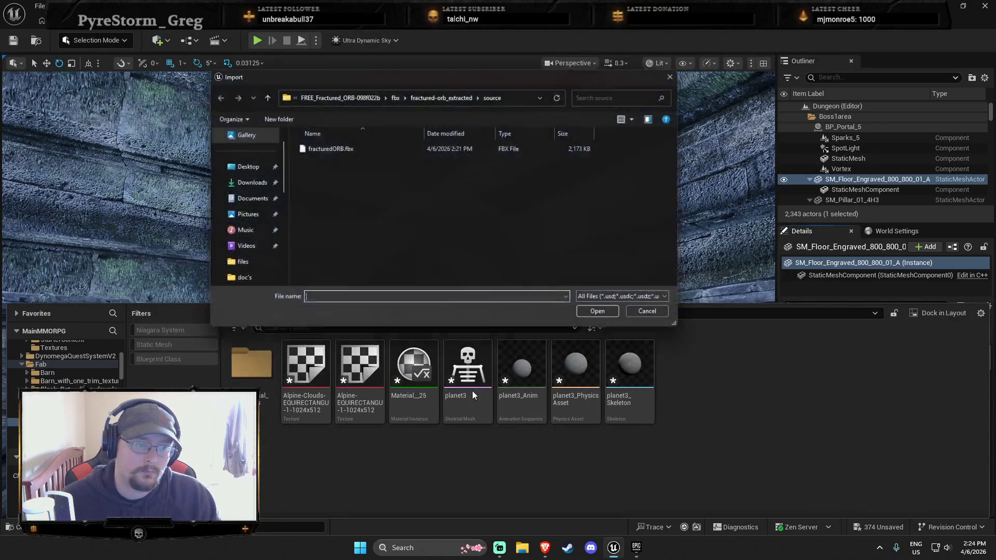
left_click(375, 94)
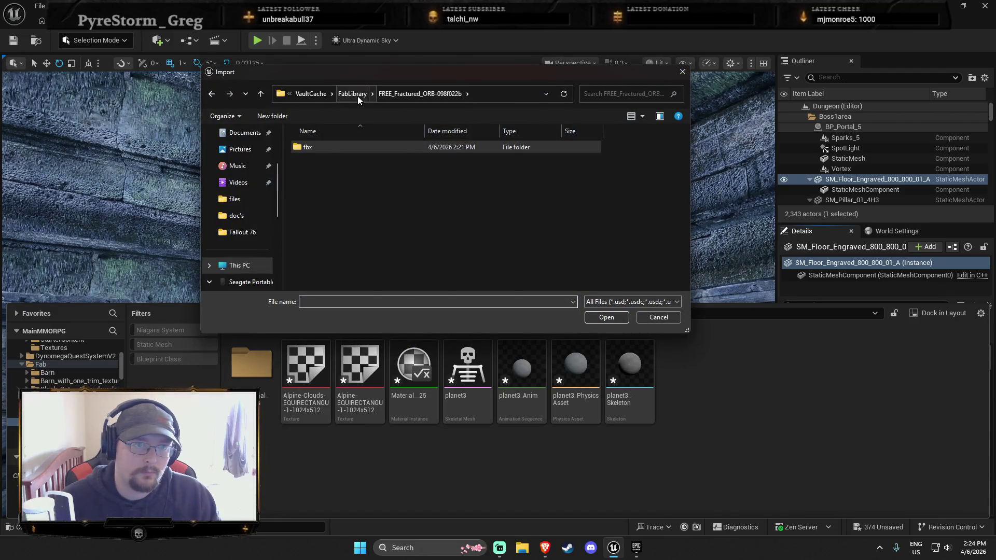
left_click(357, 95)
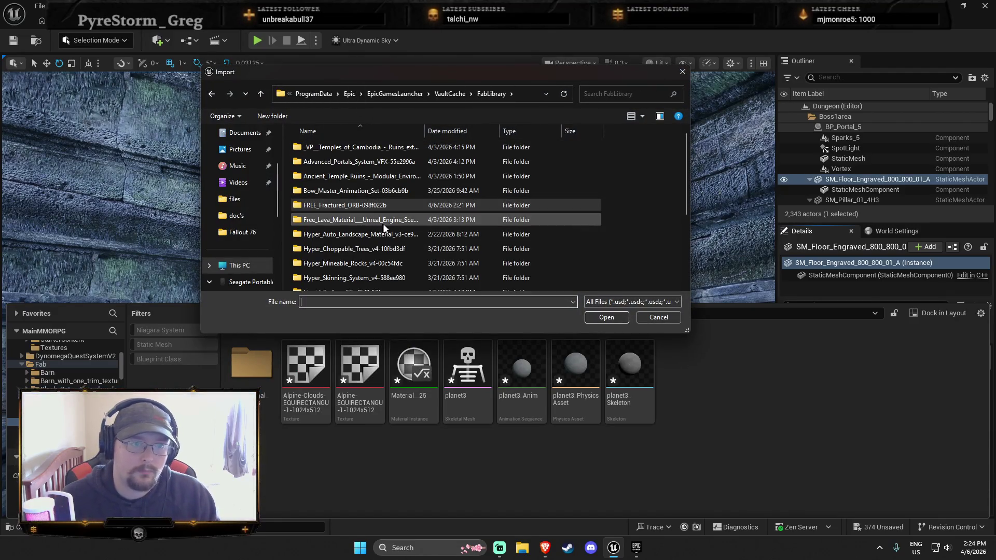
key("alt+Tab")
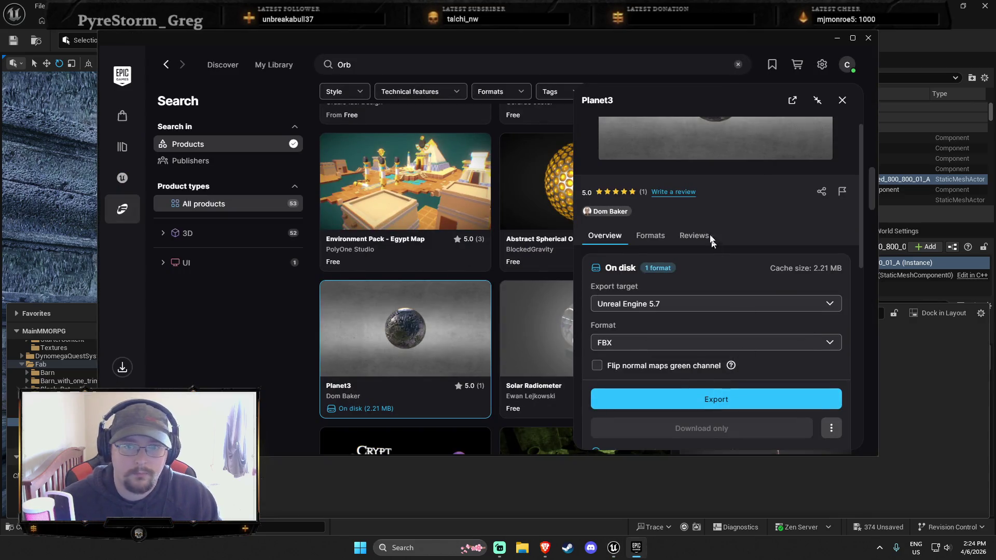
key("alt+Tab")
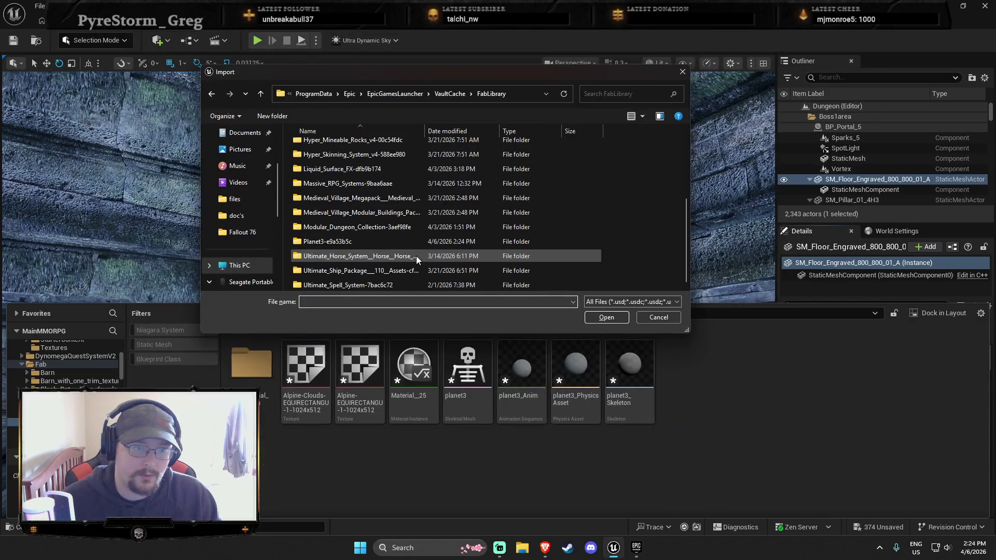
double_click(370, 240)
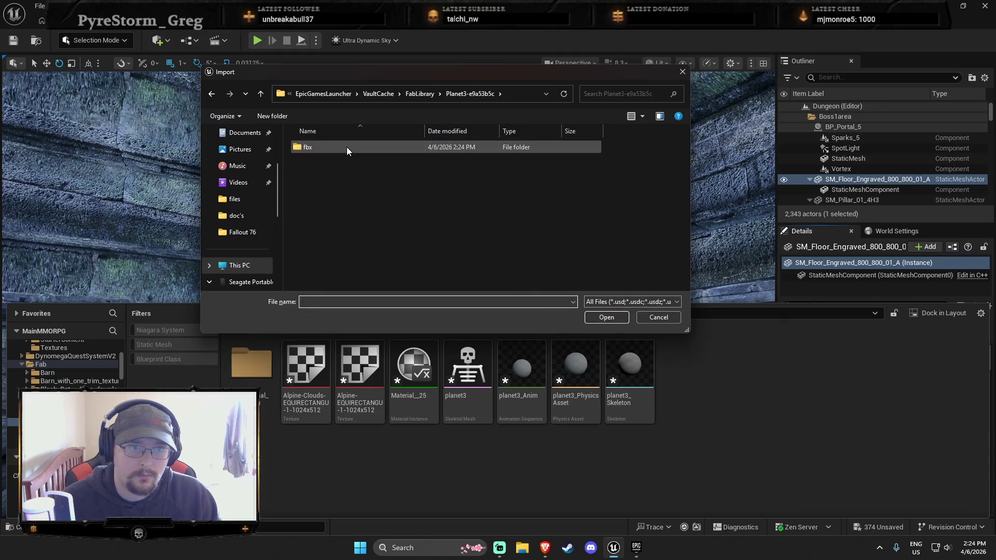
double_click(347, 148)
double_click(323, 163)
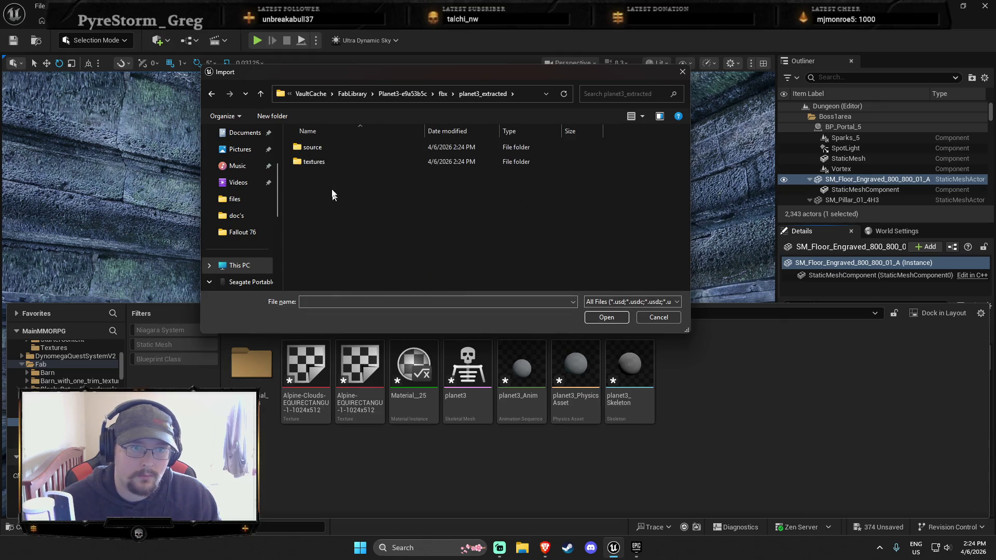
double_click(325, 148)
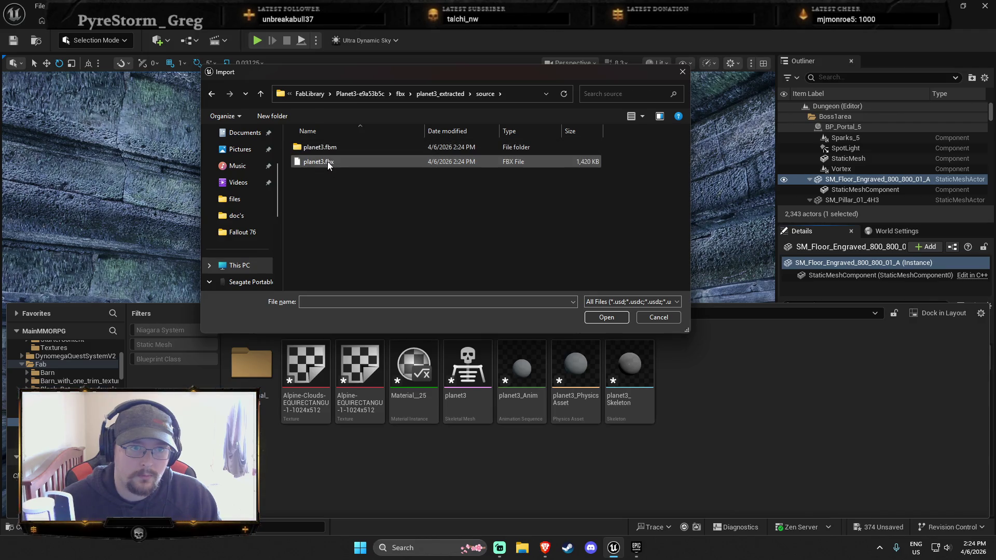
Import planet3.fbx, accepting the re-import over the existing planet3 assets.
left_click(332, 160)
left_click(590, 316)
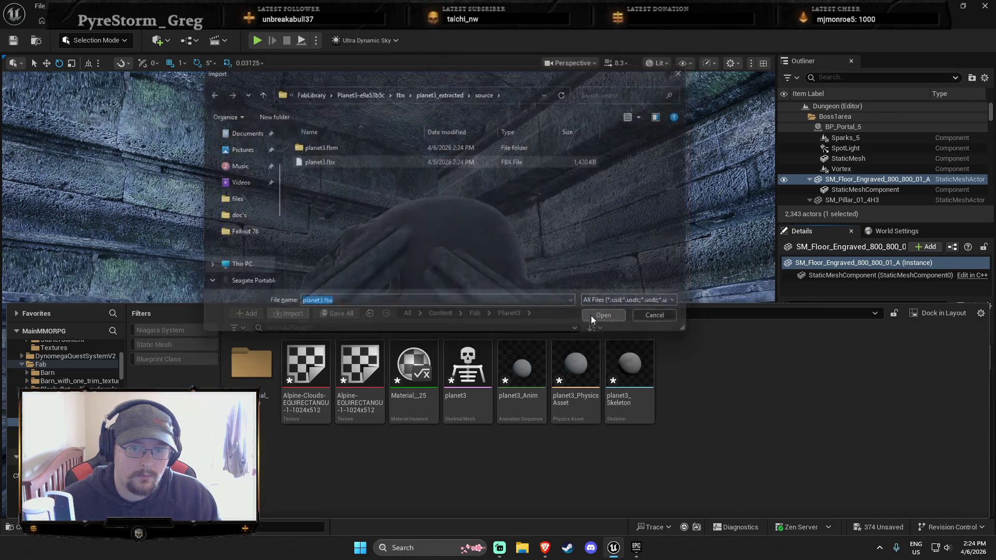
left_click(546, 293)
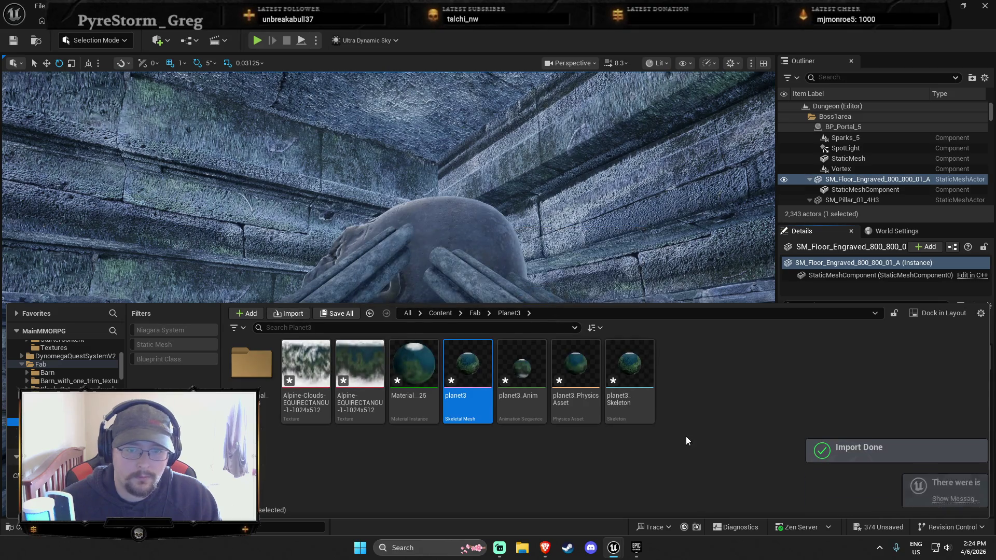
key("ctrl+space")
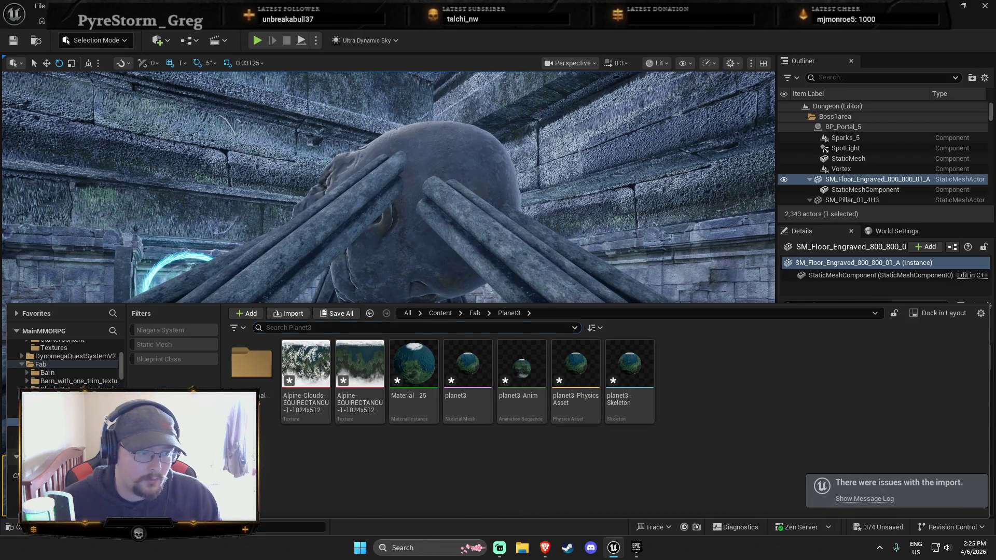
scroll(60, 378, "up", 3)
scroll(60, 378, "up", 3)
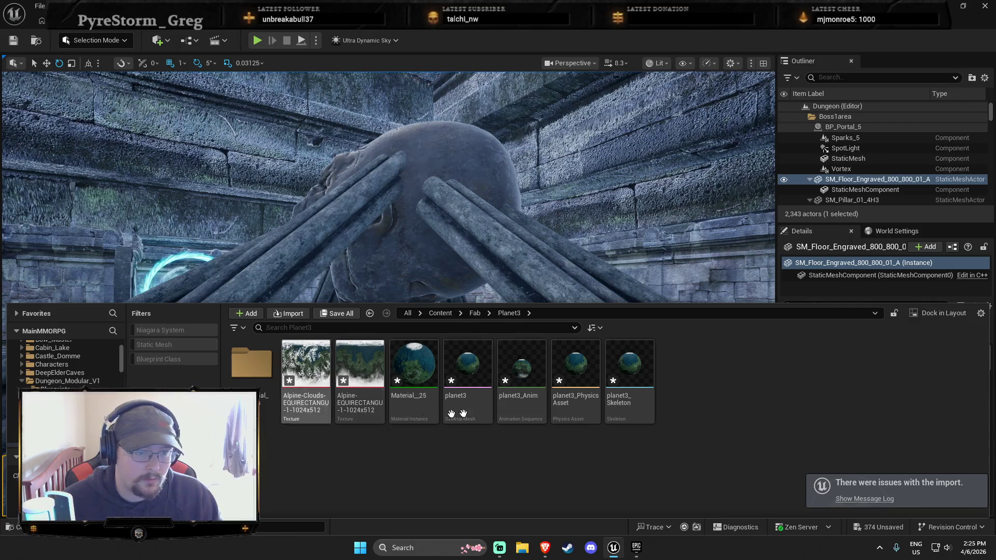
Open the planet3 skeletal mesh from the planet3_Skeleton asset's preview mesh.
double_click(630, 366)
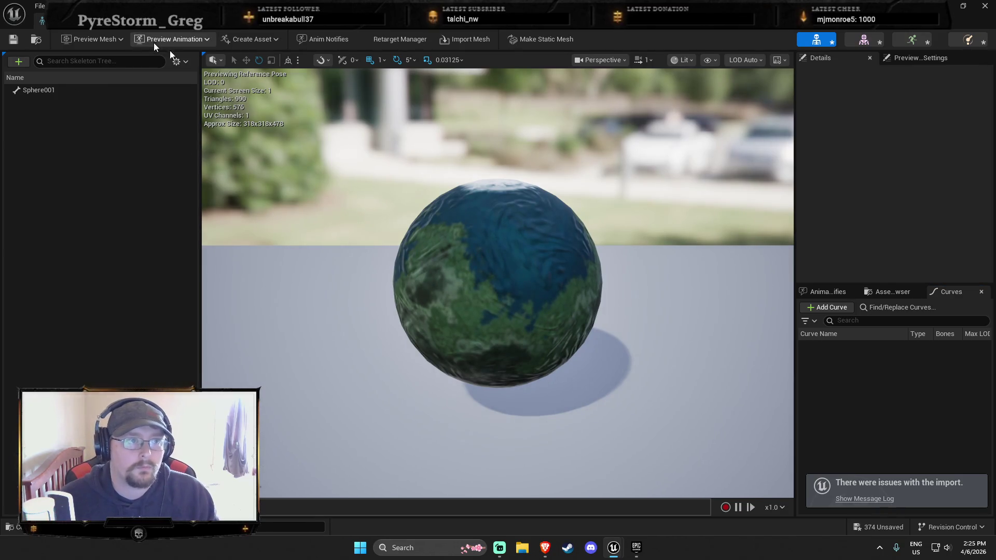
left_click(113, 41)
left_click(118, 107)
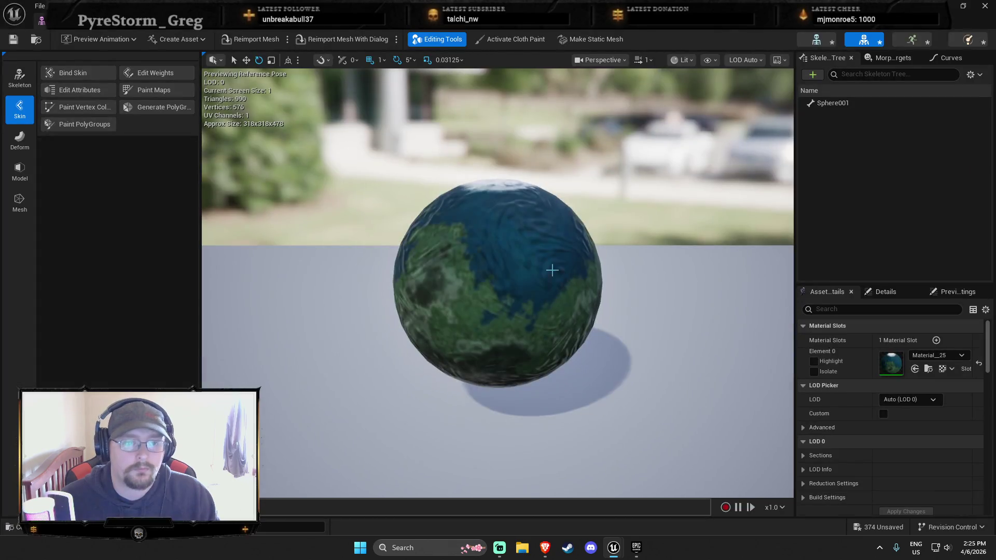
left_click(563, 278)
Assign M_Metal_Gold to the sphere's Element 0 material slot and save the mesh.
left_click(960, 355)
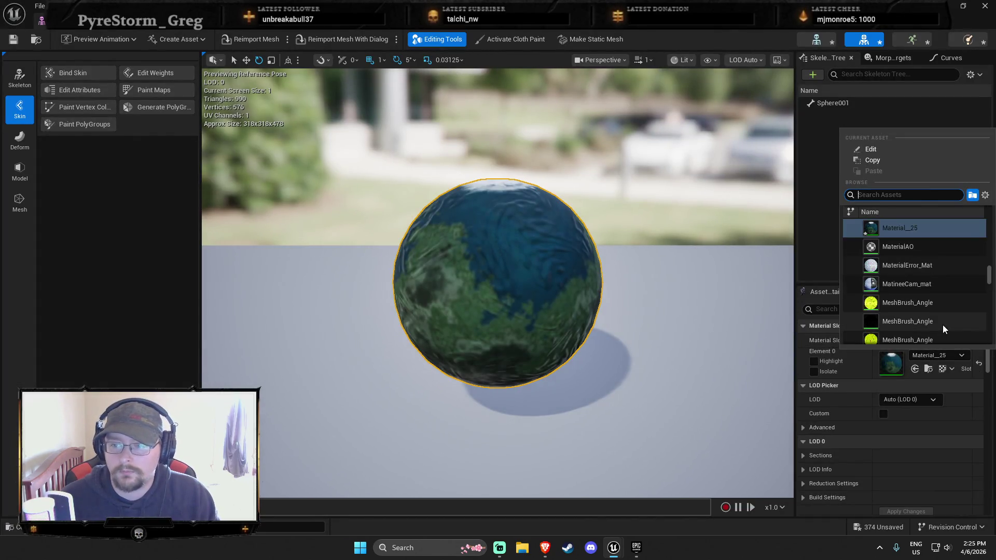
scroll(942, 324, "down", 1)
type("grass")
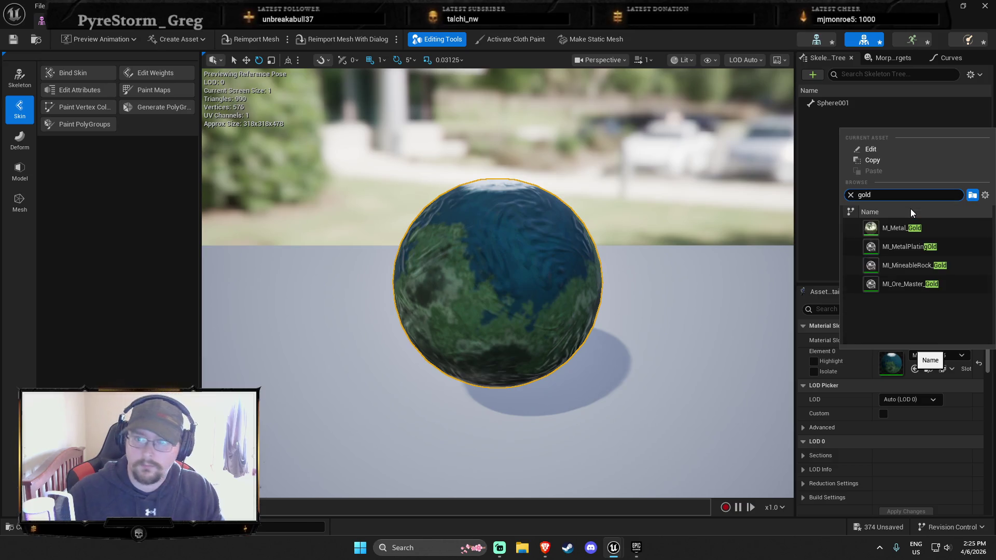
key("Escape")
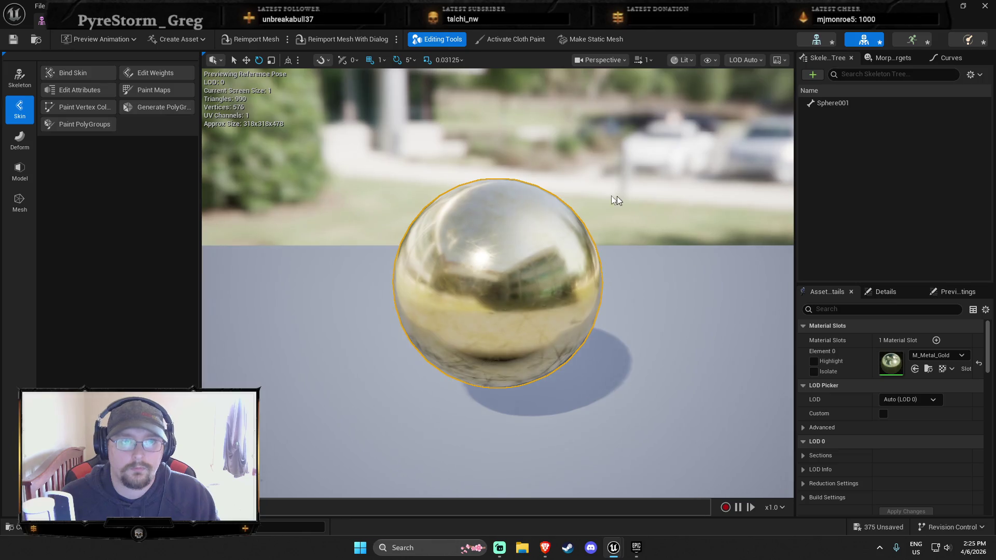
left_click(18, 46)
mouse_move(409, 296)
left_mouse_down()
mouse_move(379, 270)
mouse_move(316, 256)
left_mouse_up()
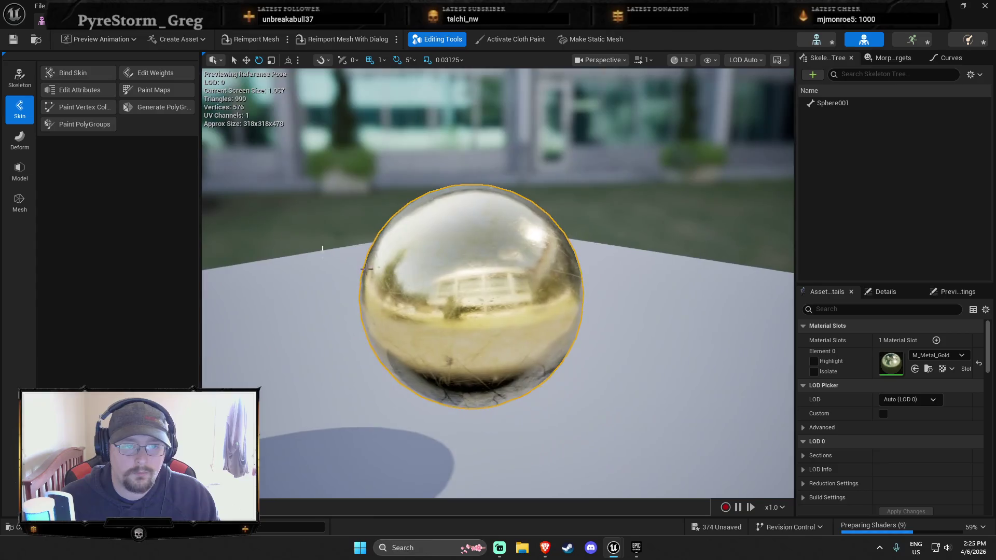
key("alt+Tab")
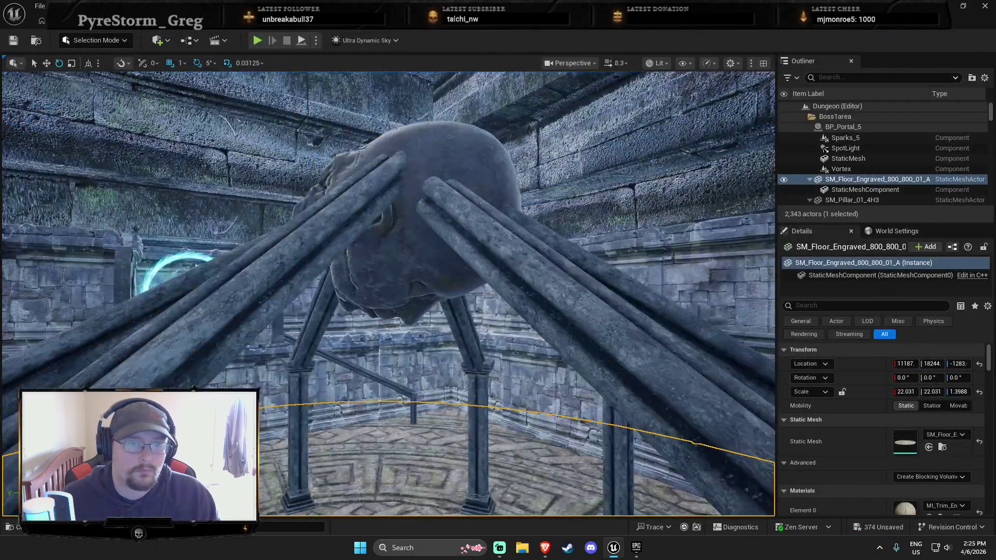
Delete the large stone dome above the beams.
key("f")
key("ctrl+space")
left_click(408, 265)
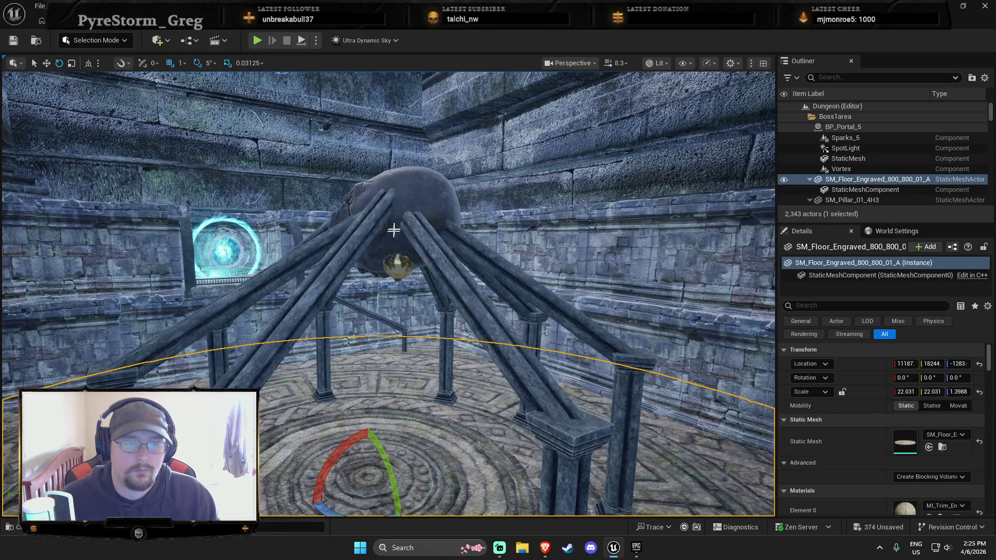
left_click(393, 234)
key("Delete")
Scale up the gold planet3 sphere uniformly and raise it to where the beams meet.
left_click(410, 260)
key("r")
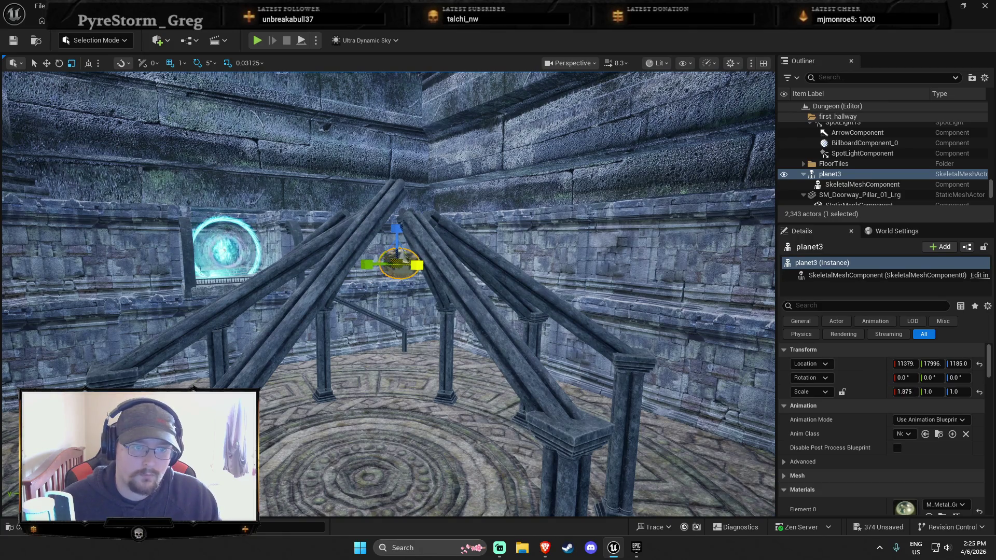
key("ctrl+z")
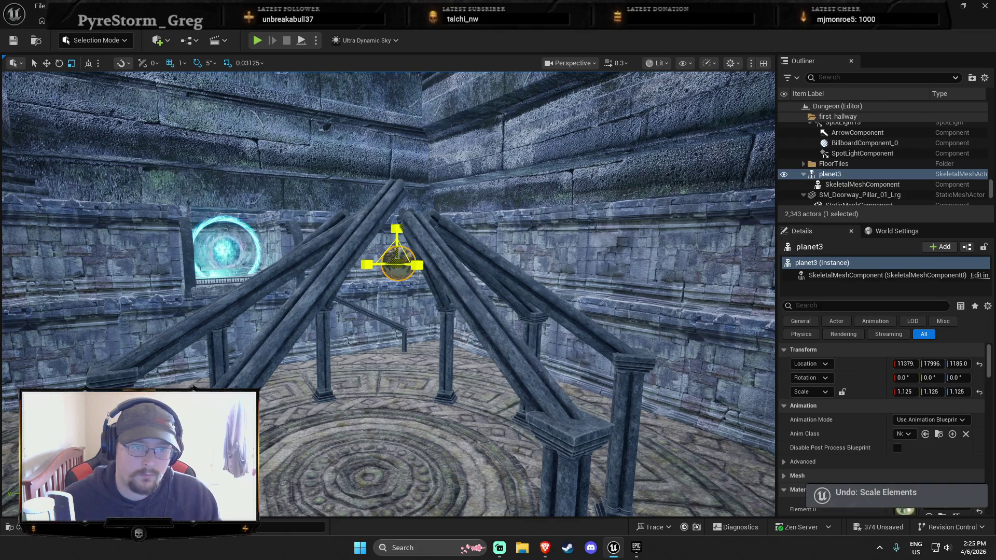
mouse_move(396, 264)
left_mouse_down()
mouse_move(404, 228)
mouse_move(393, 286)
left_mouse_up()
left_click_drag(395, 232, 392, 173)
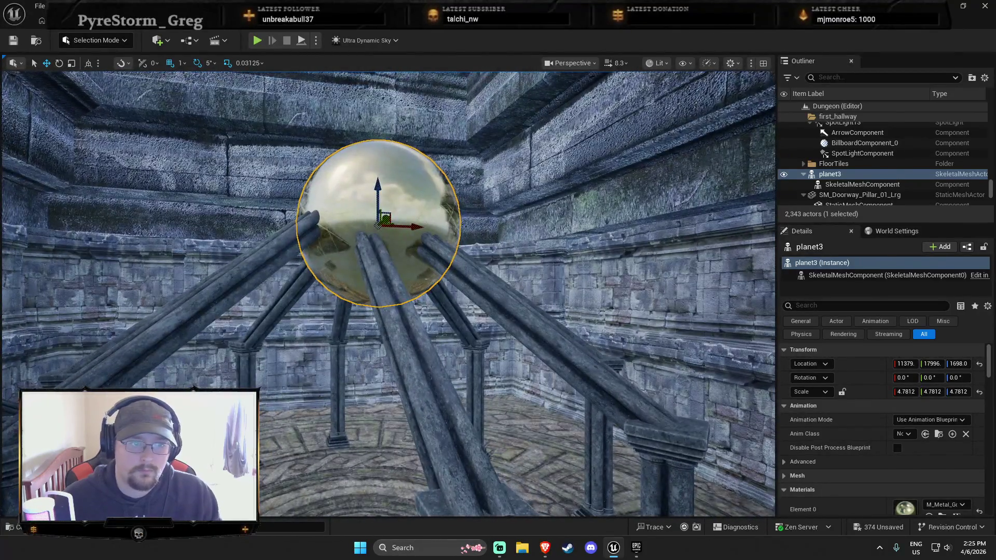
Select two diagonal stone beams for rotation, then deselect them.
left_click(291, 238)
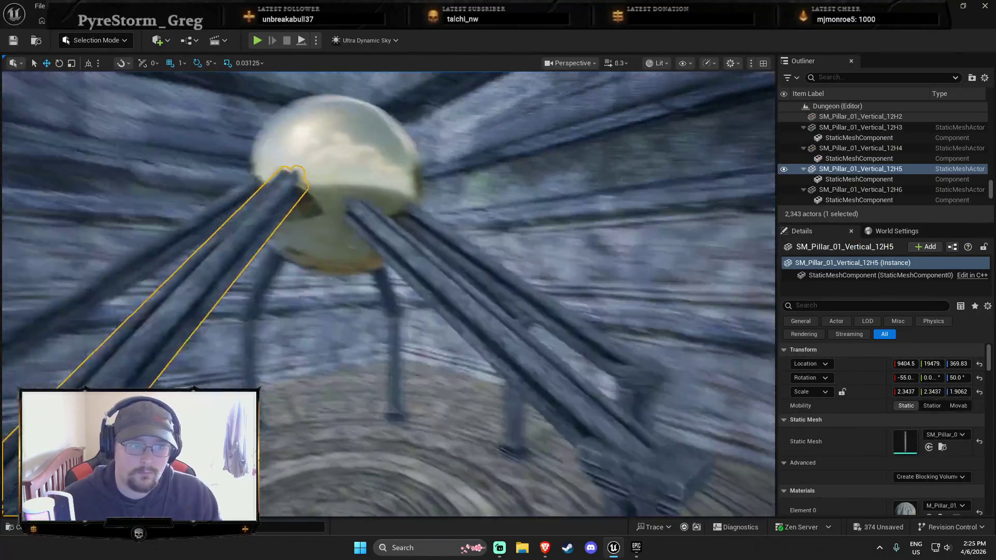
left_click(271, 249, "ctrl")
key("e")
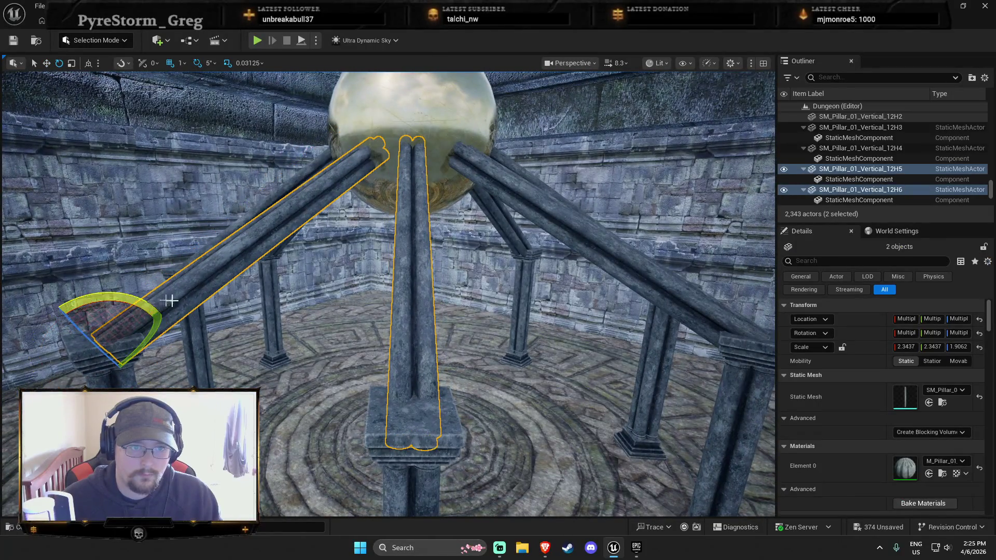
key("Escape")
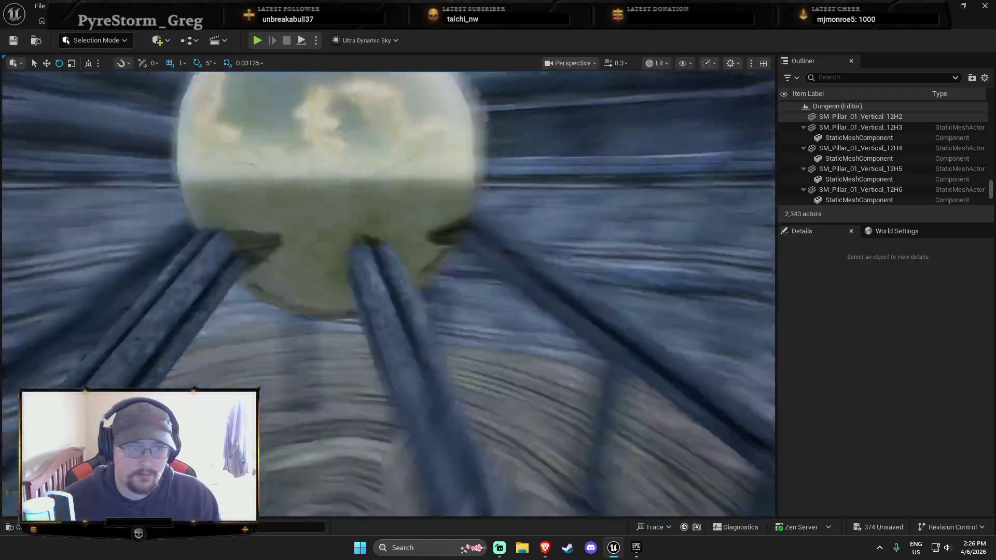
key("ctrl+space")
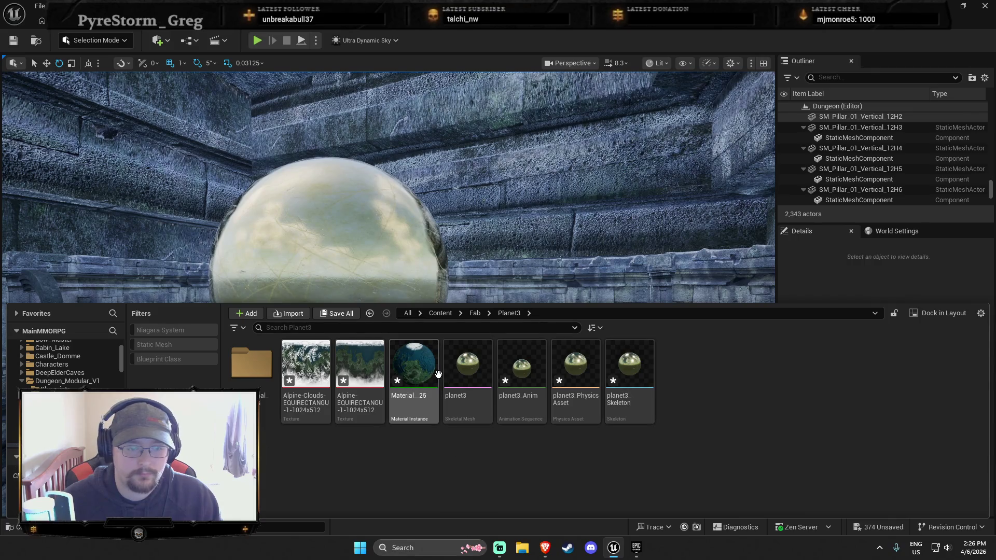
Browse from Additional_Textures back up to the top-level Content folders.
double_click(252, 364)
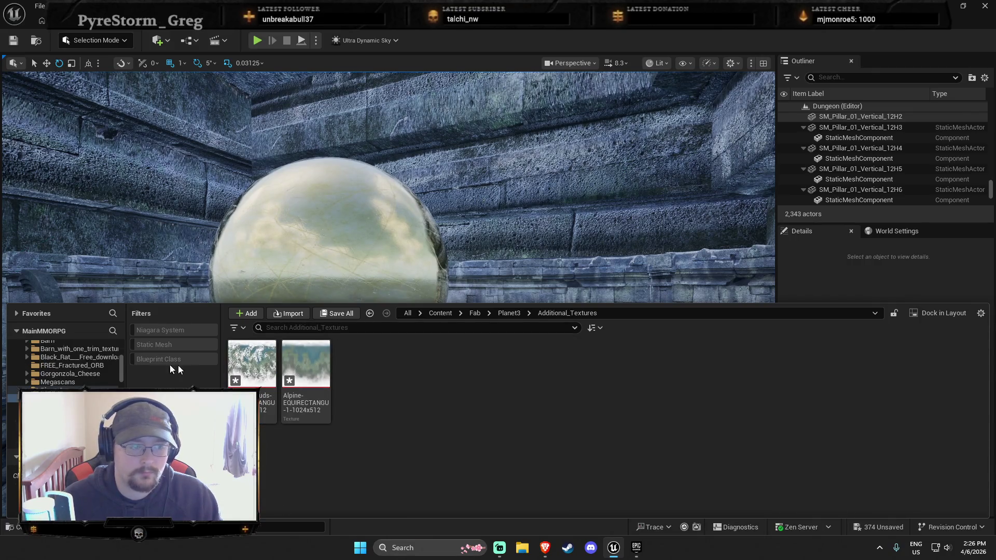
left_click(58, 383)
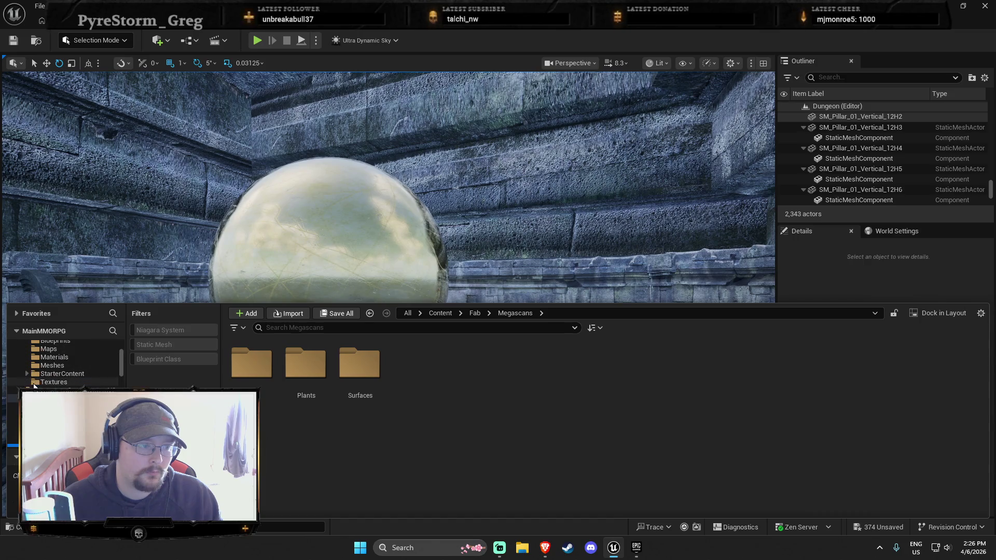
left_click(47, 398, "ctrl")
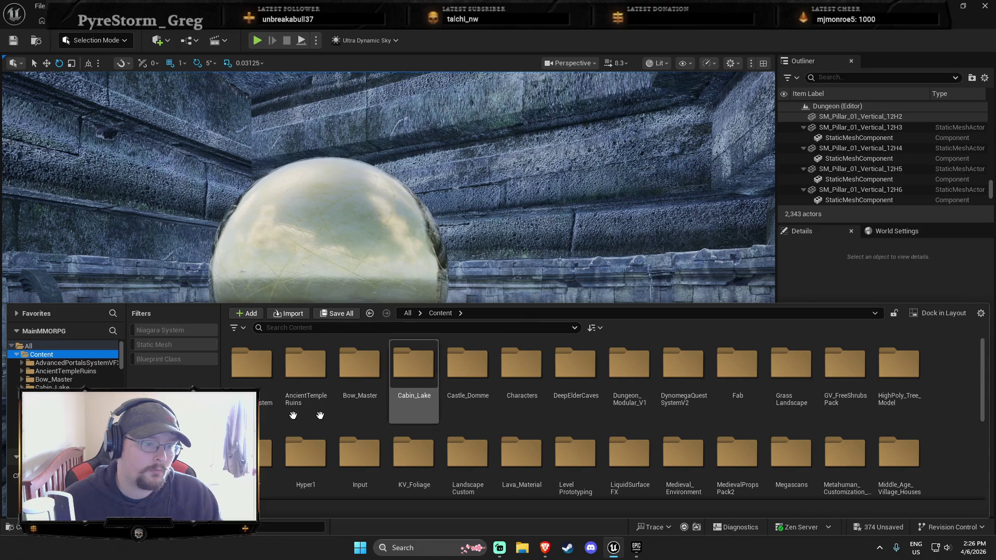
Play-test the level from the pillared floor, looking up at the sphere, then stop.
left_click_drag(388, 248, 448, 198)
right_click(438, 173)
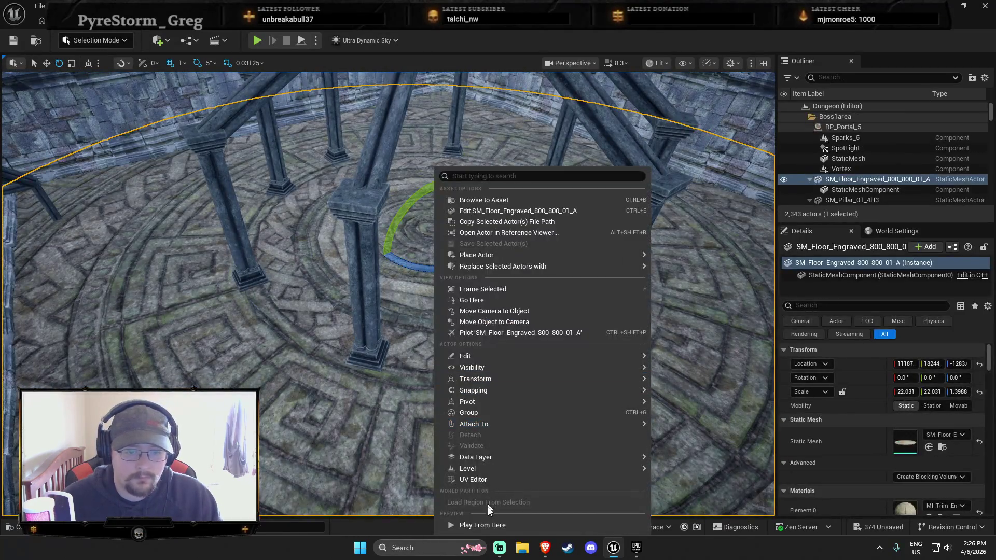
left_click(522, 523)
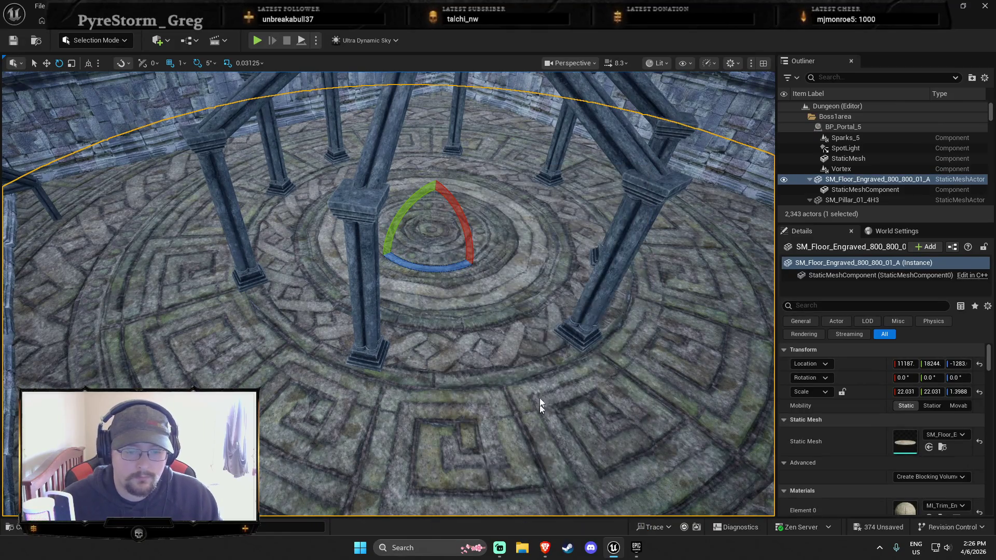
left_click(568, 316)
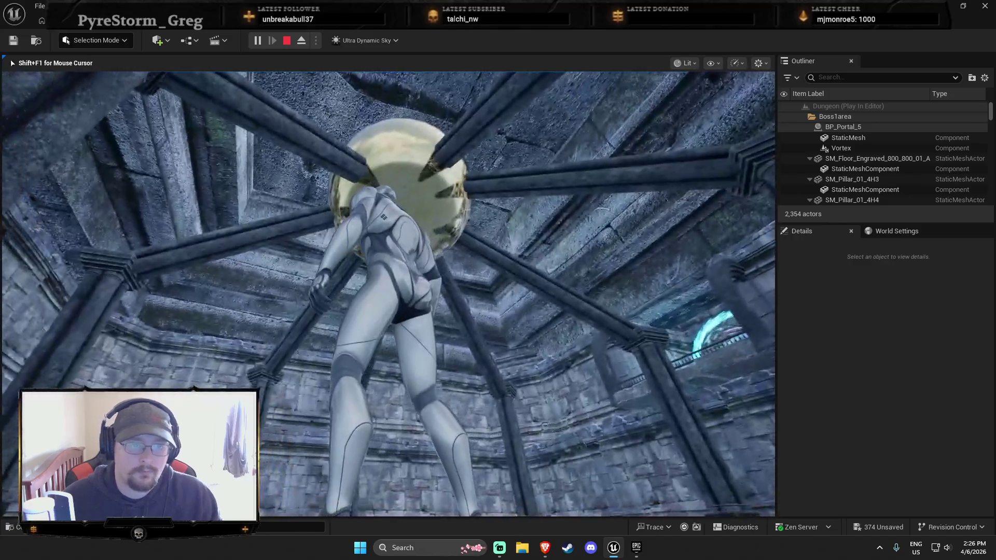
key("Escape")
Select the gold planet3 sphere and open its mesh in the editor.
left_click_drag(128, 122, 151, 118)
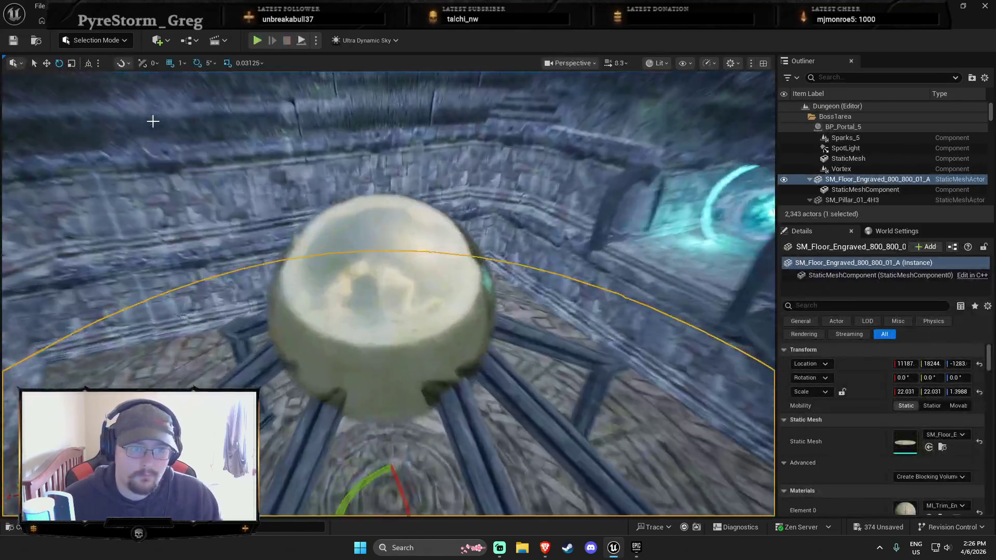
left_click(314, 290)
left_click(316, 294)
right_click(370, 299)
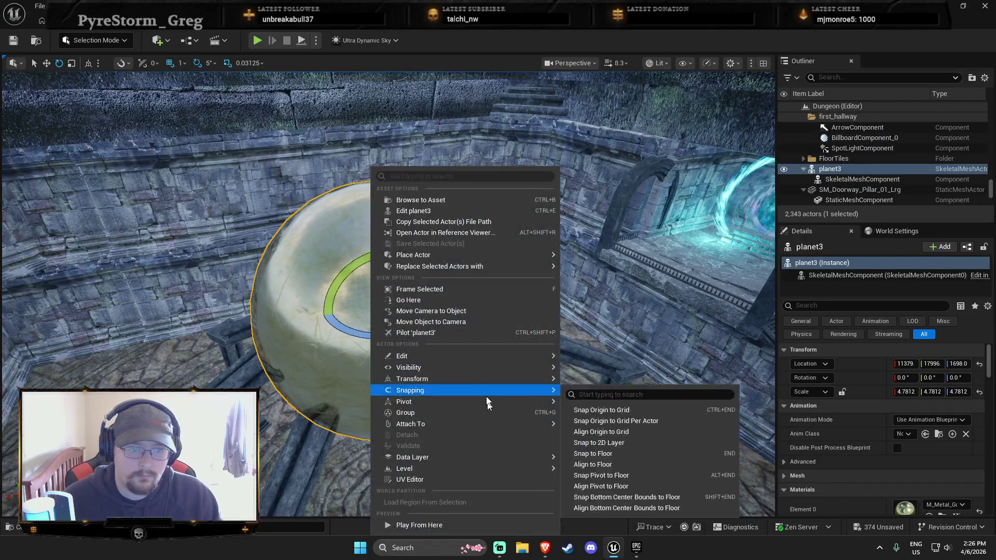
left_click(415, 94)
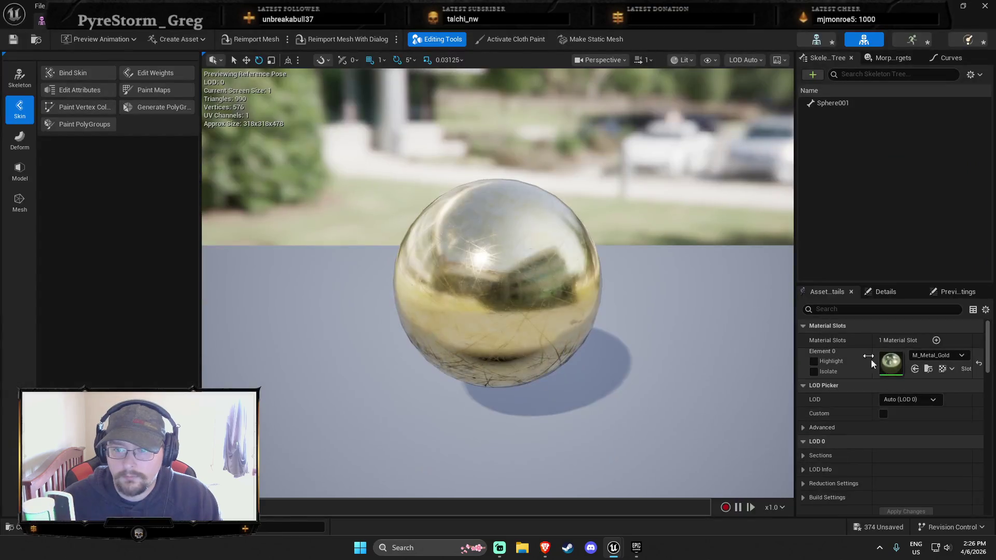
Look up the gold material's colour texture in the content browser, then close it.
left_click(949, 372)
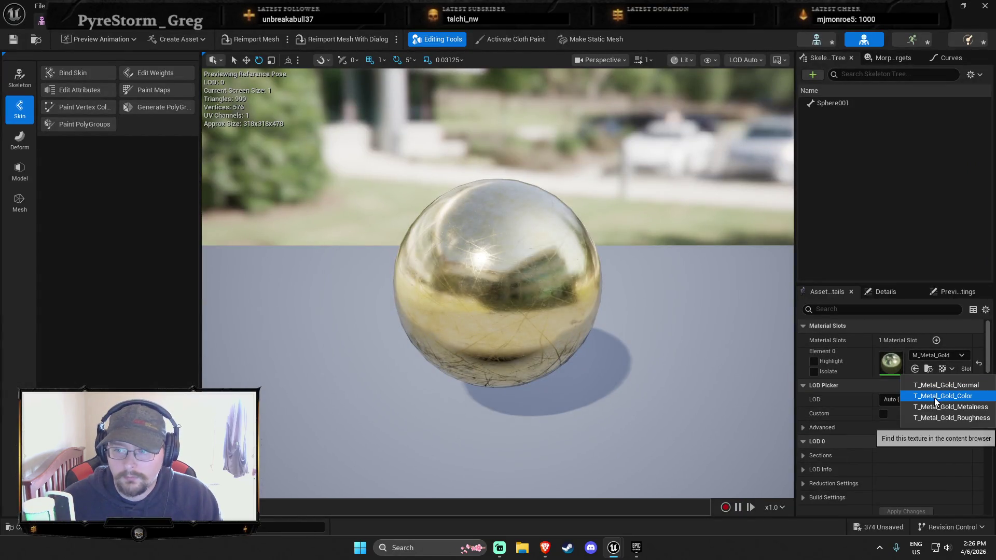
left_click(935, 398)
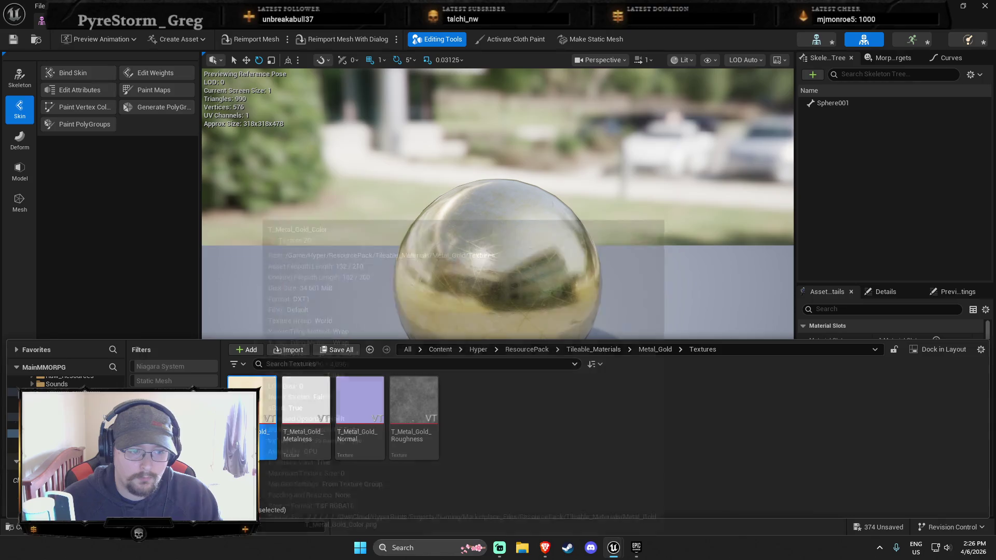
left_click(461, 305)
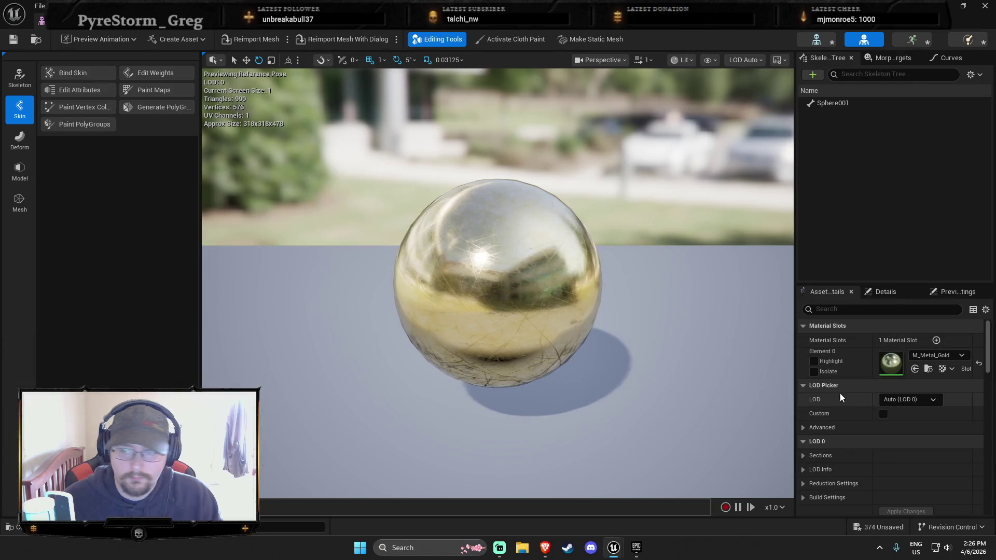
Try the silver metal material on the sphere, then put the gold metal material back.
left_click(936, 356)
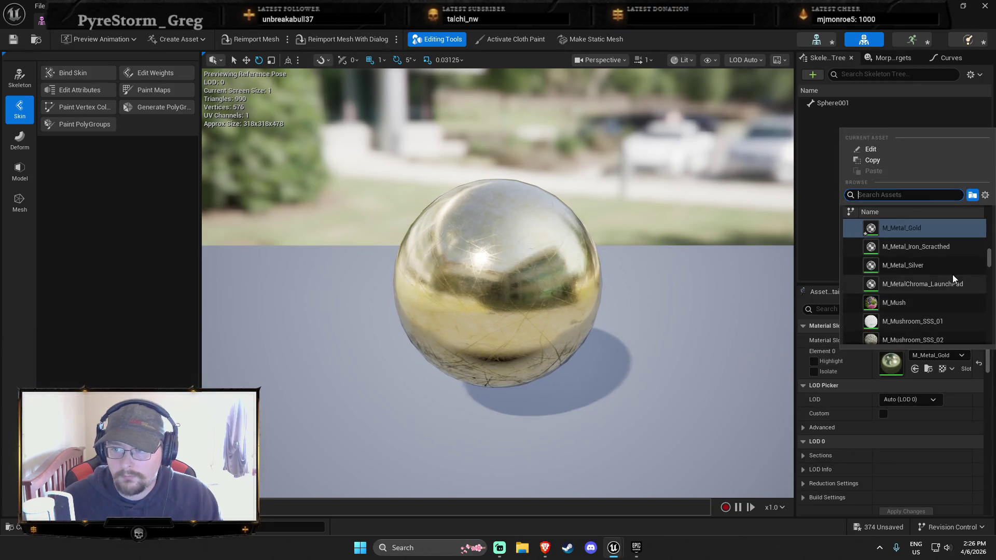
left_click(948, 263)
mouse_move(650, 353)
left_mouse_down()
mouse_move(612, 363)
mouse_move(571, 358)
mouse_move(622, 342)
mouse_move(653, 363)
left_mouse_up()
left_click(936, 355)
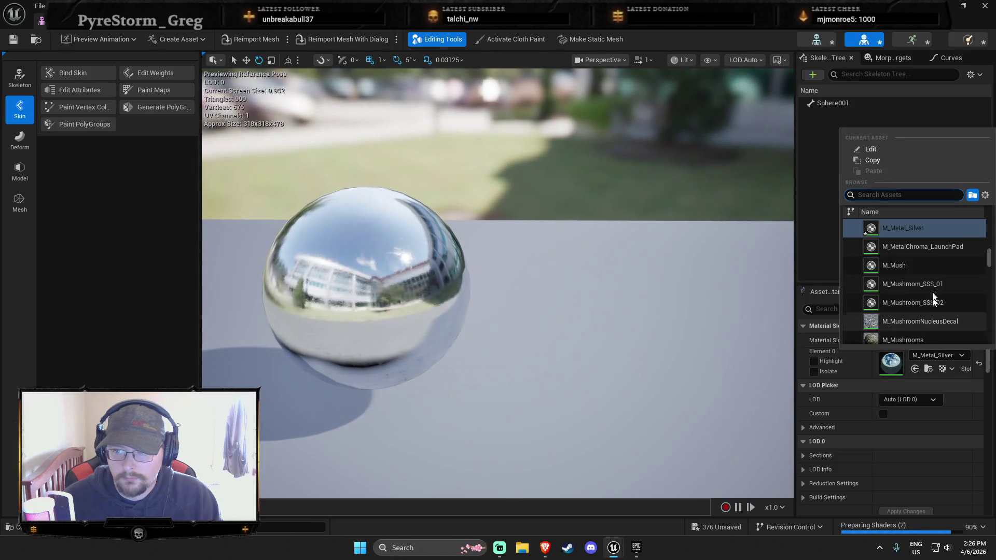
scroll(932, 280, "up", 3)
left_click(931, 242)
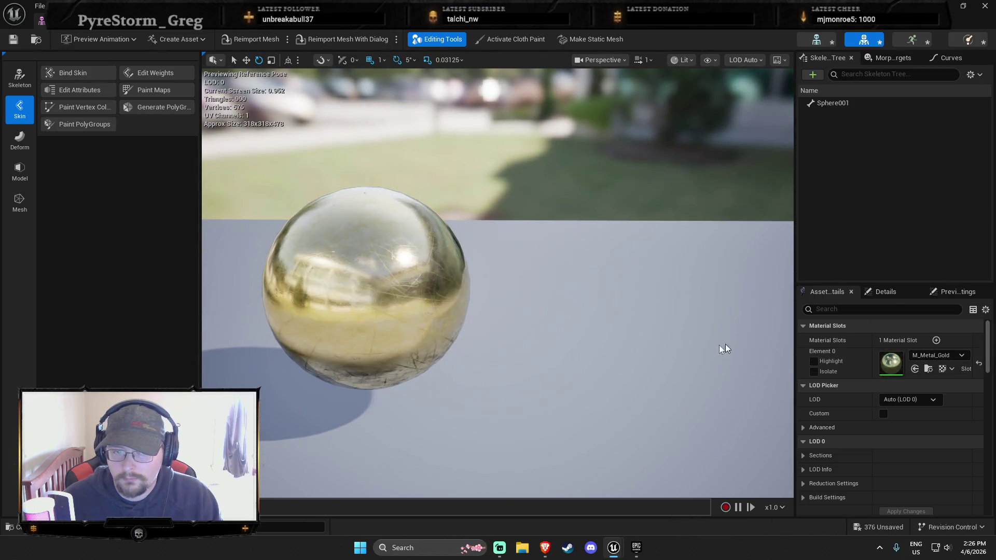
left_click_drag(725, 348, 695, 350)
Search 'gold' and apply the plated gold metal material to the sphere.
left_click(937, 356)
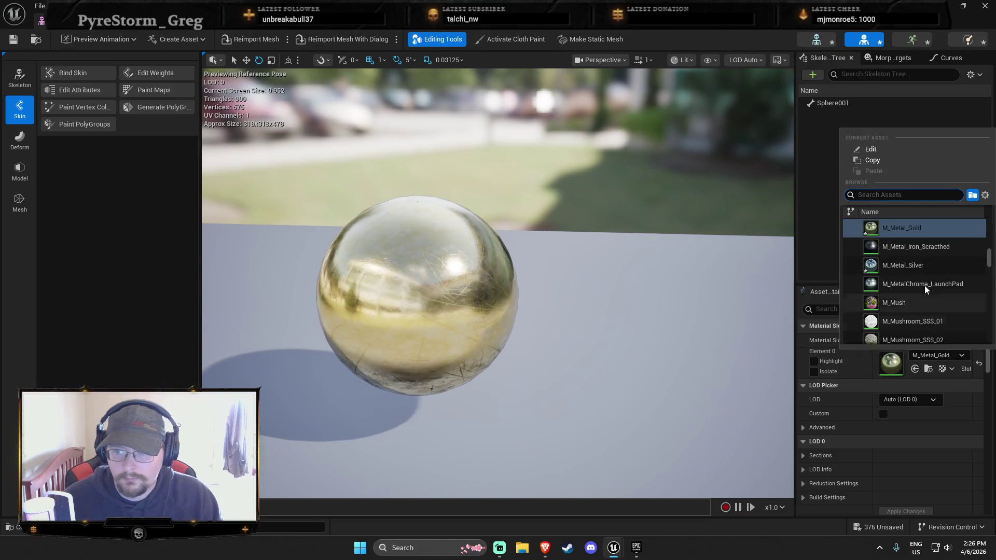
scroll(947, 277, "up", 2)
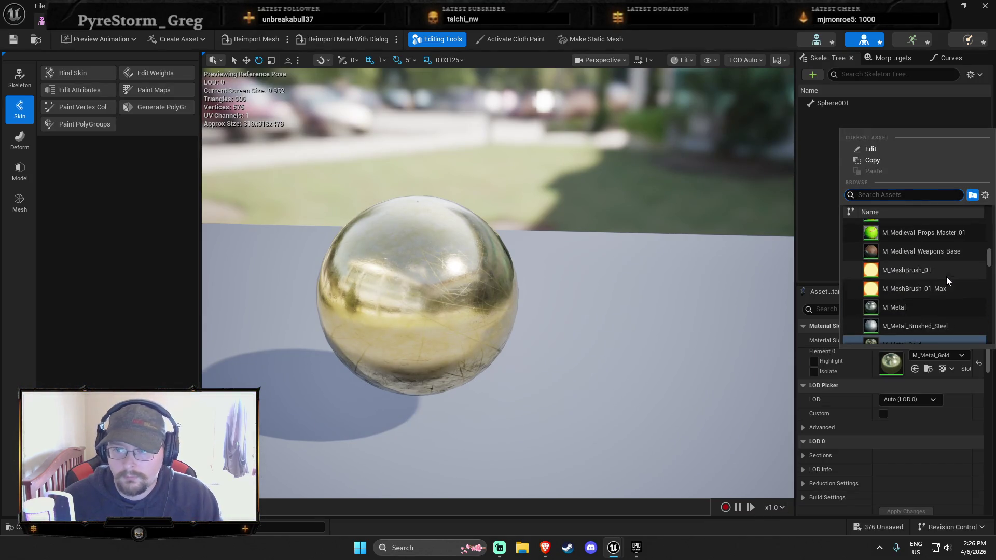
type("gold")
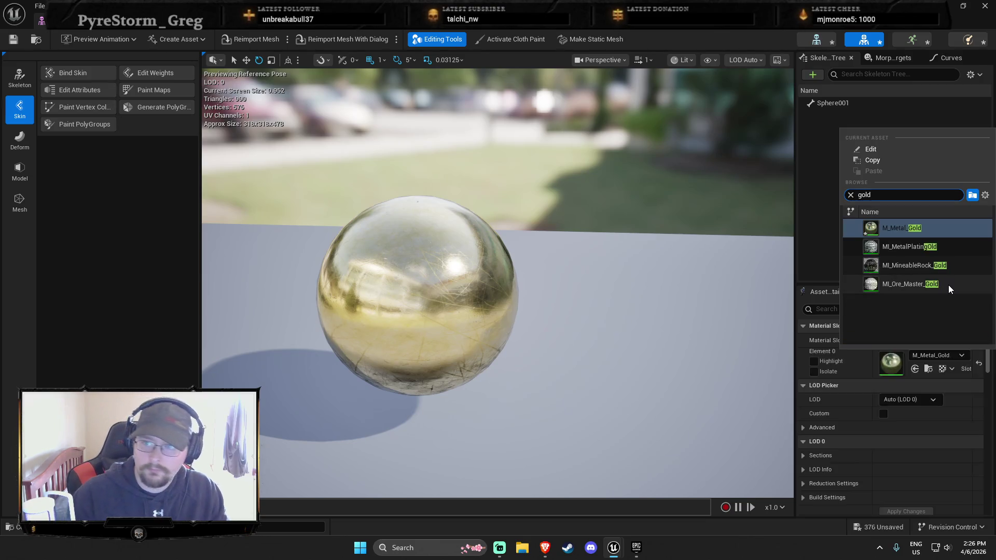
left_click(951, 247)
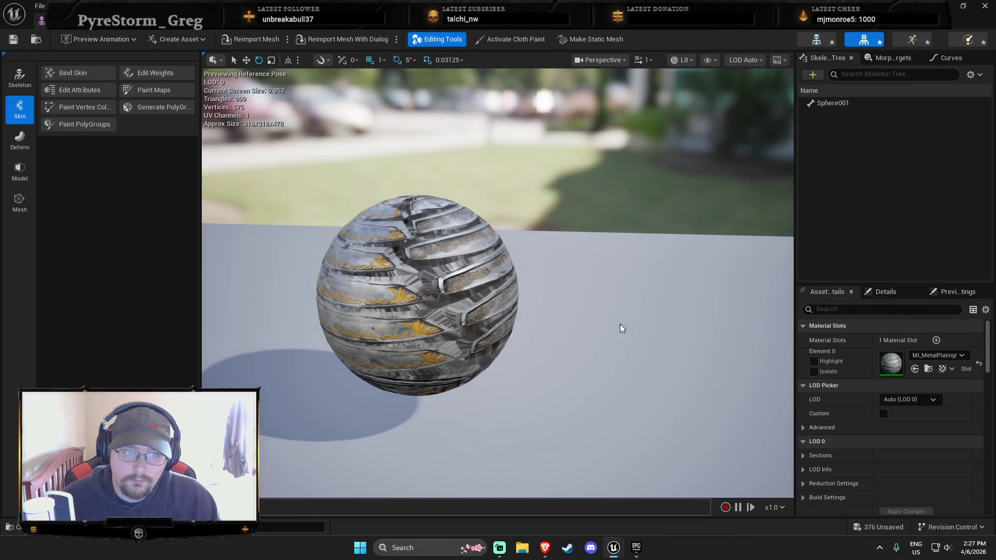
Search 'gold' again, undo the material change, and save the sphere mesh.
left_click(930, 355)
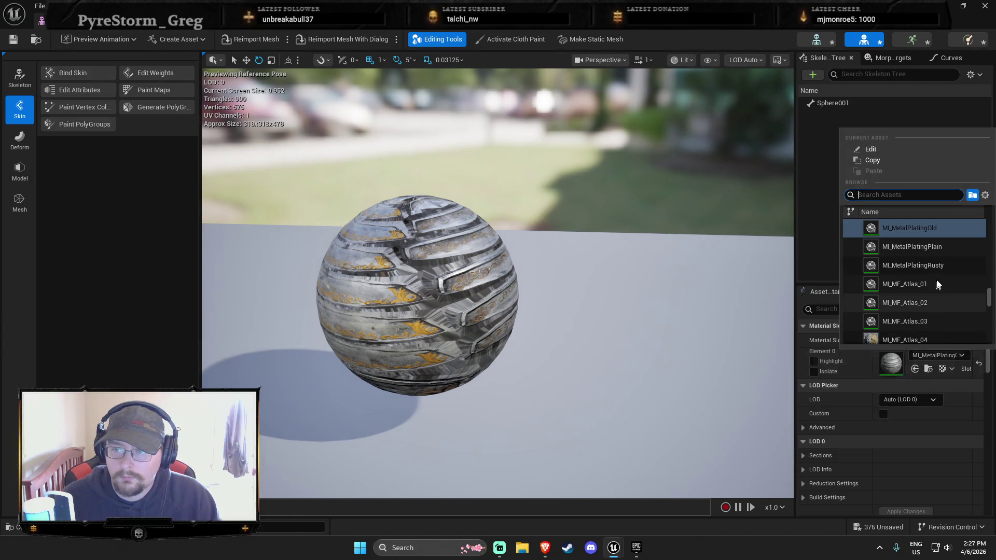
type("gold")
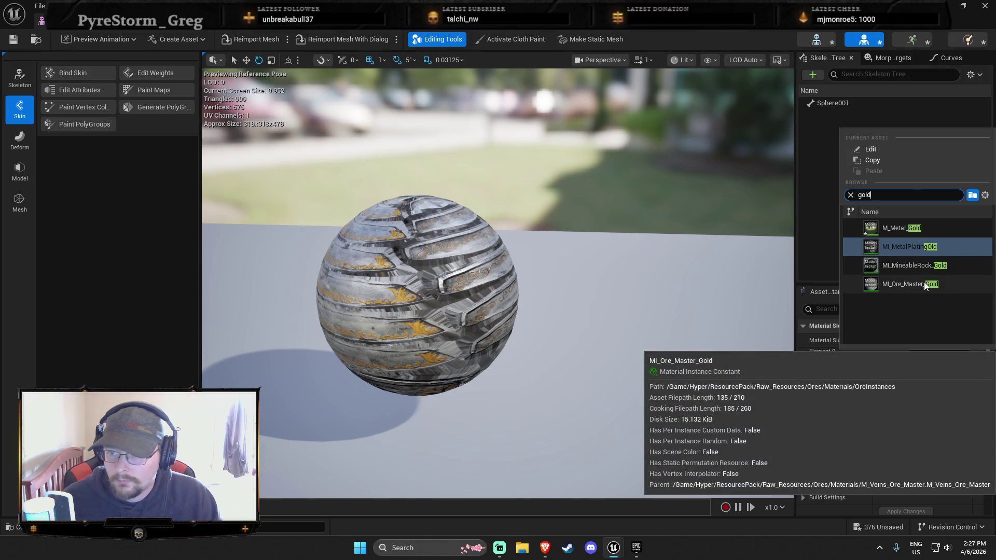
key("Escape")
key("ctrl+z")
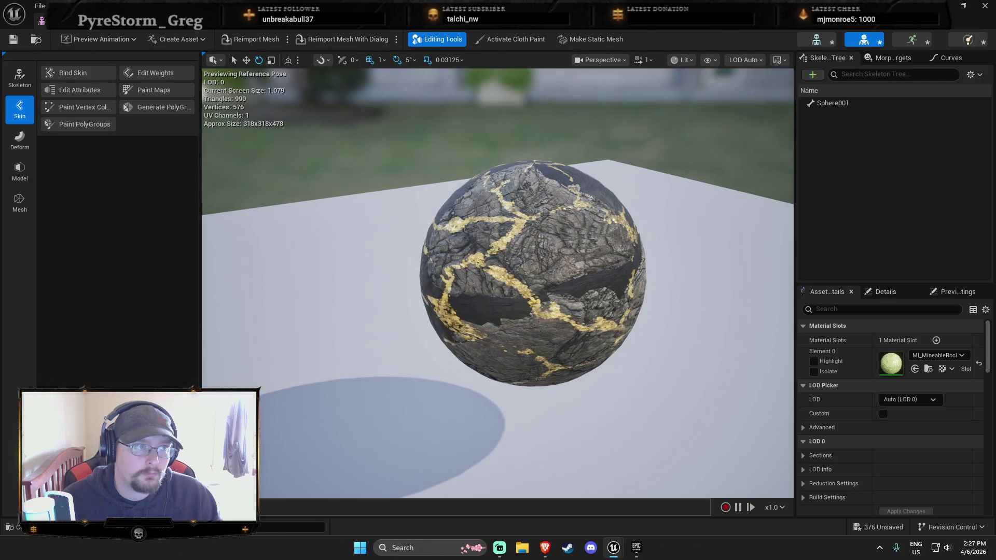
left_click(14, 40)
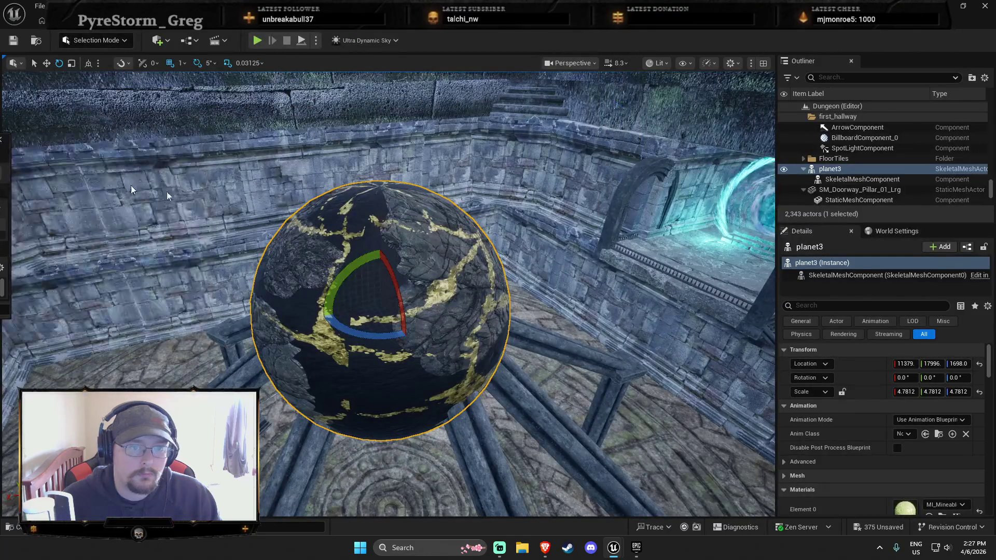
key("Escape")
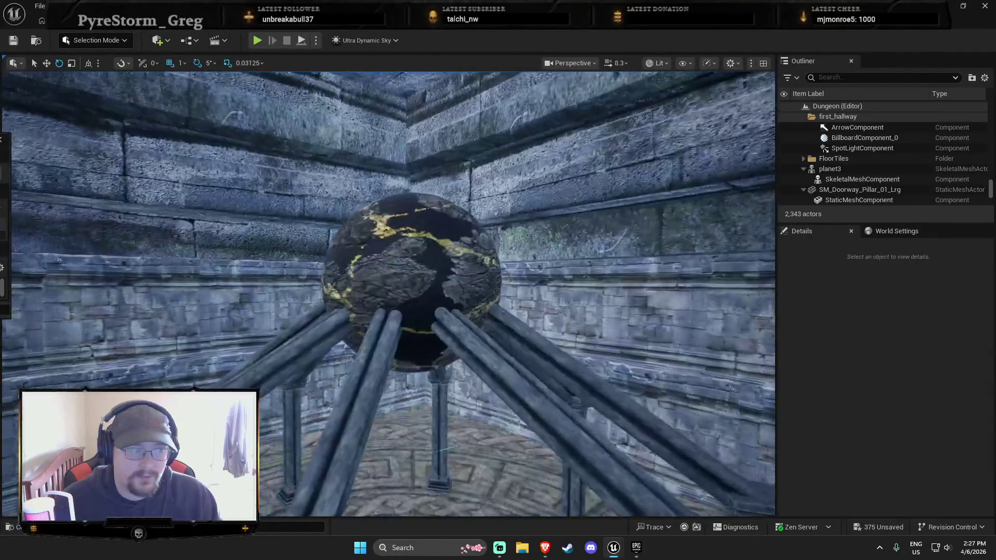
Search 'green' and give the sphere the AnimSharingGreen material.
key("ctrl+space")
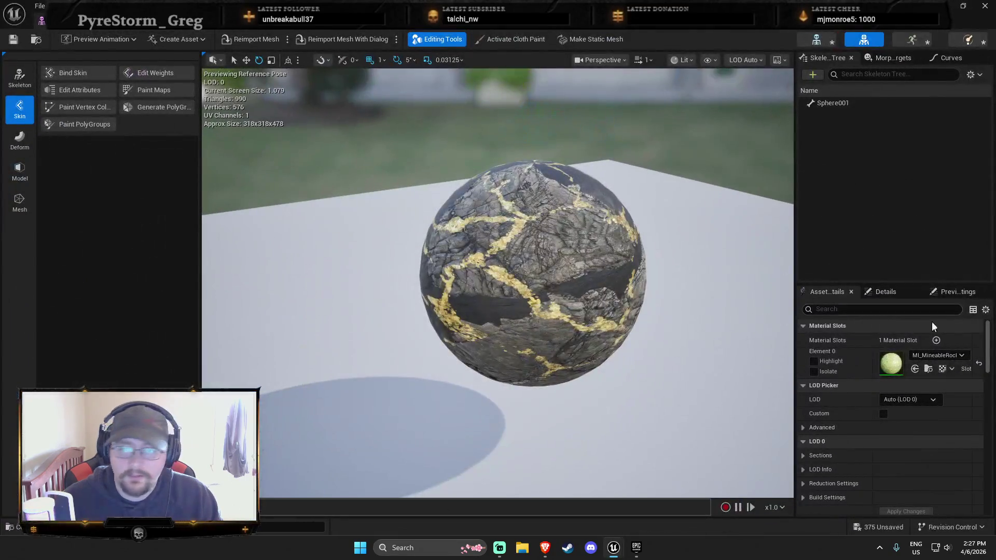
left_click(936, 355)
type("jada")
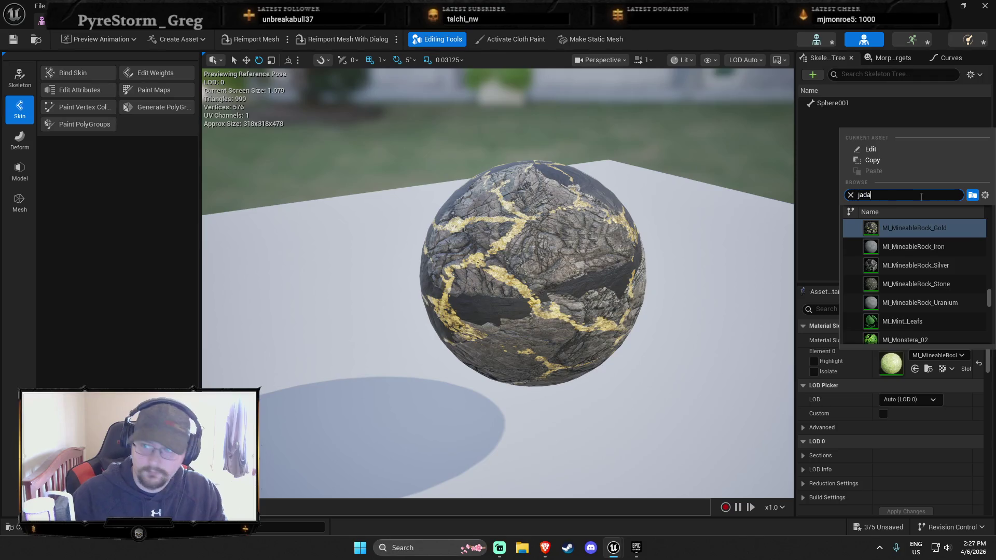
key("BackSpace")
type("e")
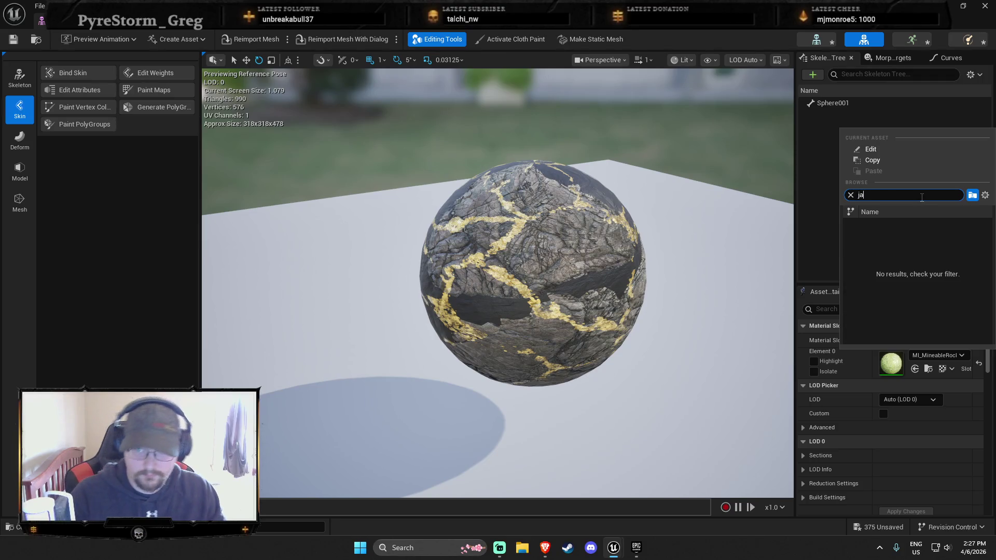
key("BackSpace")
key("BackSpace")
type("green")
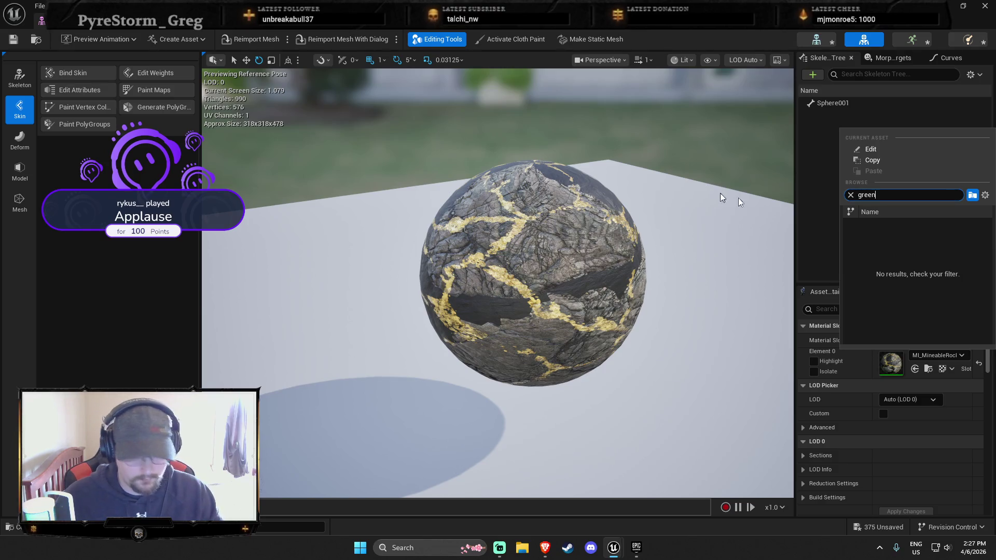
left_click(940, 231)
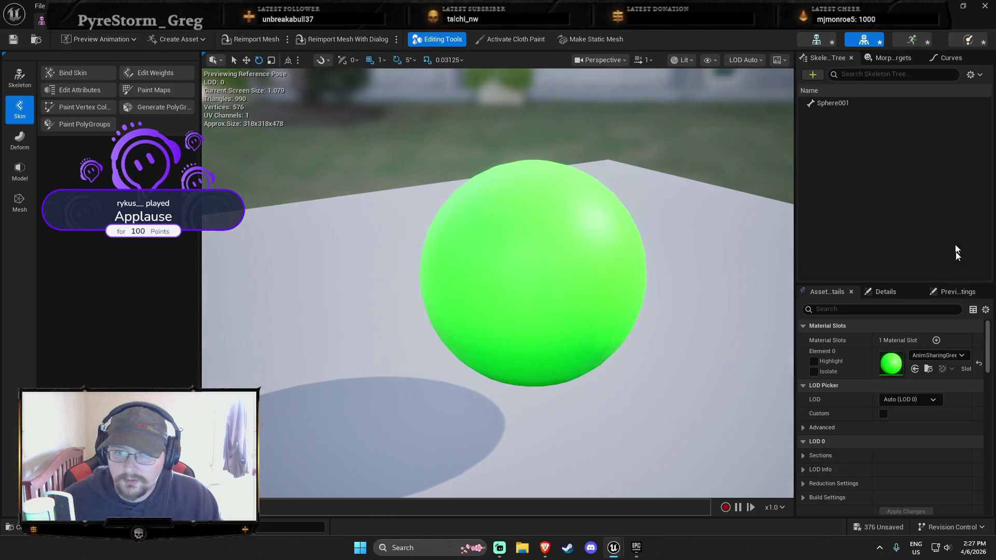
left_click(929, 369)
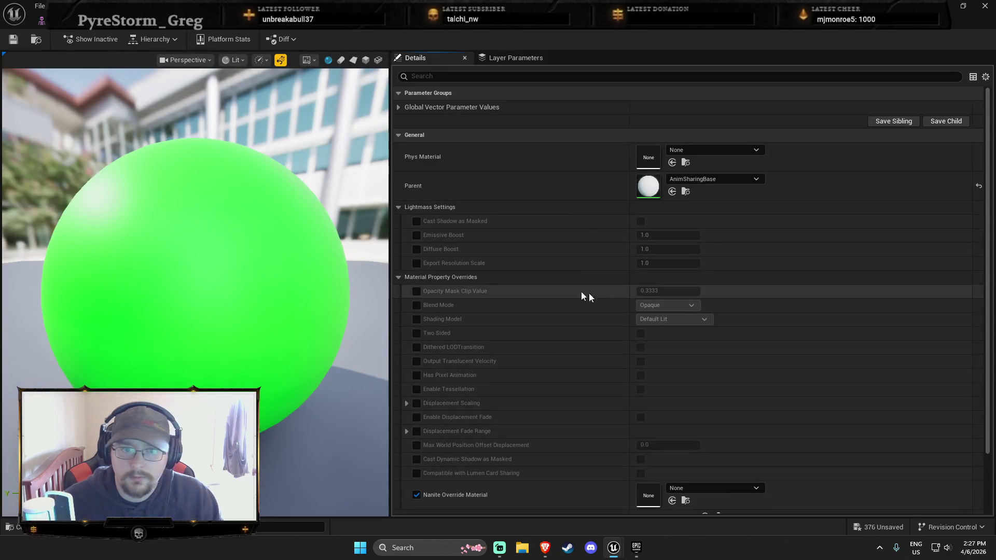
Expand AnimSharingGreen's Param colour and drag it toward a paler green in the Color Picker.
scroll(571, 385, "up", 5)
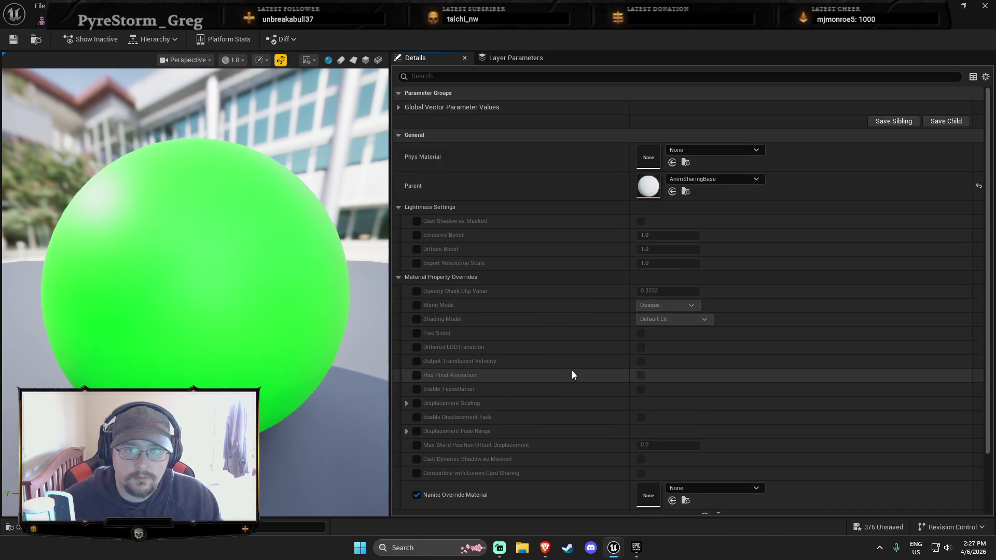
left_click(407, 121)
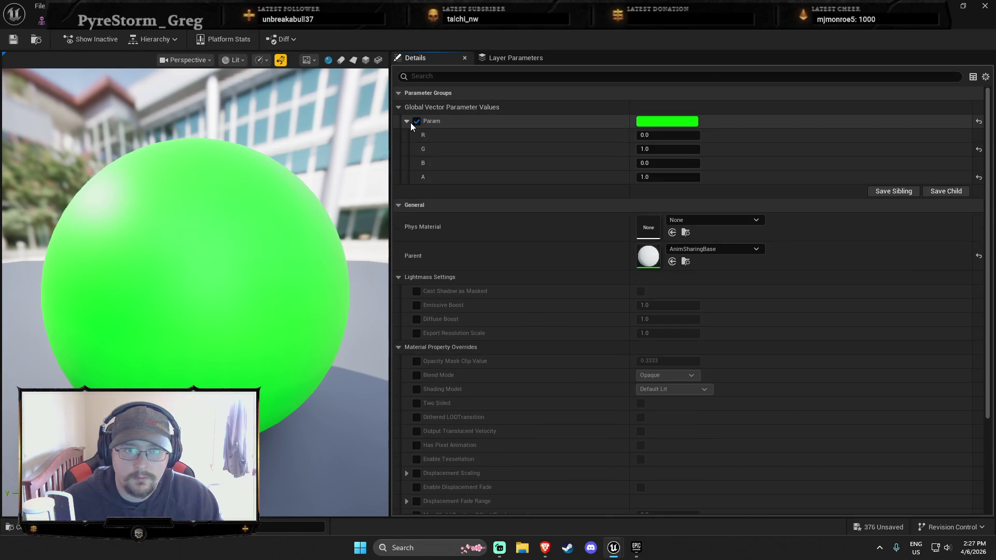
left_click(662, 121)
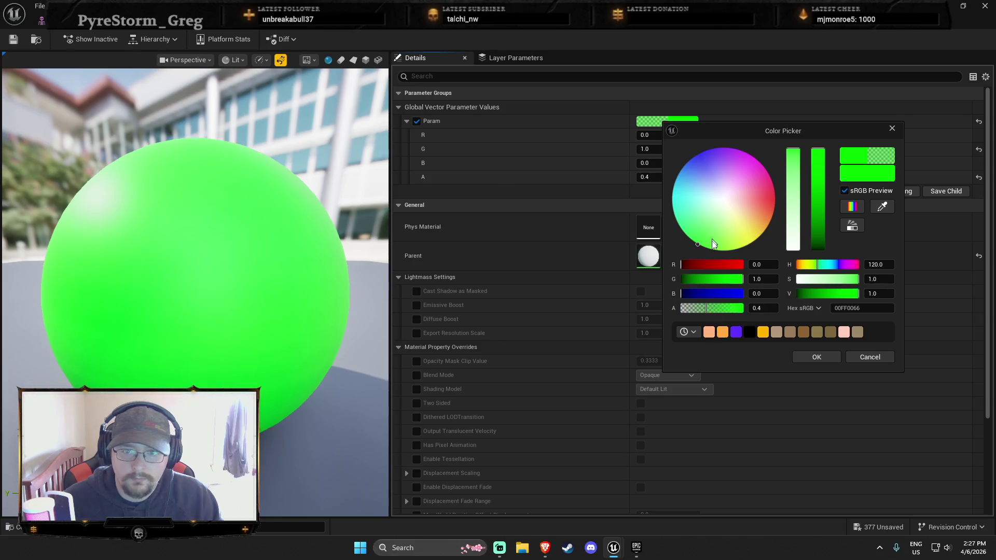
left_click_drag(714, 244, 705, 237)
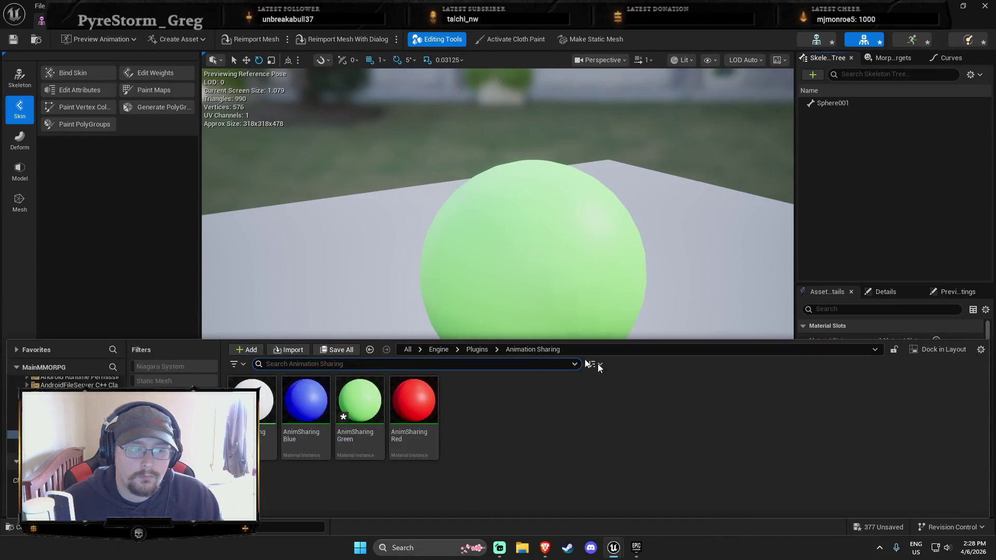
Try the arrow material, then BasicAsset03, on the sphere and inspect it in the preview.
left_click(939, 355)
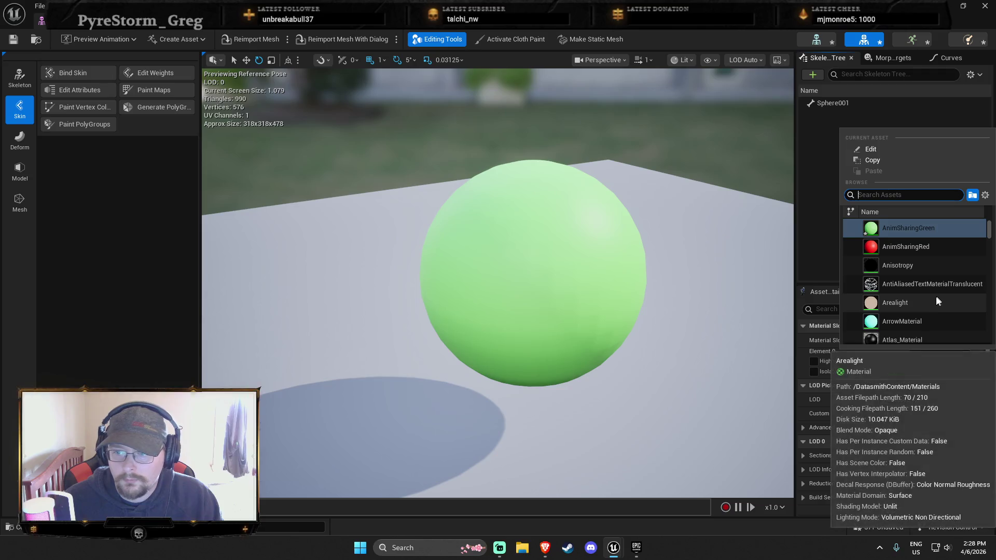
left_click(916, 322)
left_click(925, 356)
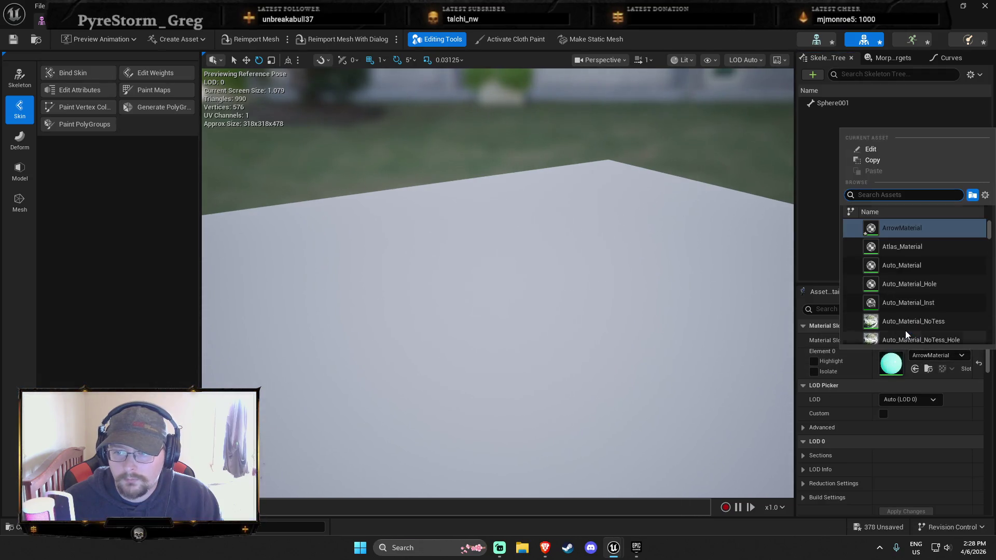
scroll(929, 313, "down", 5)
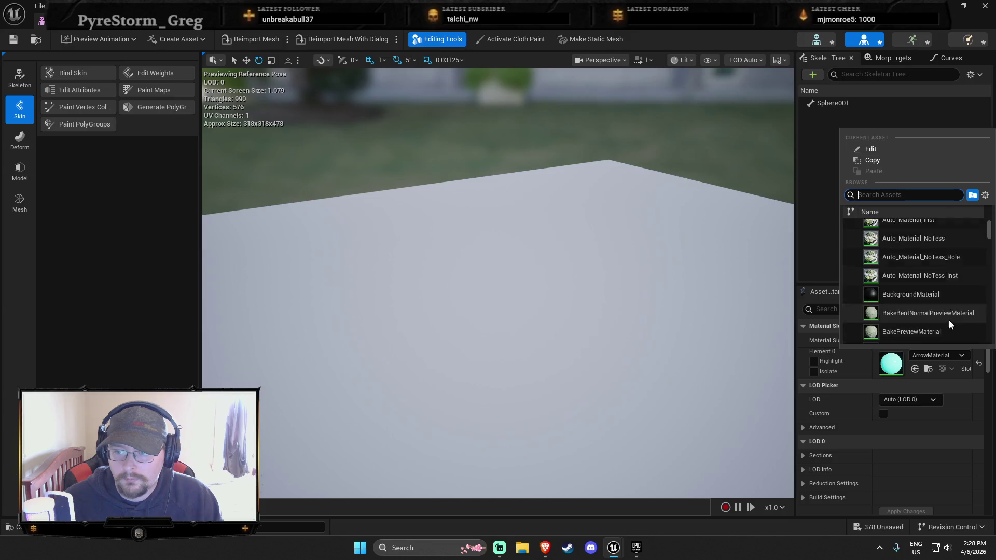
left_click(949, 309)
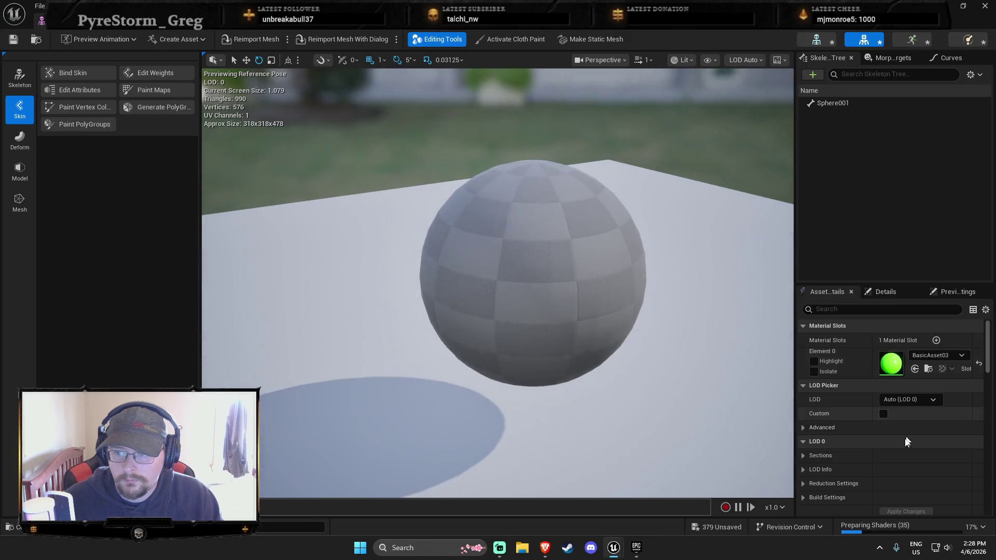
left_click_drag(519, 311, 467, 291)
left_click_drag(535, 387, 483, 358)
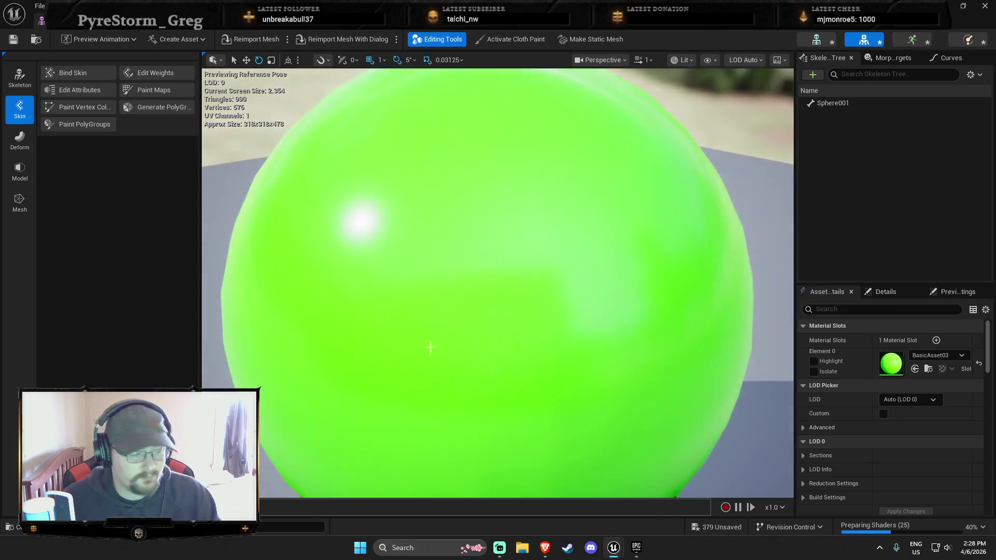
left_click_drag(436, 344, 640, 351)
Apply FrameMaterial to the sphere's Element 0 slot and restore down the mesh editor.
left_click(926, 354)
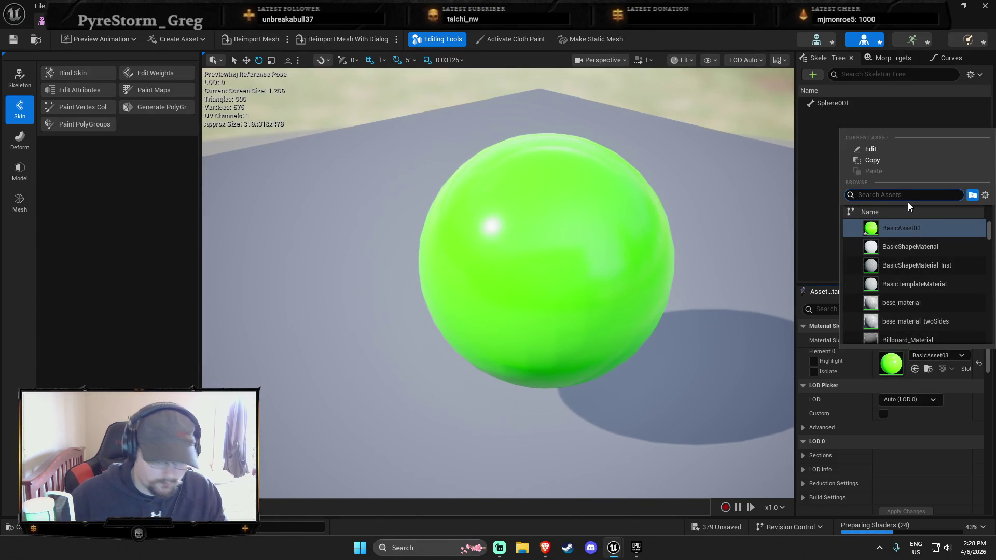
type("corrup")
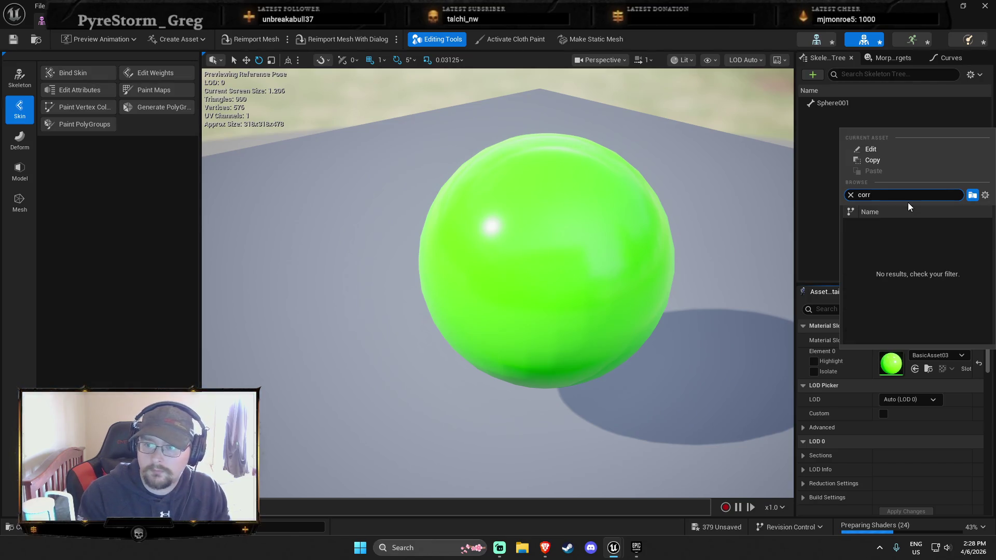
key("BackSpace")
key("BackSpace")
key("BackSpace")
type("red")
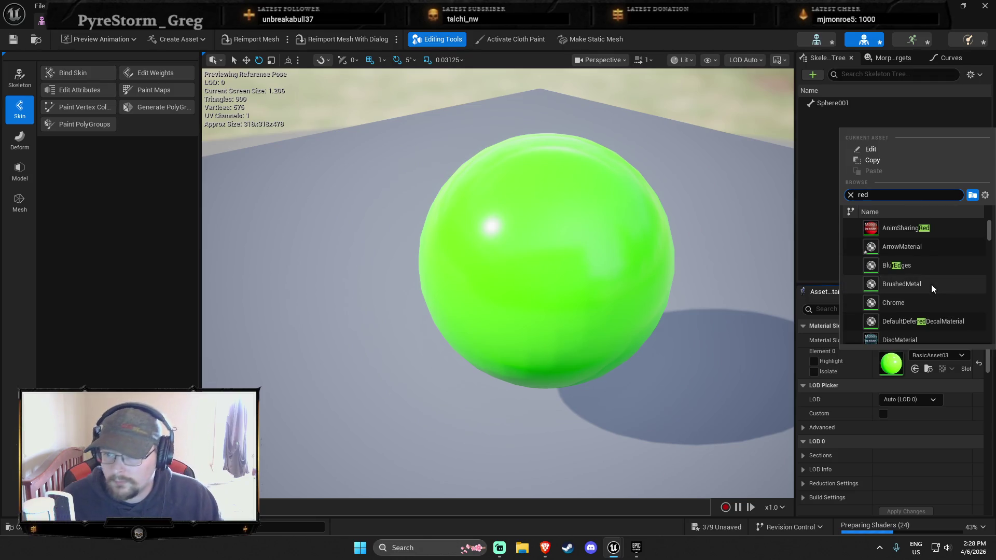
scroll(932, 285, "down", 3)
left_click(911, 280)
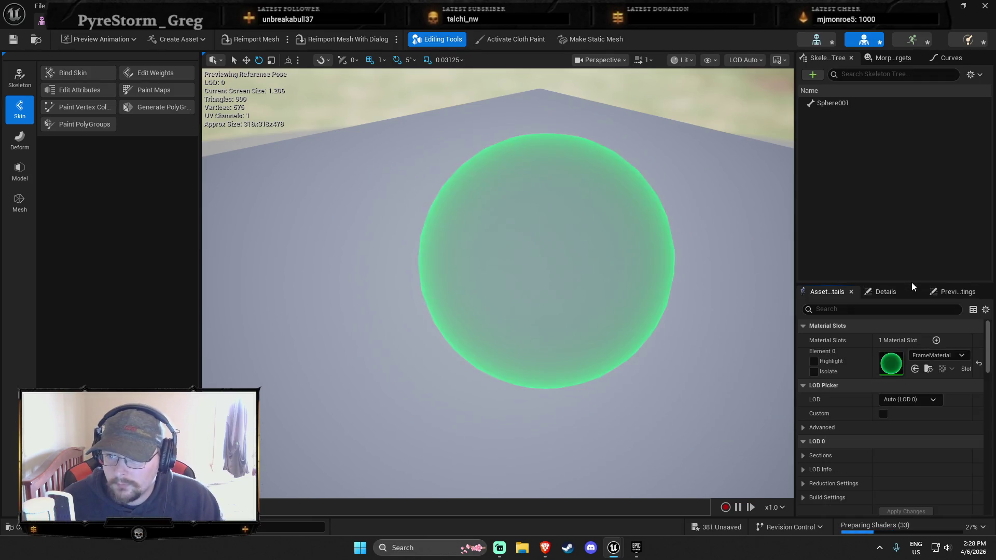
key("super+Down")
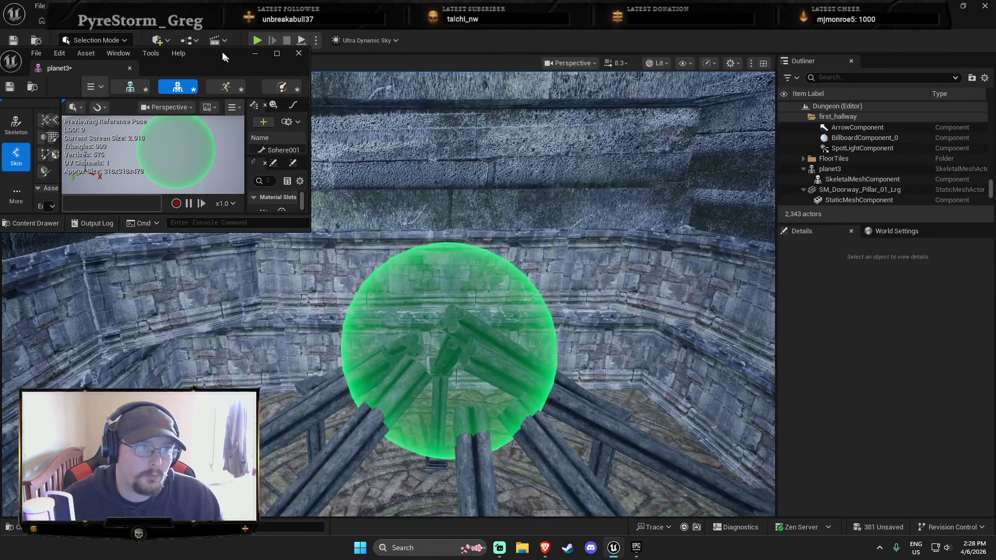
Maximize the mesh editor and assign M_Metal_Silver to the sphere's Element 0 slot.
double_click(226, 57)
scroll(957, 437, "down", 3)
scroll(865, 337, "up", 3)
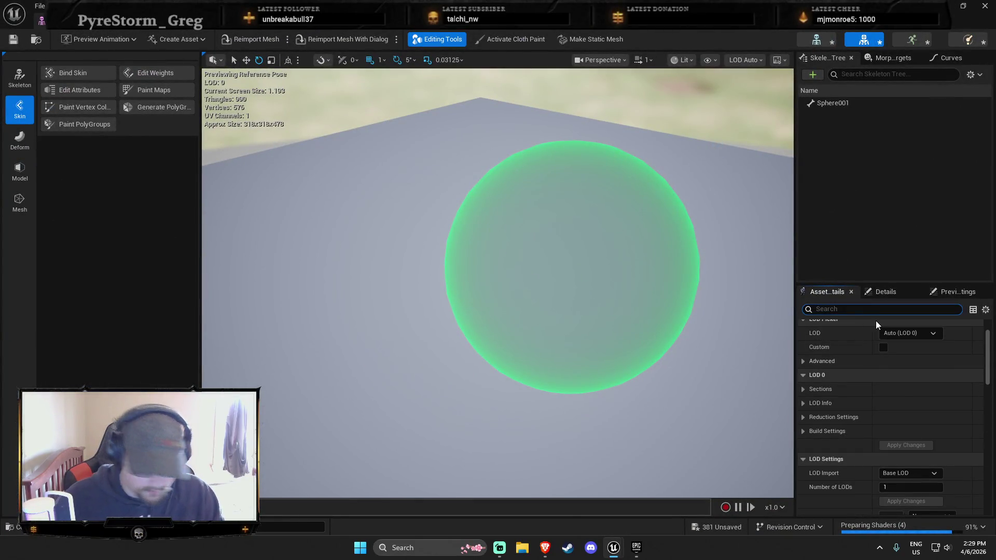
type("silver")
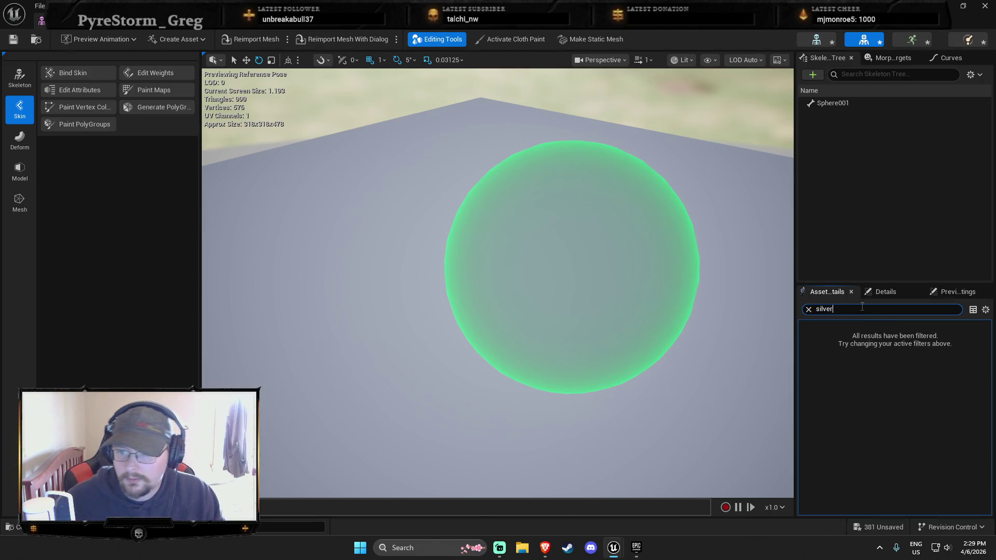
left_click(811, 310)
left_click(922, 365)
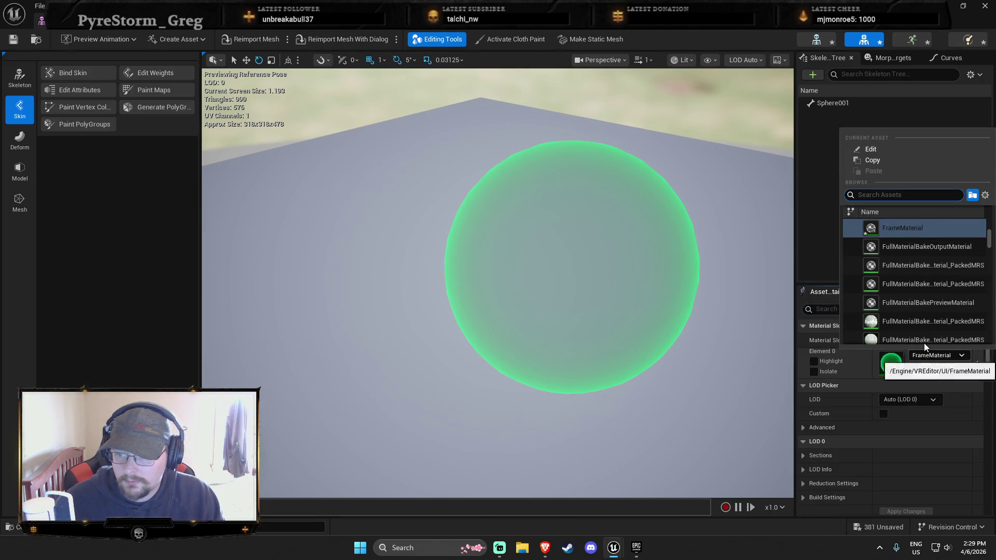
type("silver")
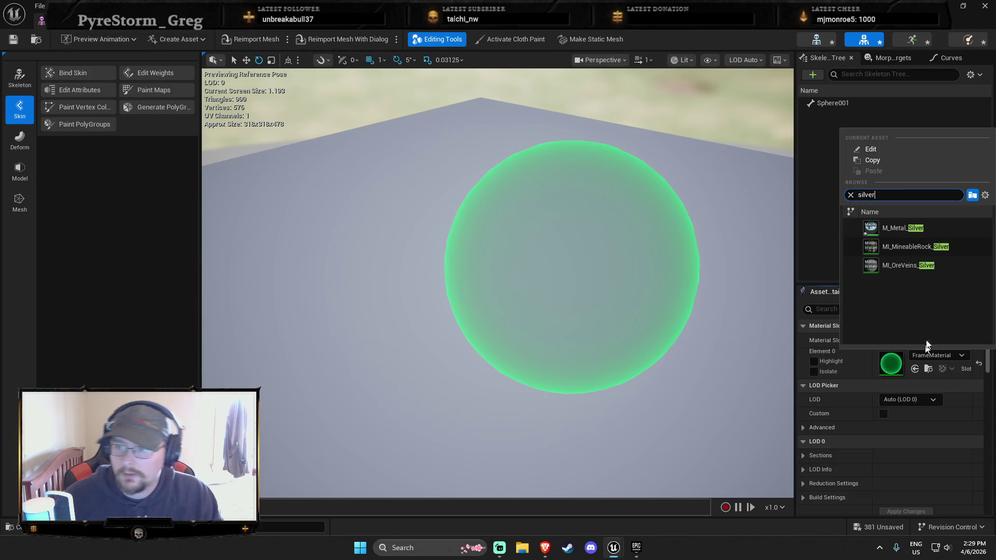
left_click(901, 228)
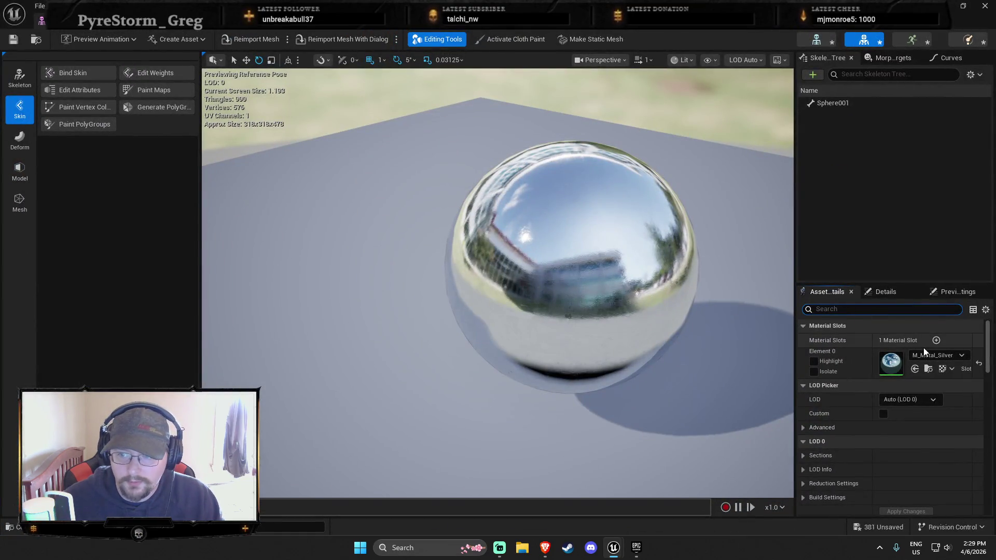
Switch the sphere to M_Metal_Gold and close the mesh editor.
left_click(924, 352)
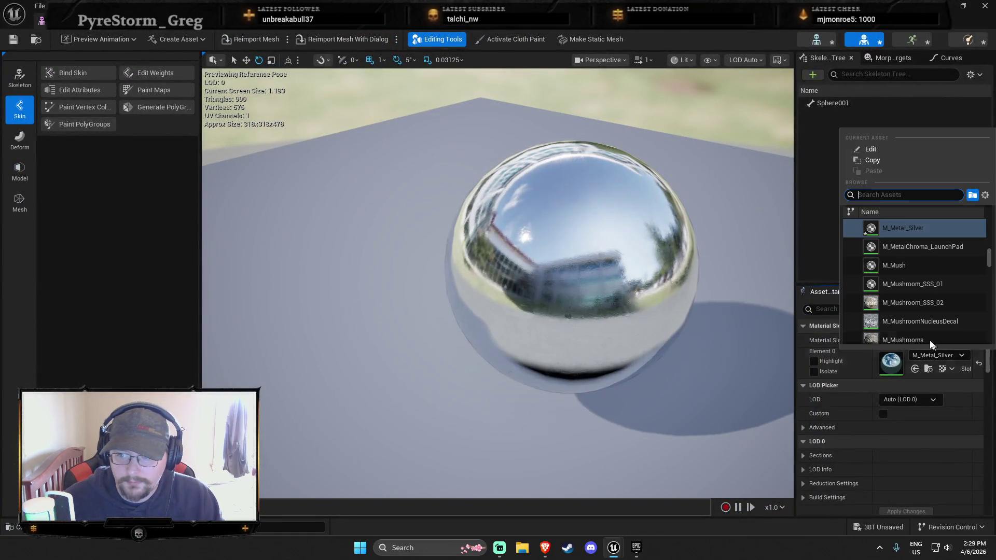
type("gold")
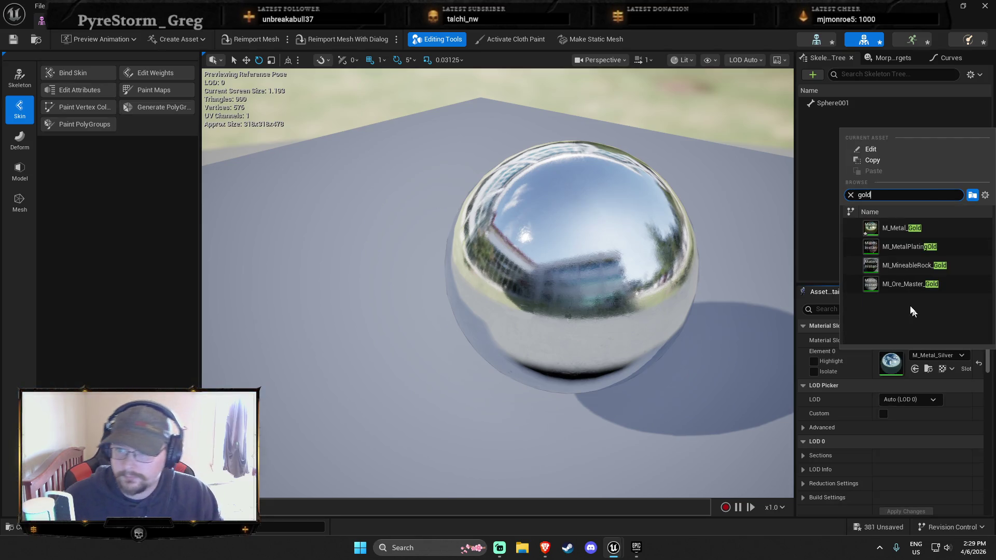
left_click(876, 229)
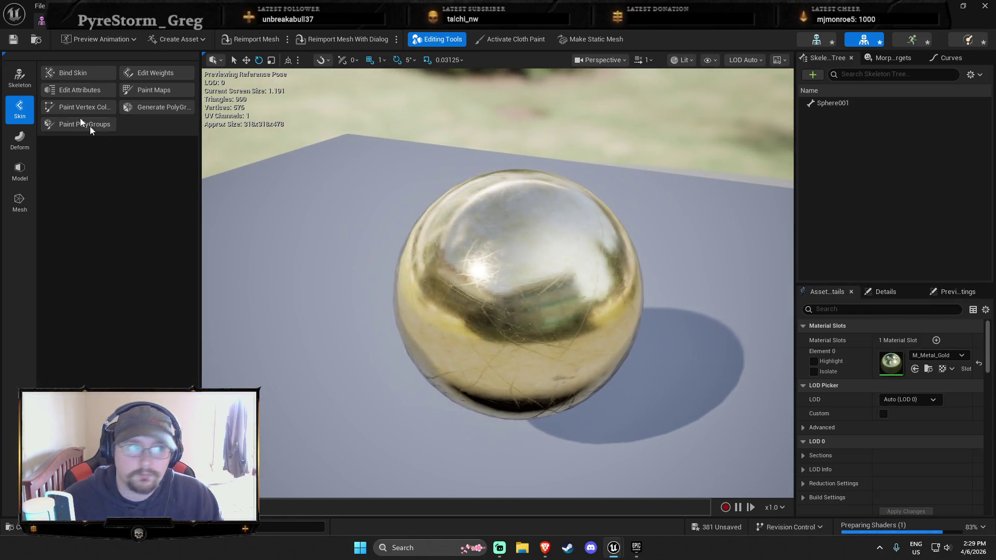
left_click(985, 6)
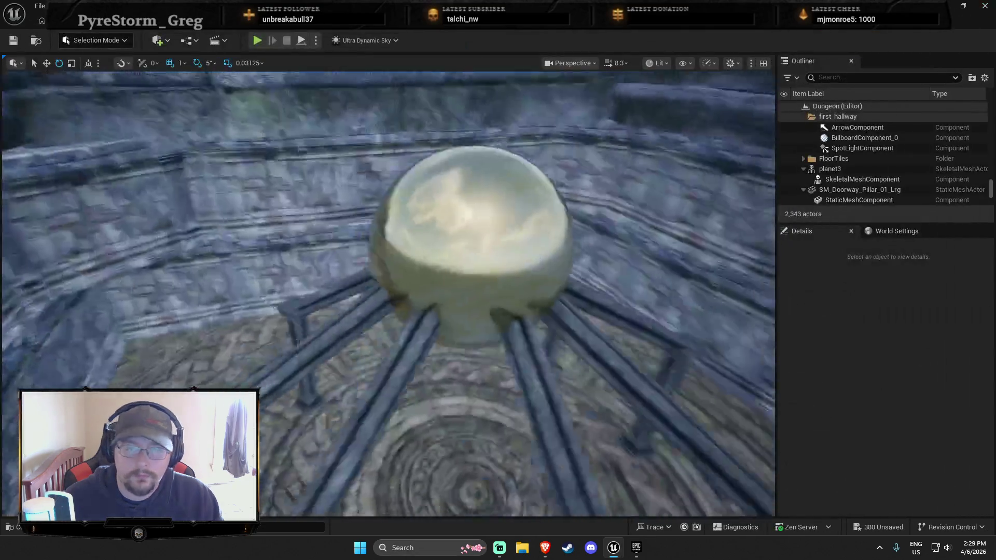
Fly the viewport camera under the orb and pillar structure.
key("w")
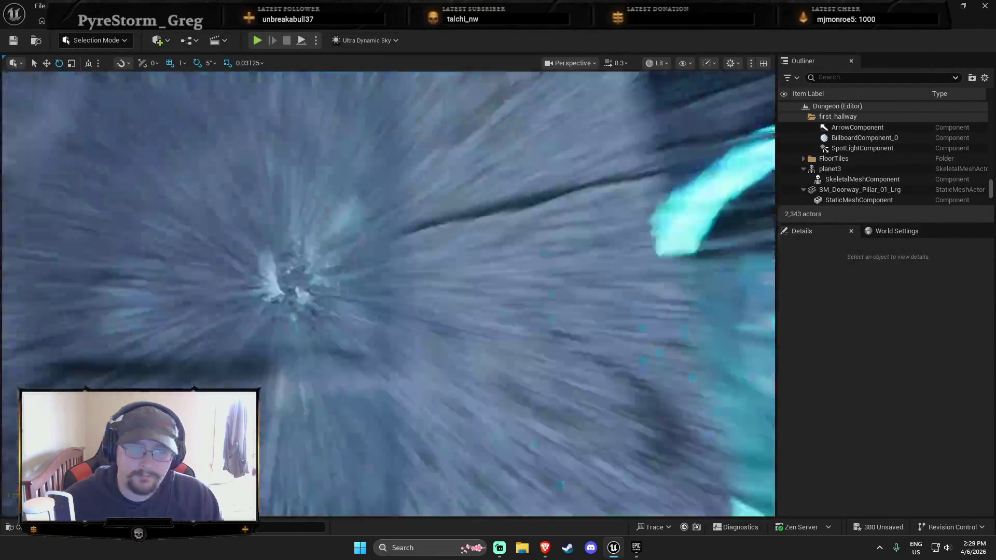
key("w")
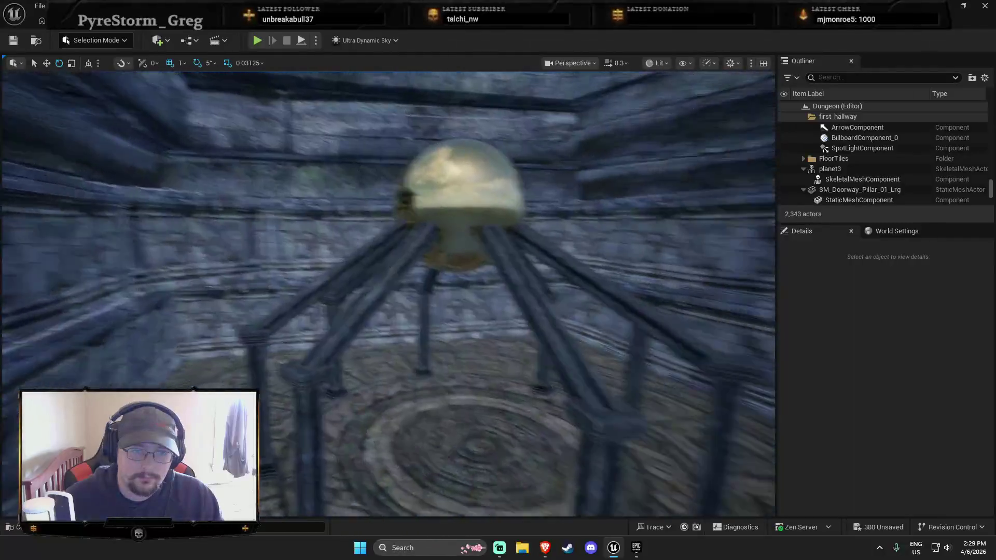
key("s")
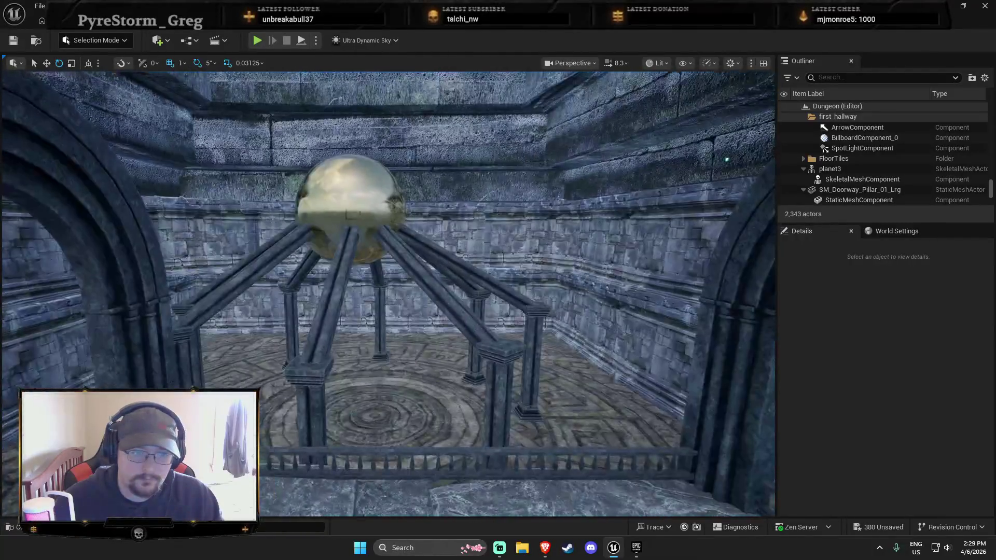
key("w")
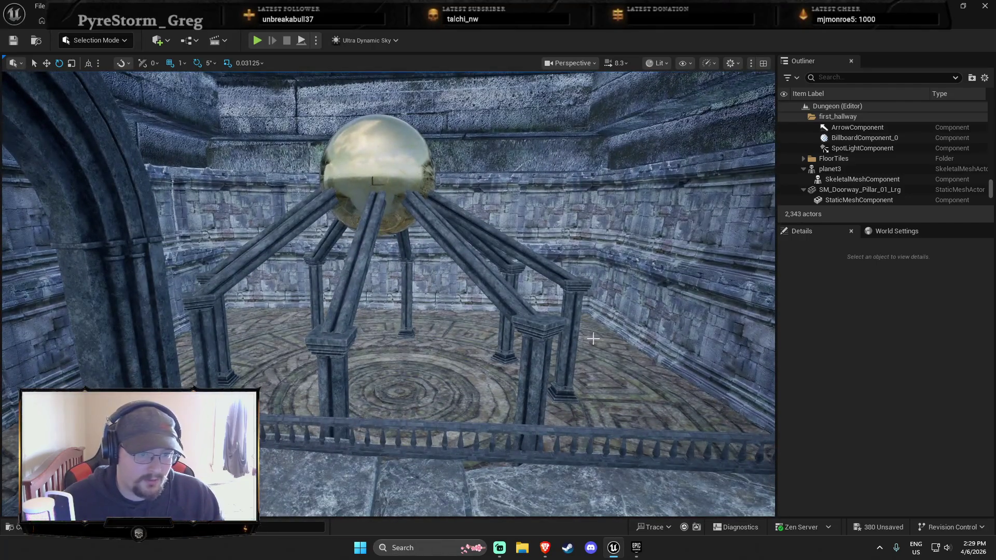
key("w")
key("w")
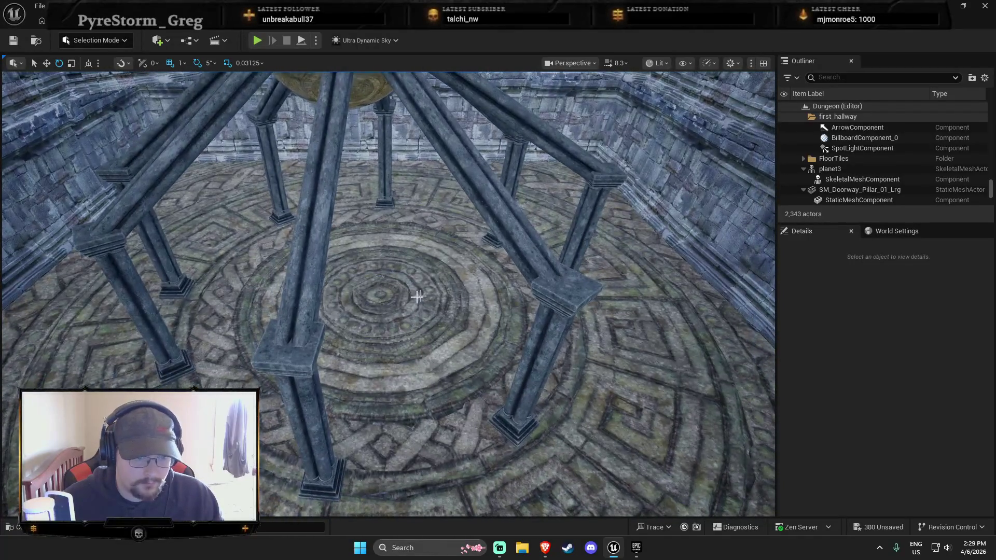
Ctrl-select the pillars and diagonal beams surrounding the orb, then frame them.
left_click(302, 372)
left_click(291, 332, "ctrl")
left_click(146, 308, "ctrl")
left_click(156, 278, "ctrl")
left_click(276, 197, "ctrl")
left_click(383, 179, "ctrl")
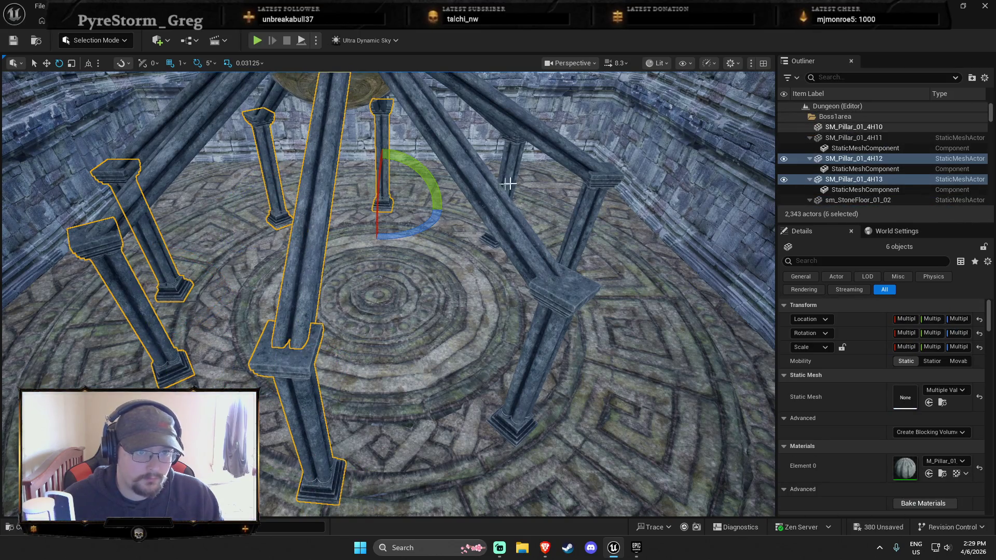
left_click(521, 172, "ctrl")
left_click(571, 214, "ctrl")
left_click(551, 325, "ctrl")
left_click(467, 166, "ctrl")
left_click(519, 124, "ctrl")
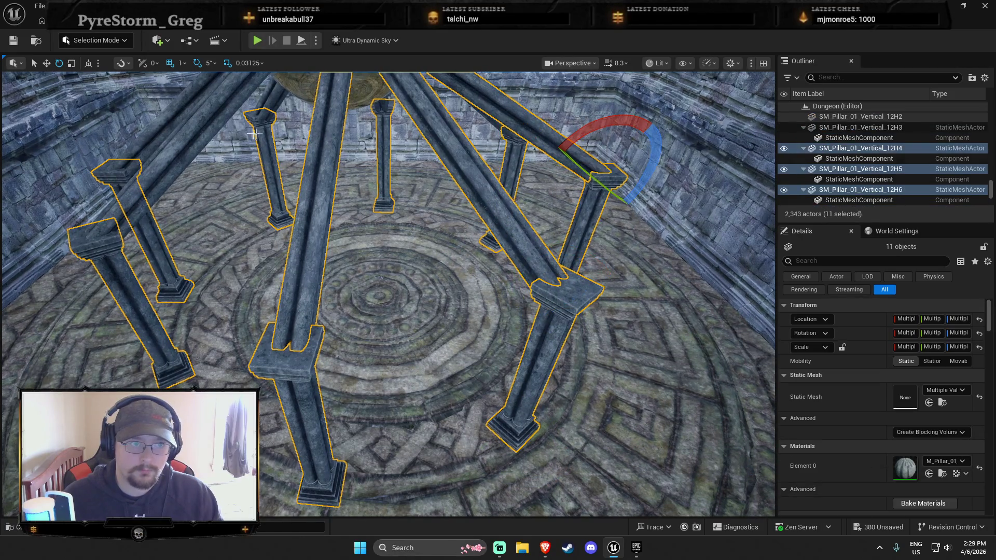
left_click(88, 228, "ctrl")
left_click(156, 171, "ctrl")
left_click(268, 145, "ctrl")
key("f")
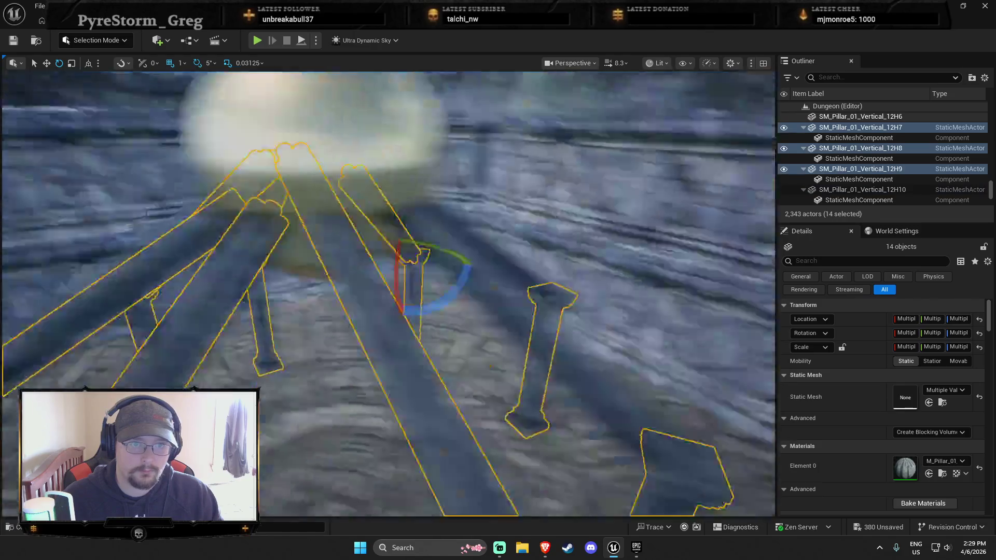
Add the last pillar and the gold orb, then nudge all 16 actors slightly along the green axis.
left_click(347, 191, "ctrl")
left_click_drag(347, 191, 332, 311)
scroll(399, 478, "down", 5)
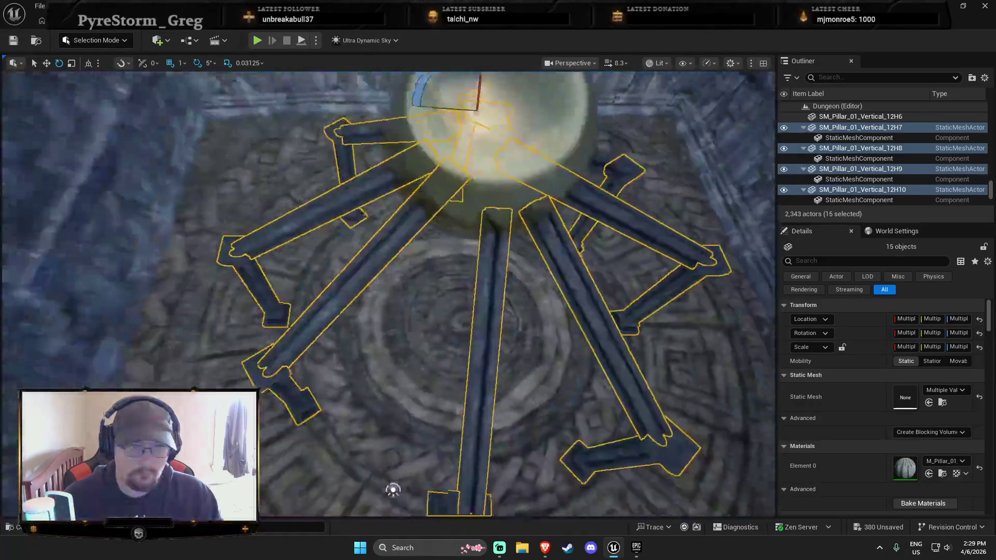
left_click(480, 326, "ctrl")
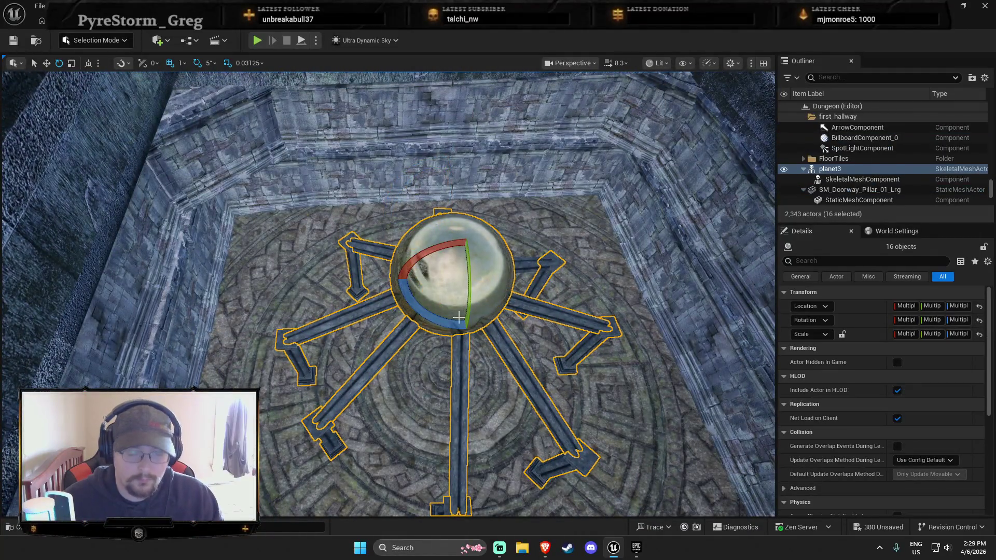
left_click_drag(491, 275, 496, 274)
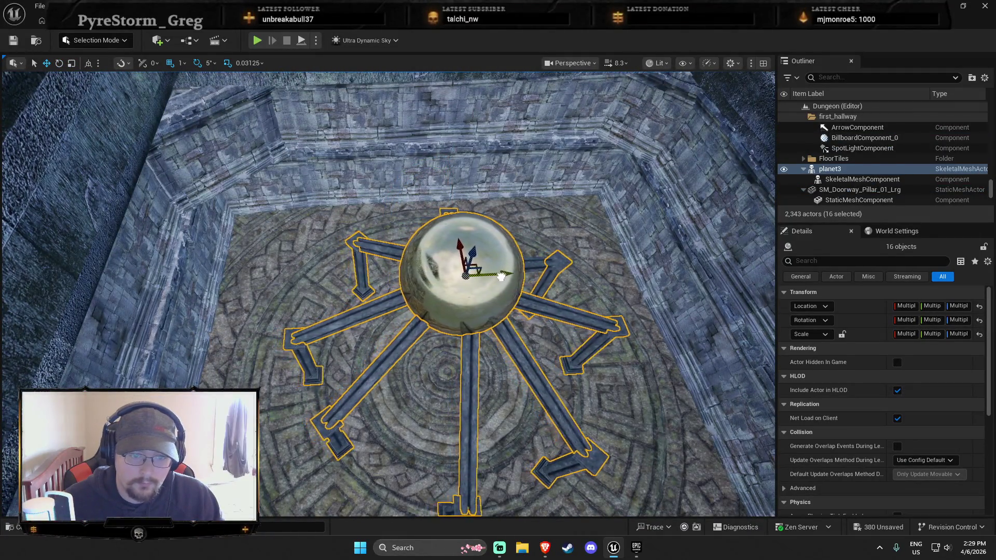
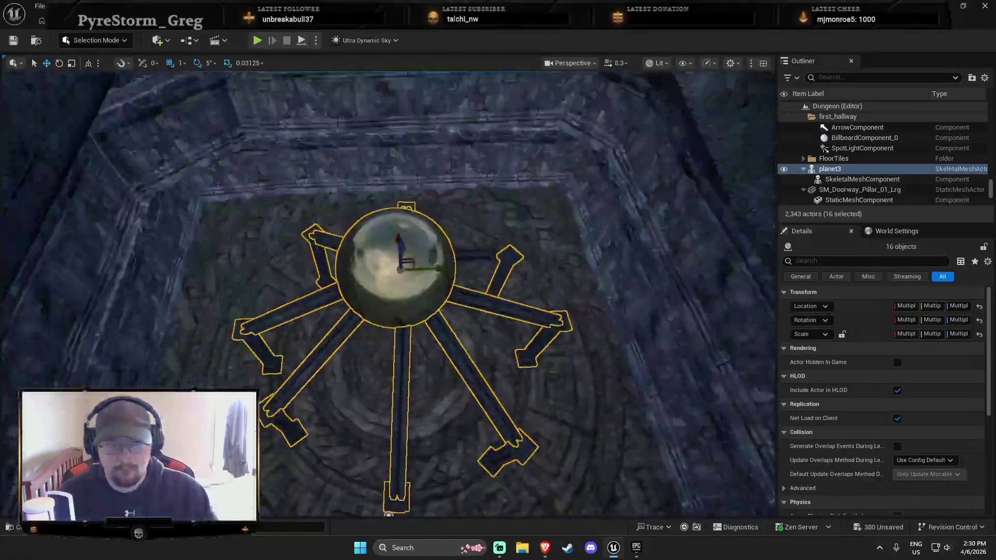
Move one angled stone pillar under the golden orb lower and outward, then deselect it.
scroll(389, 293, "up", 3)
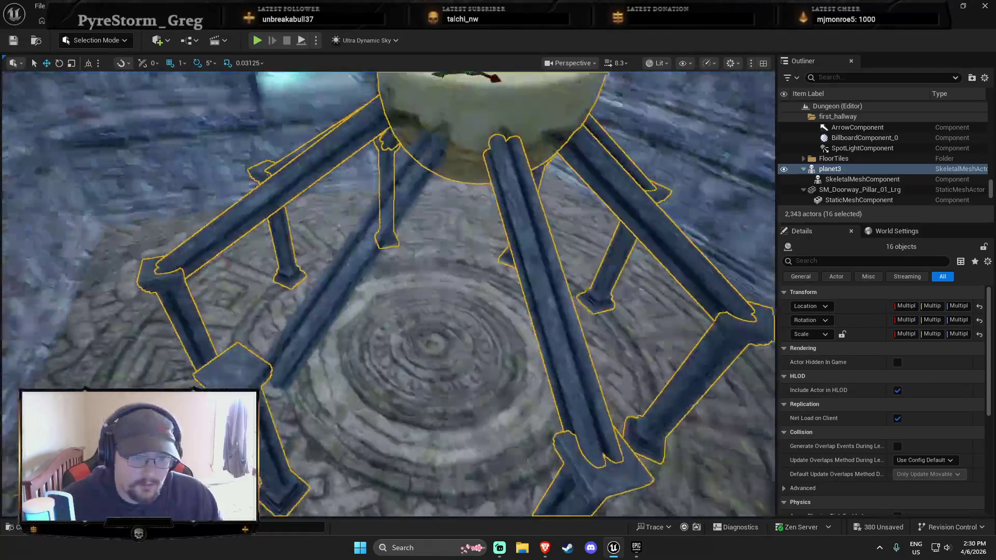
left_click(279, 338)
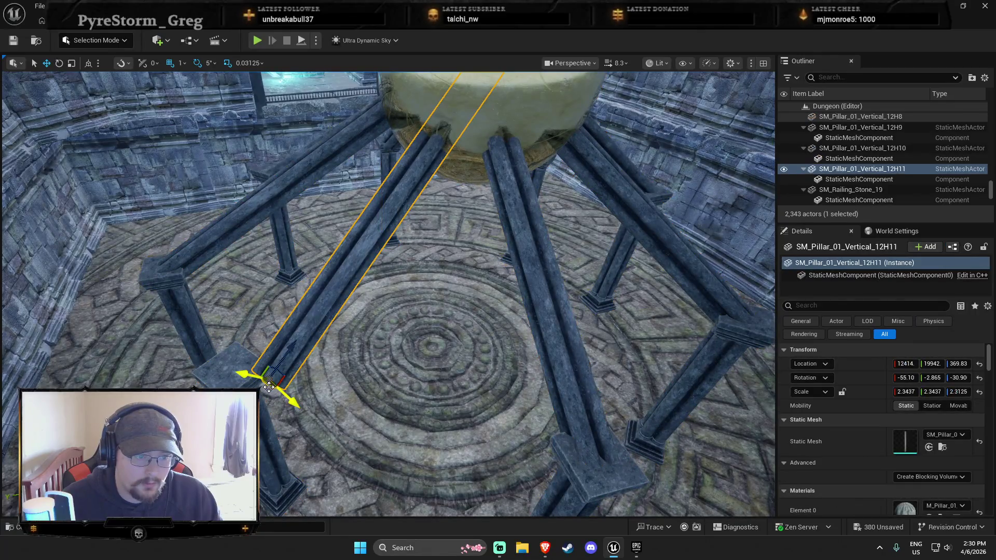
left_click_drag(259, 380, 226, 374)
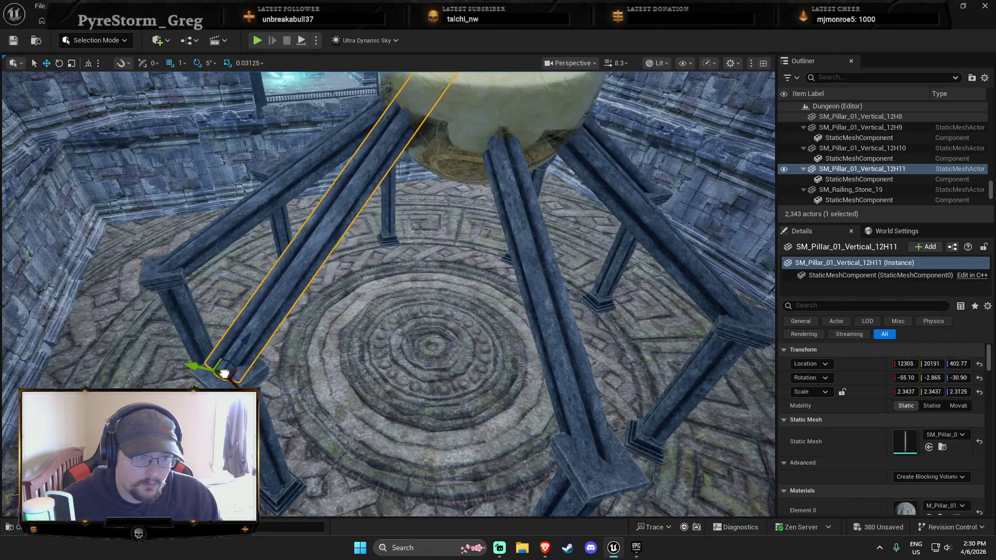
scroll(275, 382, "down", 5)
key("Escape")
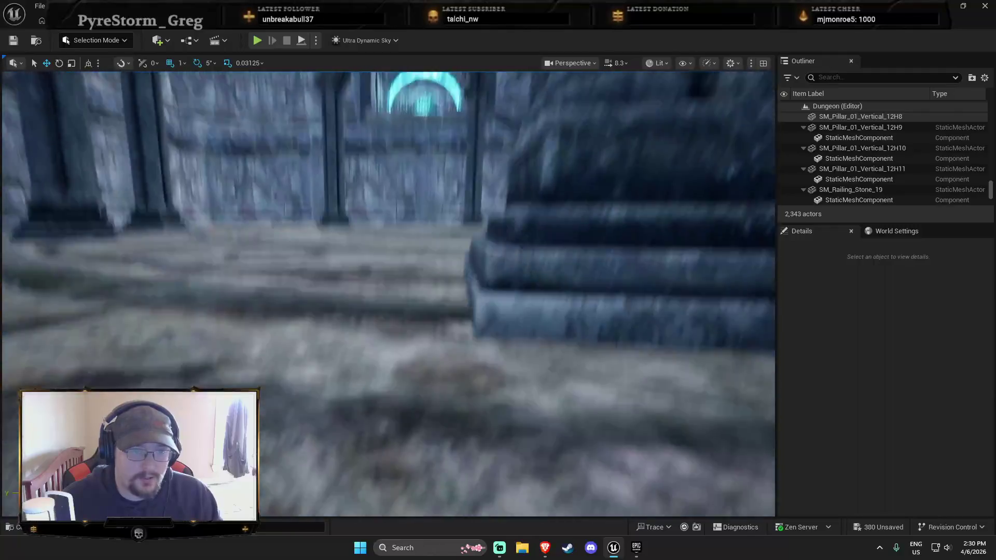
key("w")
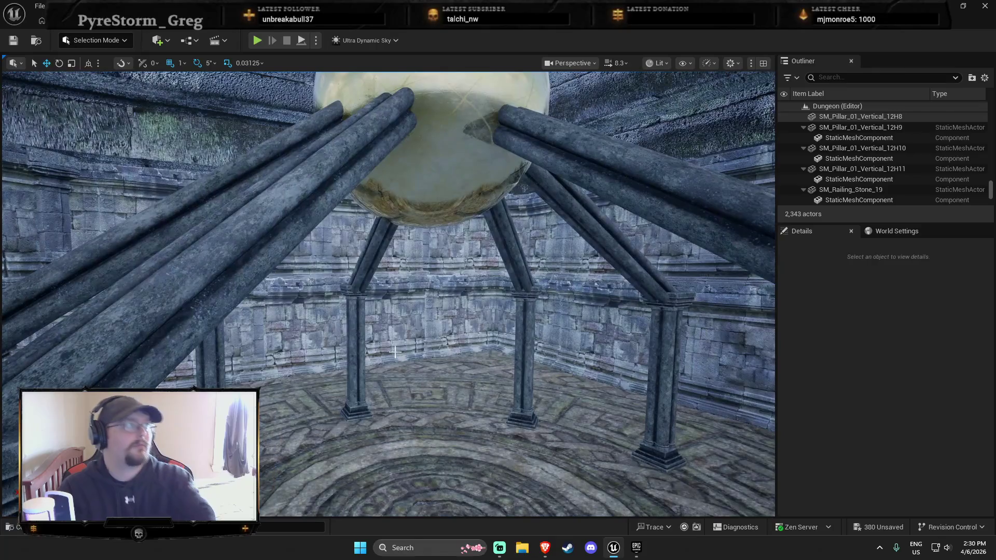
key("F11")
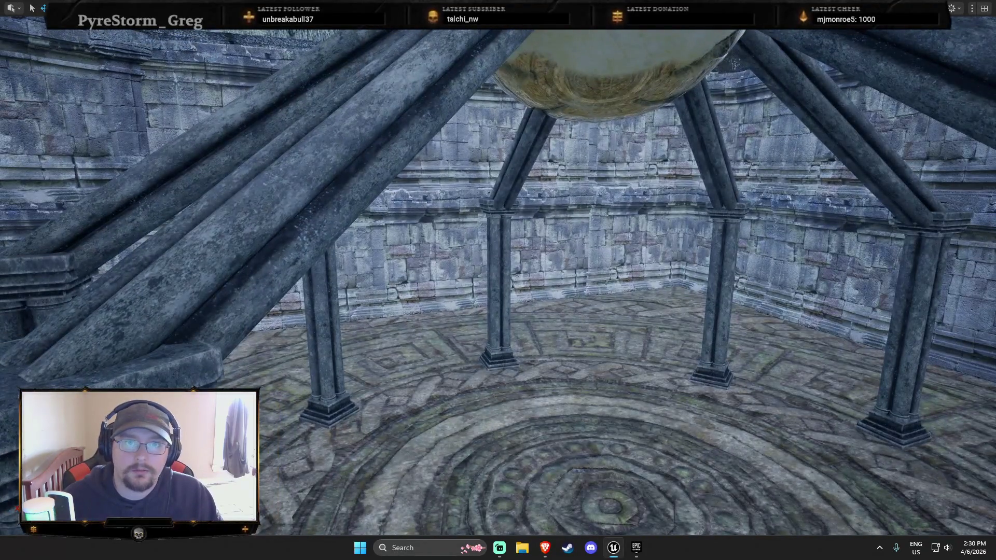
left_click(636, 548)
left_click(614, 547)
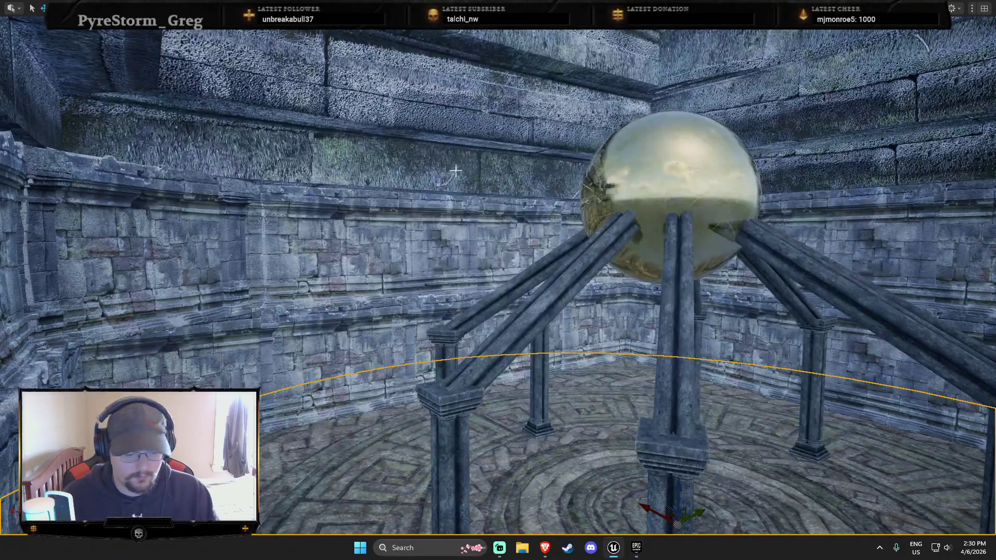
key("F11")
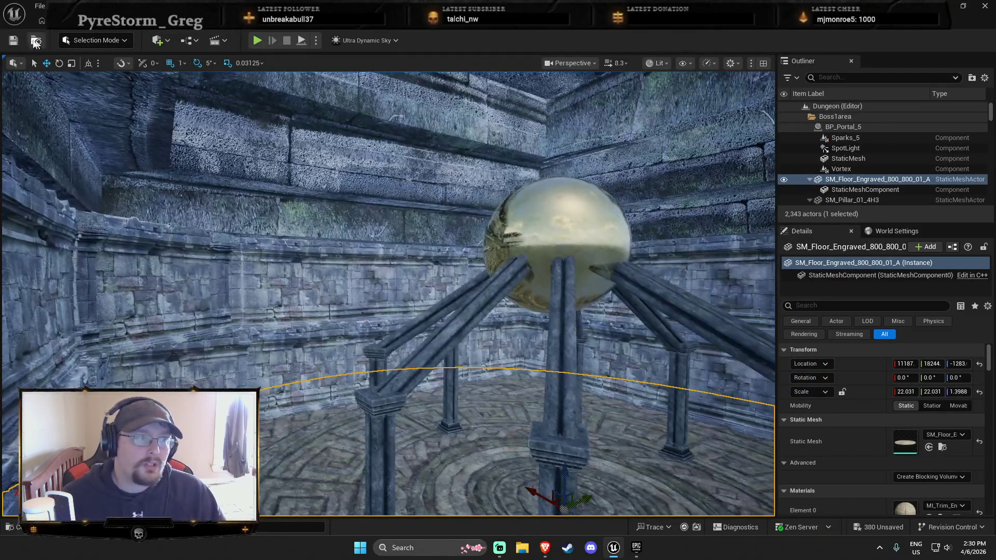
Save the Dungeon_1 level and all modified assets, then close the Epic Games Launcher.
left_click(15, 41)
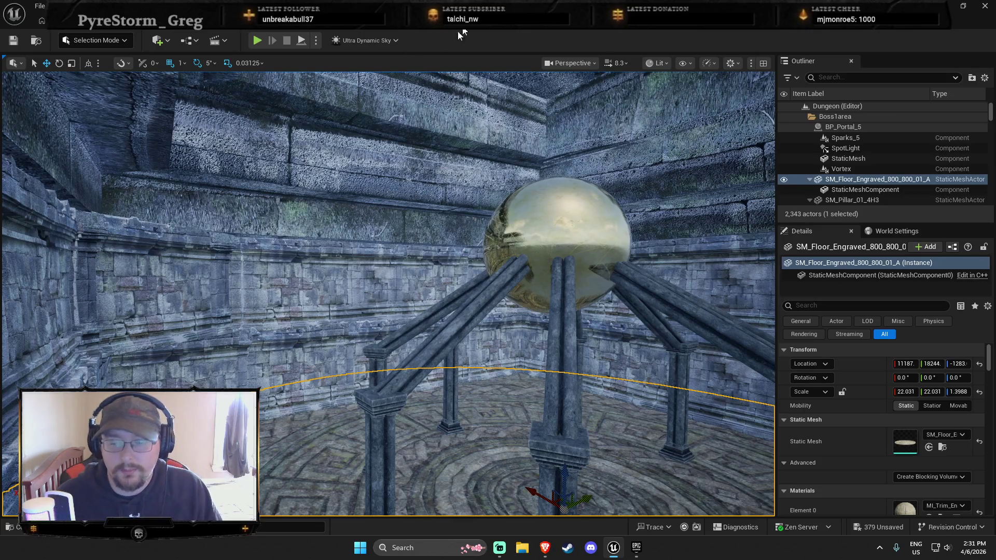
key("ctrl+shift+s")
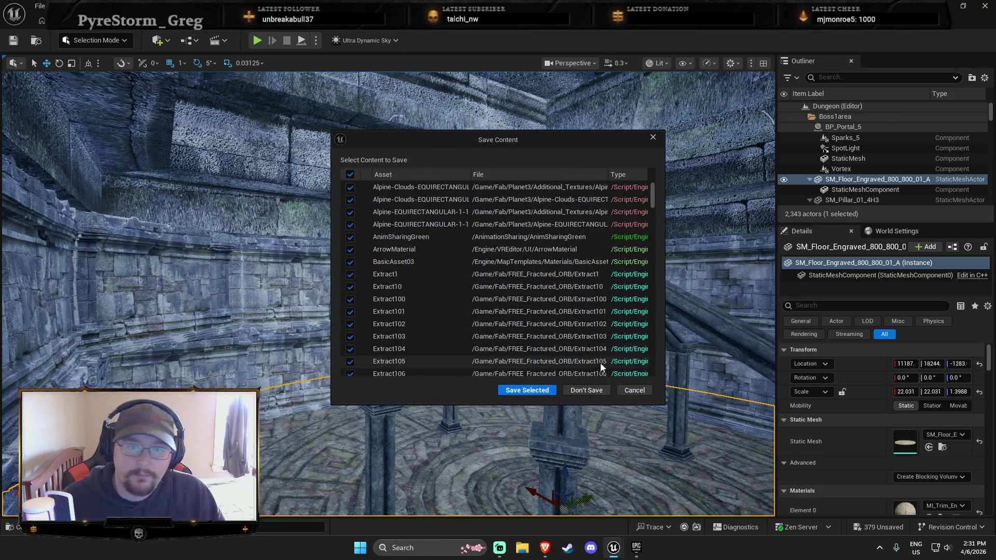
left_click(543, 394)
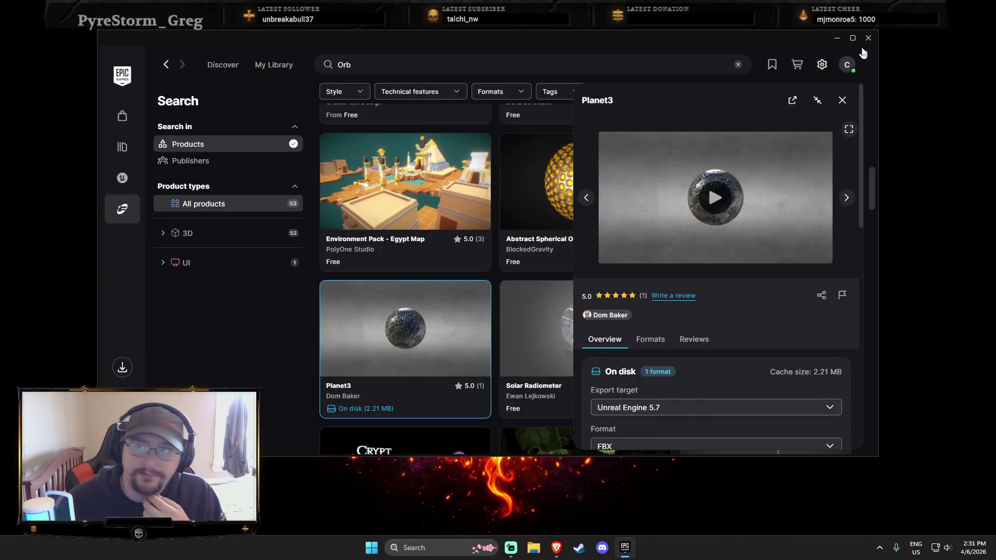
left_click(867, 38)
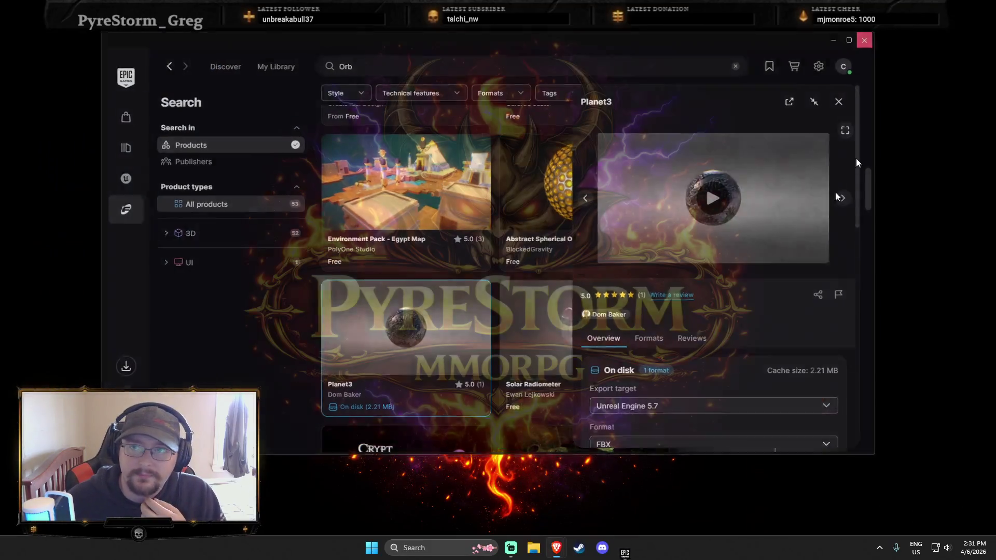
Bring Steam to the front, open its Library, and view the PUBG: BATTLEGROUNDS page.
right_click(518, 447)
left_click(591, 548)
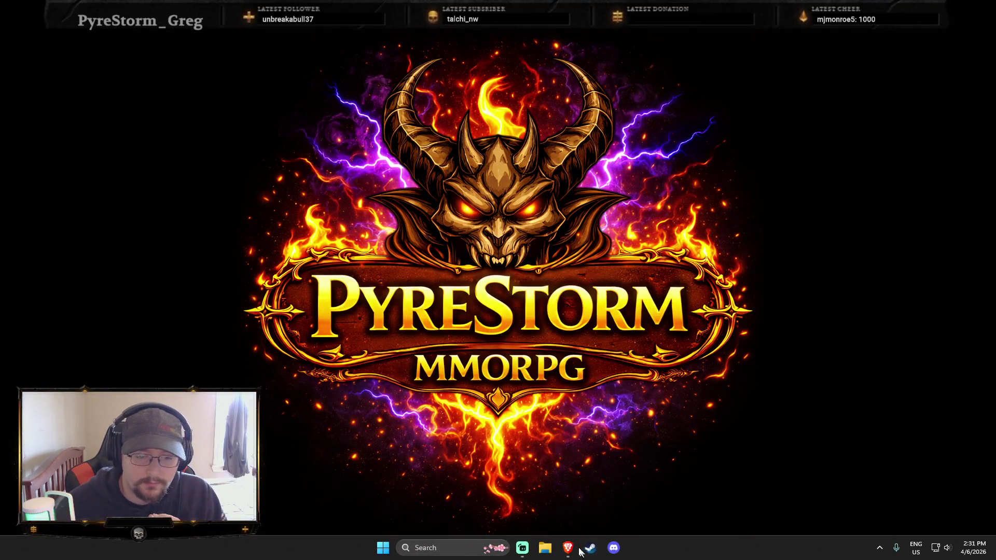
left_click(99, 23)
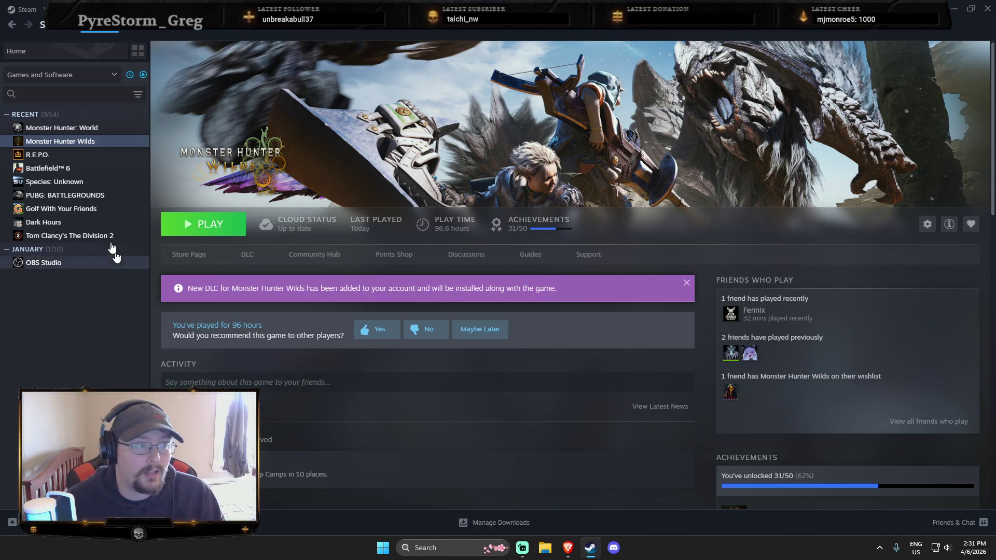
left_click(91, 201)
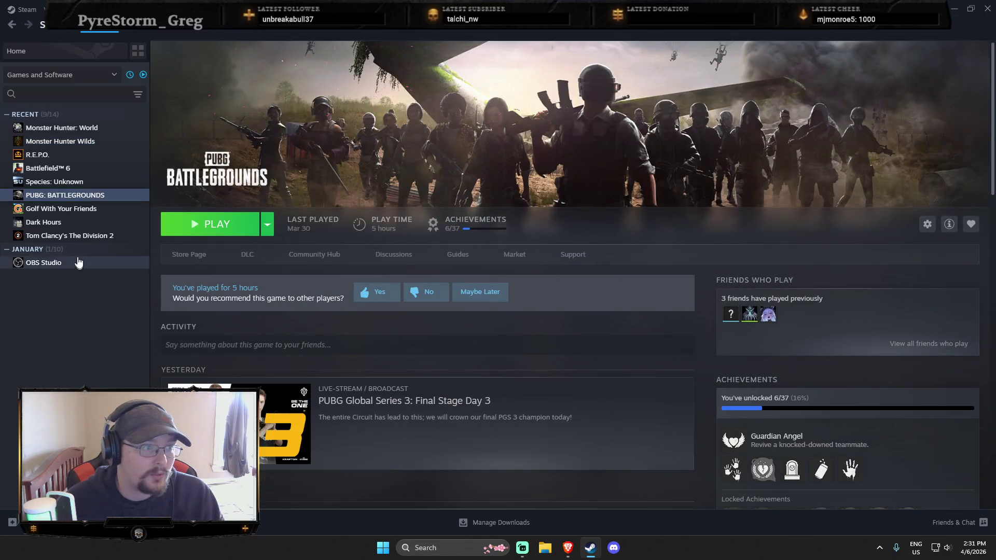
Browse the Division 2, Battlefield 6, PUBG, Monster Hunter Wilds and World library pages.
left_click(69, 236)
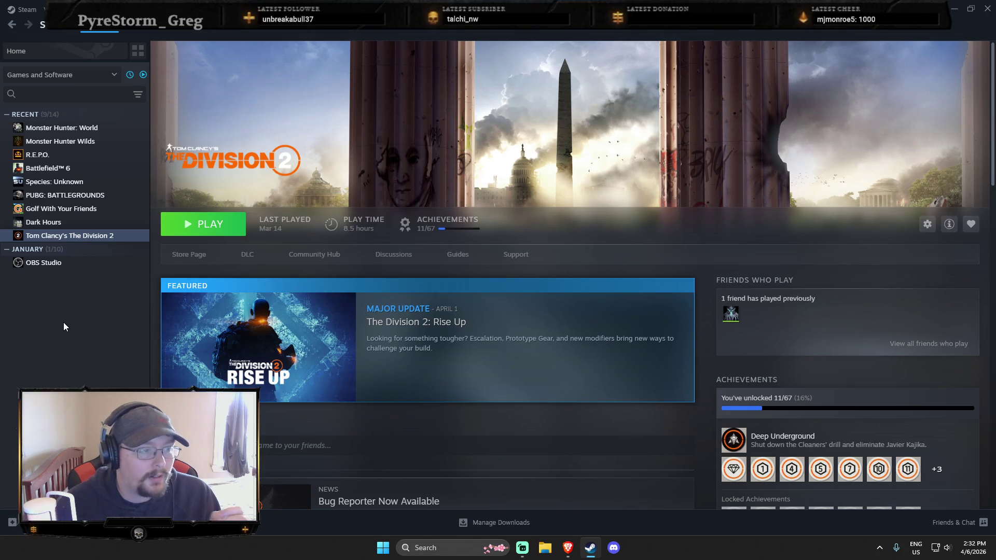
left_click(62, 168)
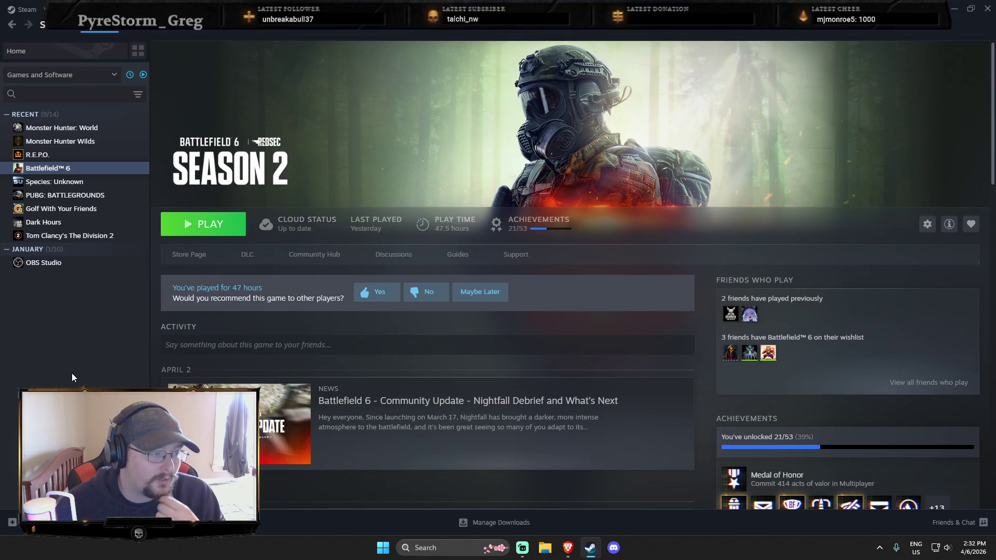
left_click(62, 195)
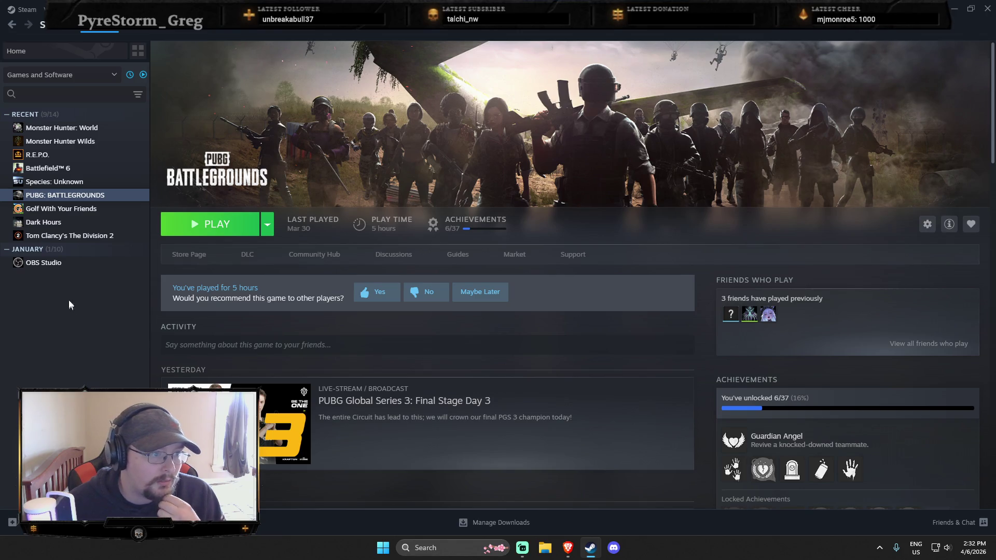
left_click(69, 236)
left_click(60, 141)
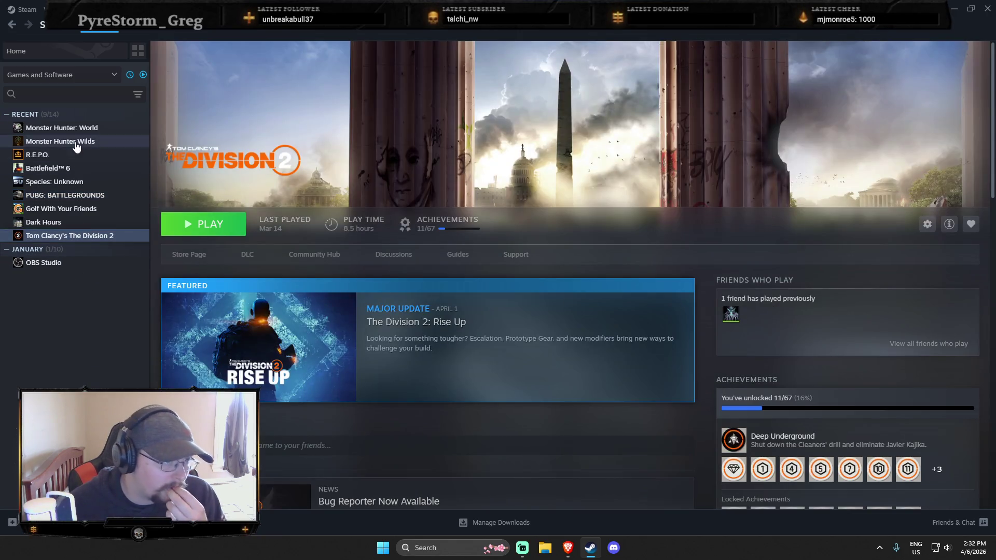
left_click(61, 128)
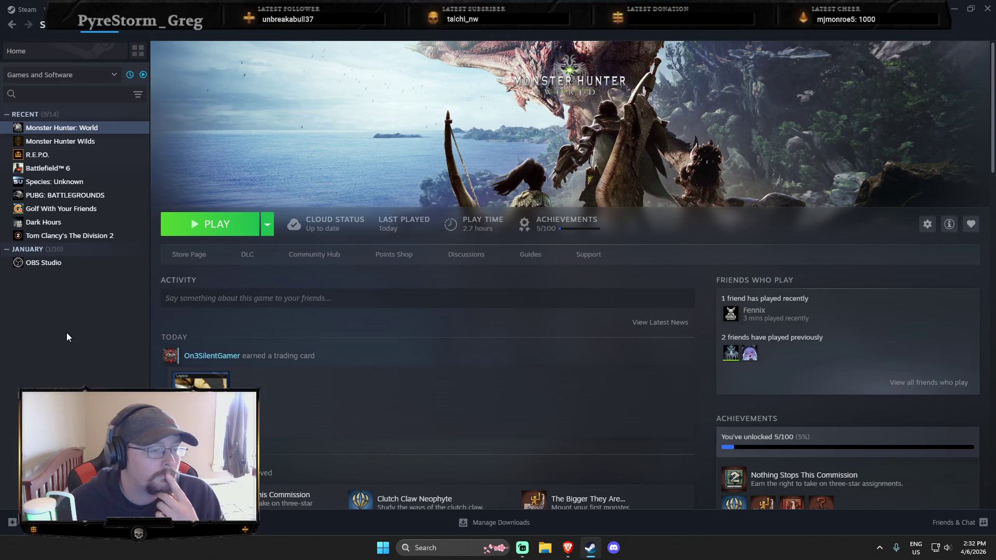
key("alt+Tab")
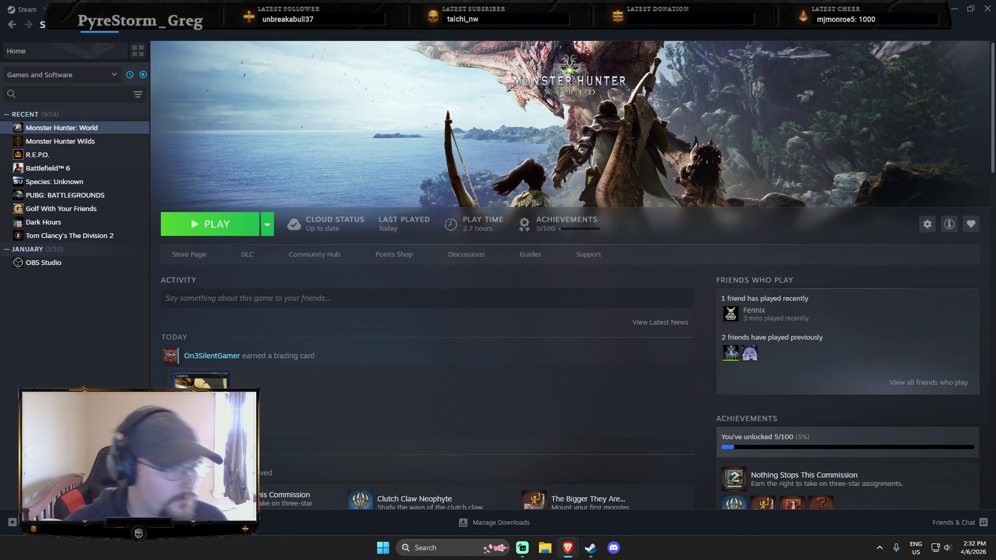
Browse R.E.P.O., Battlefield 6, PUBG and Division 2 in Steam, ending on Monster Hunter Wilds.
left_click(95, 335)
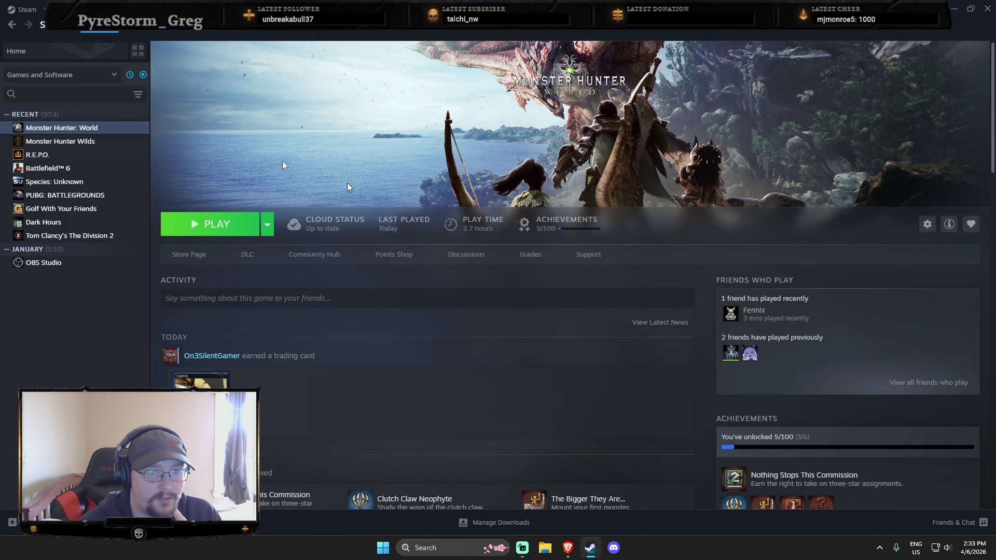
left_click(84, 145)
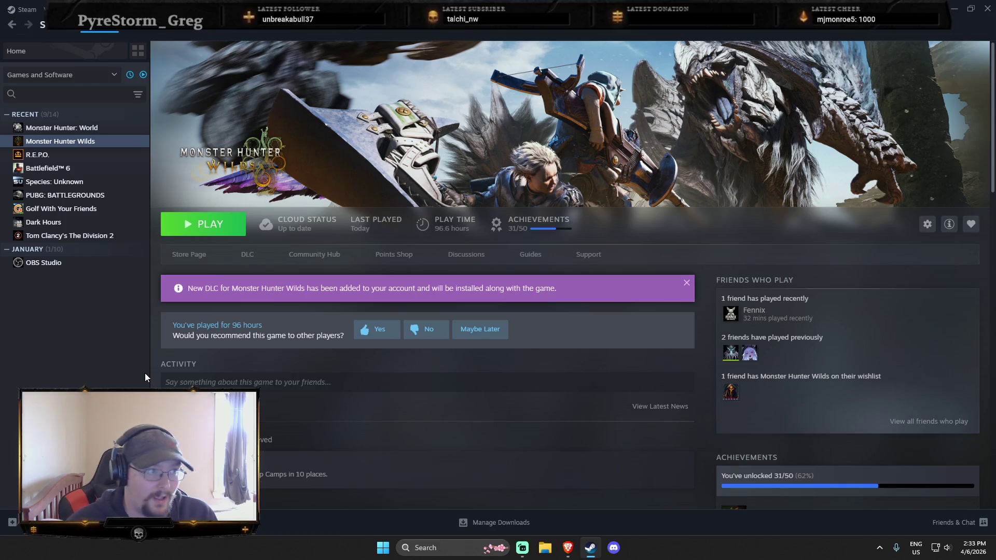
left_click(62, 167)
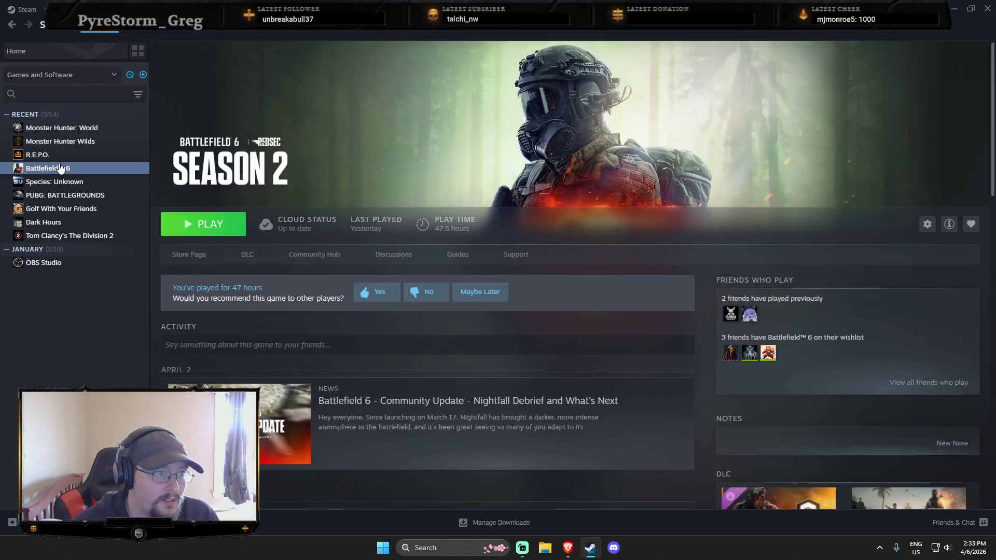
left_click(60, 160)
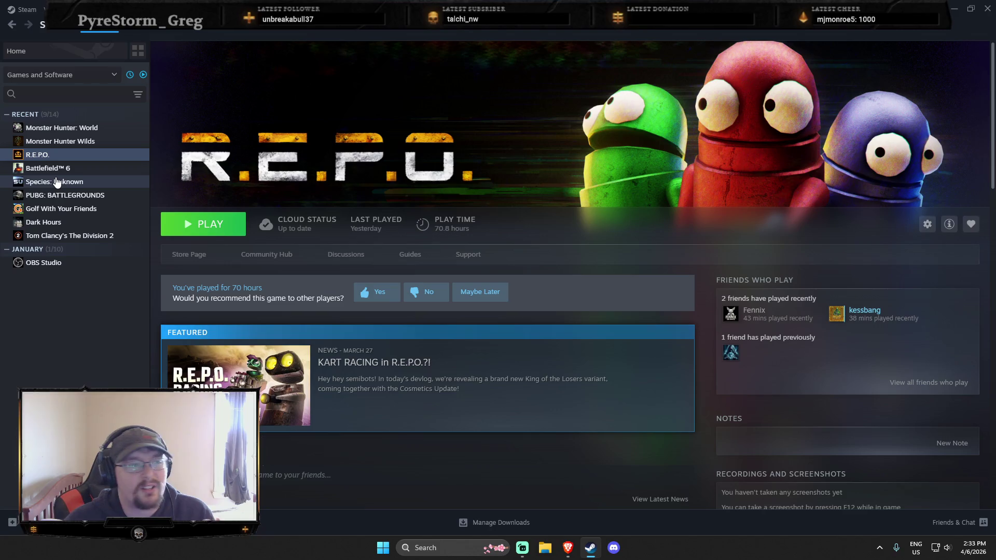
key("Down")
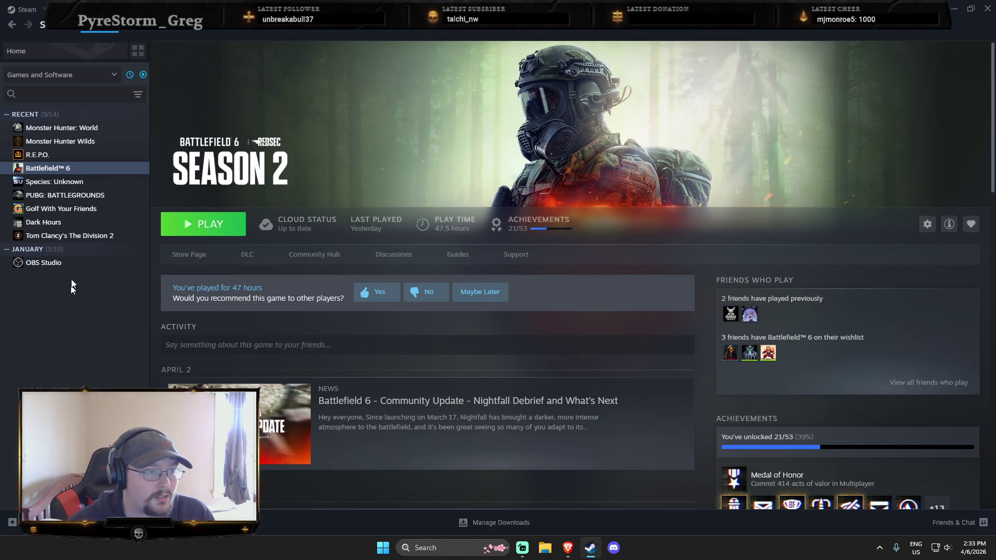
left_click(78, 199)
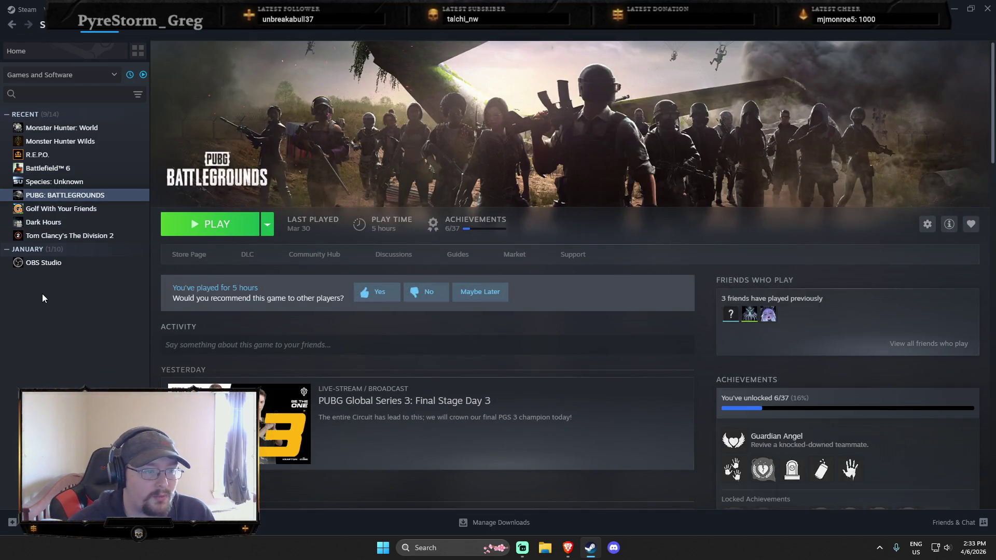
left_click(68, 236)
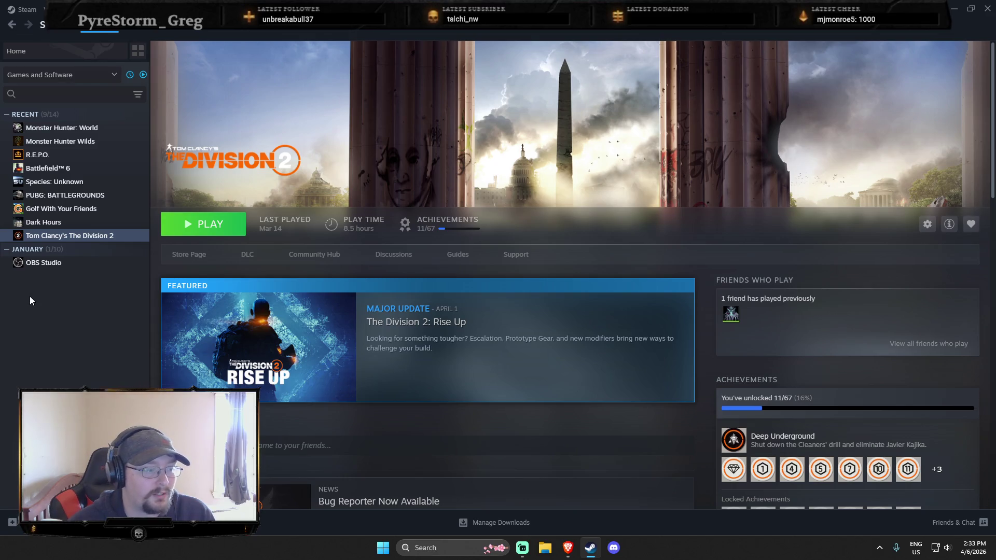
left_click(57, 141)
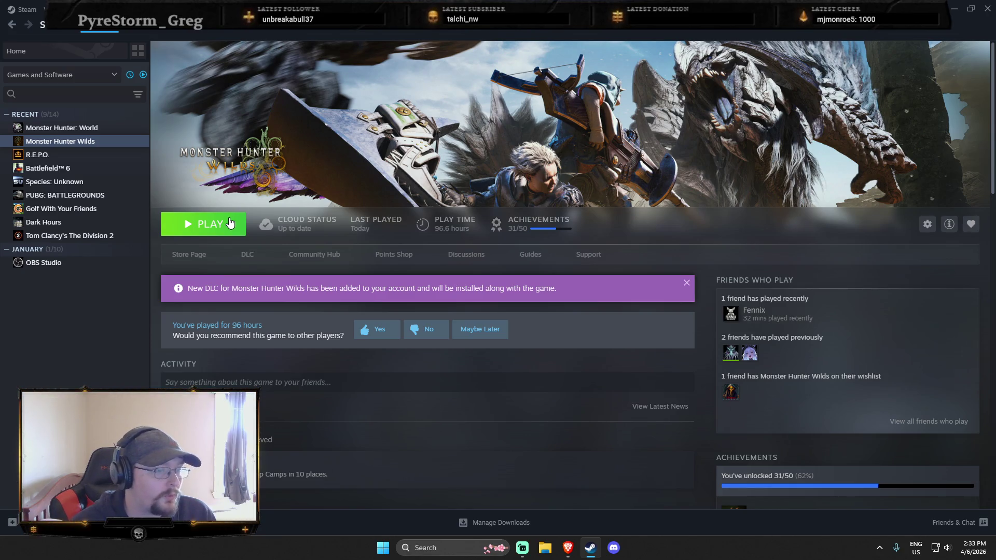
Launch Monster Hunter Wilds with Play from its Steam library page.
left_click(229, 223)
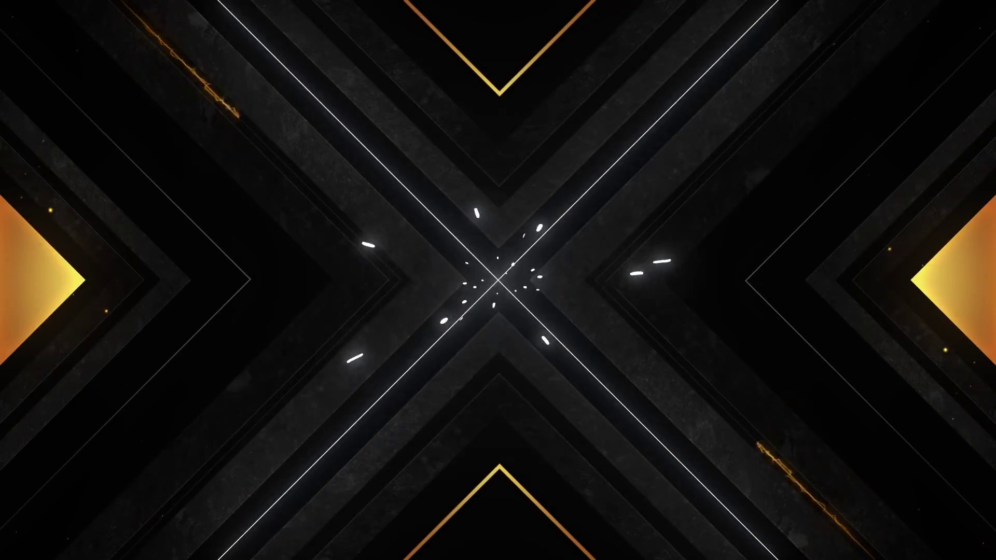
Dismiss the SSD storage warning and get past the Press Any Key title screen.
key("f")
key("f")
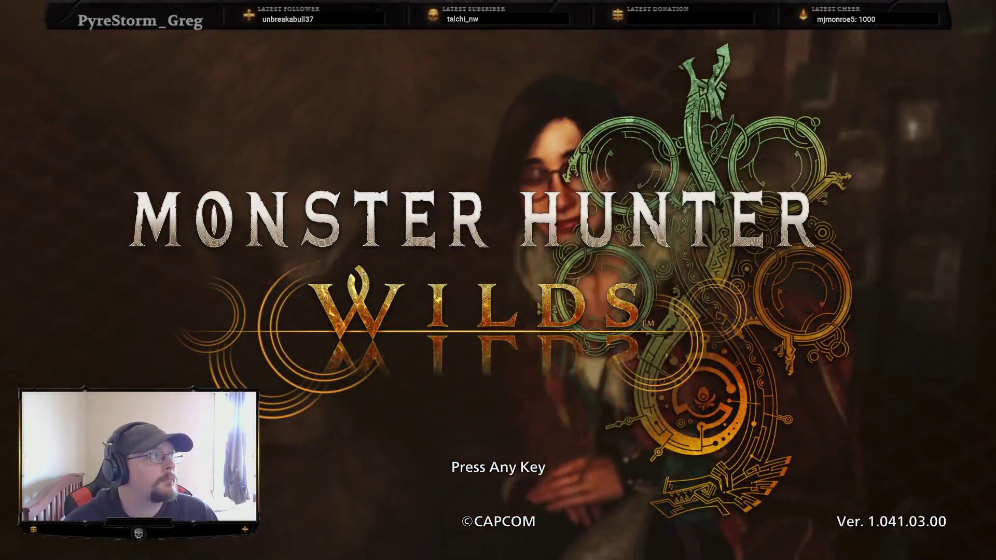
left_click(413, 173)
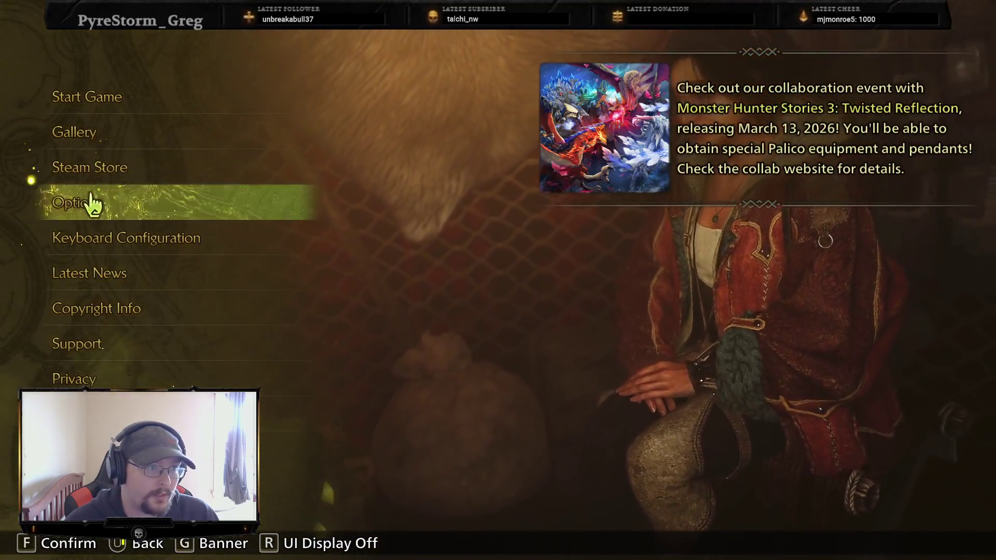
Raise Master Volume from 6 to 76 in the Audio options and exit to save.
left_click(91, 203)
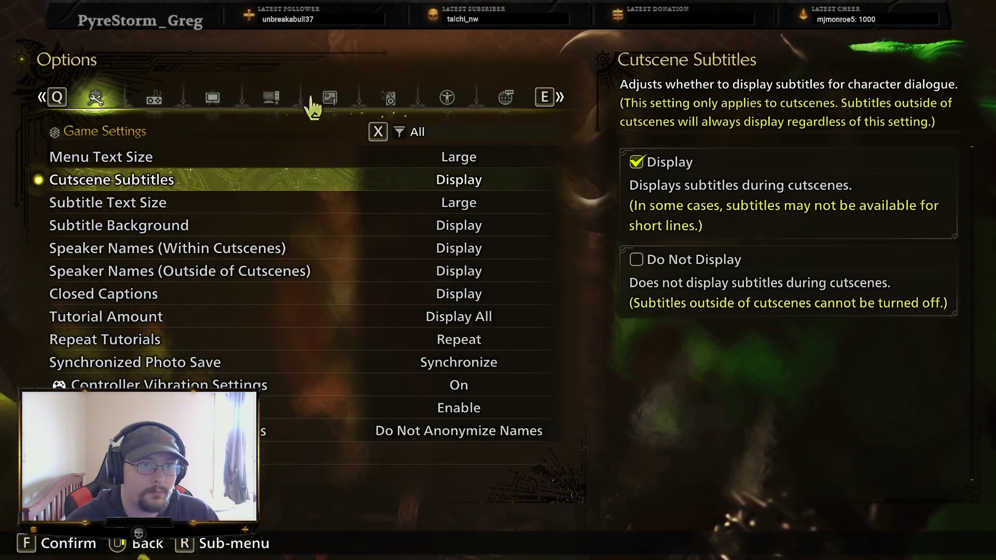
left_click(317, 100)
scroll(211, 209, "down", 5)
left_click(373, 103)
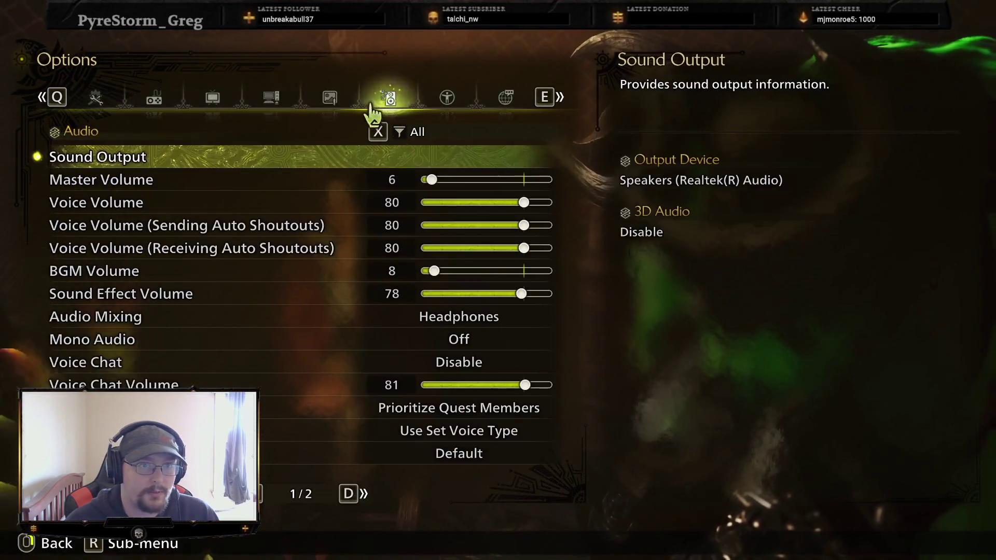
left_click_drag(456, 180, 470, 180)
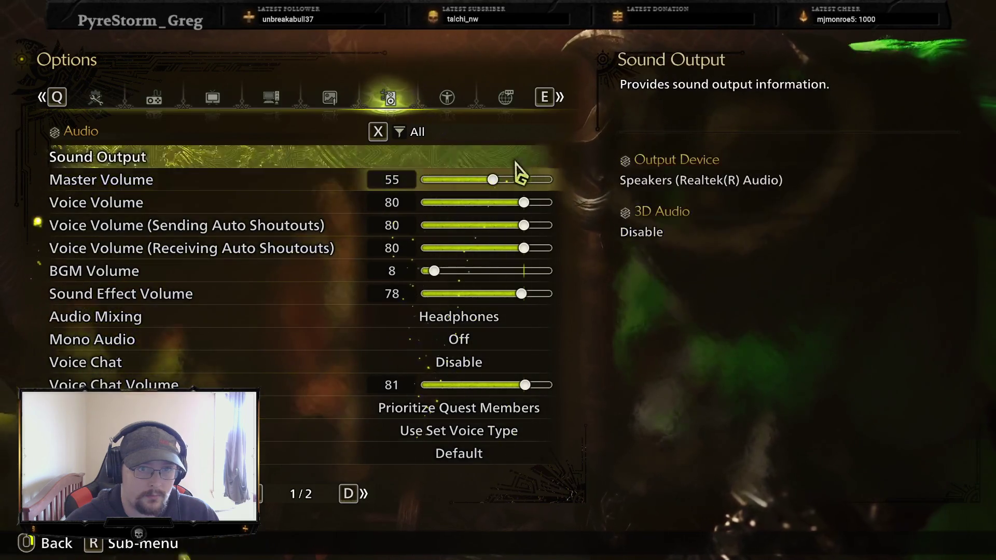
left_click(518, 179)
left_click(521, 180)
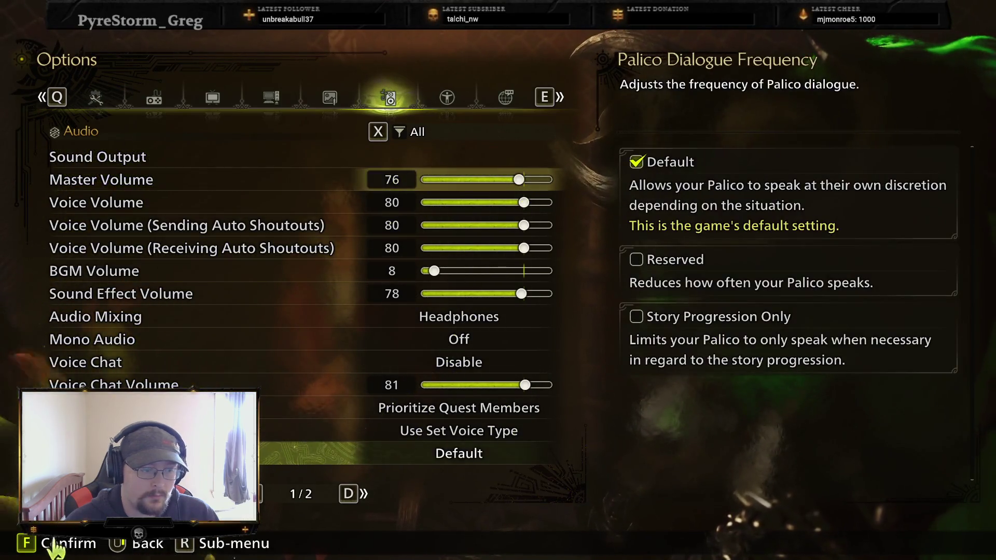
key("Escape")
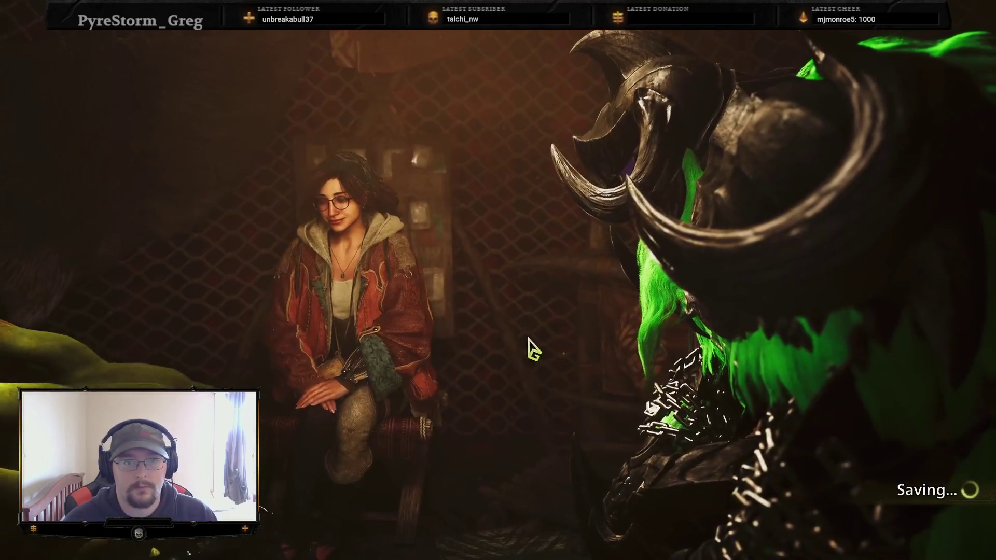
Start the game with the HR 137 hunter and join a Recommended Lobby.
left_click(158, 111)
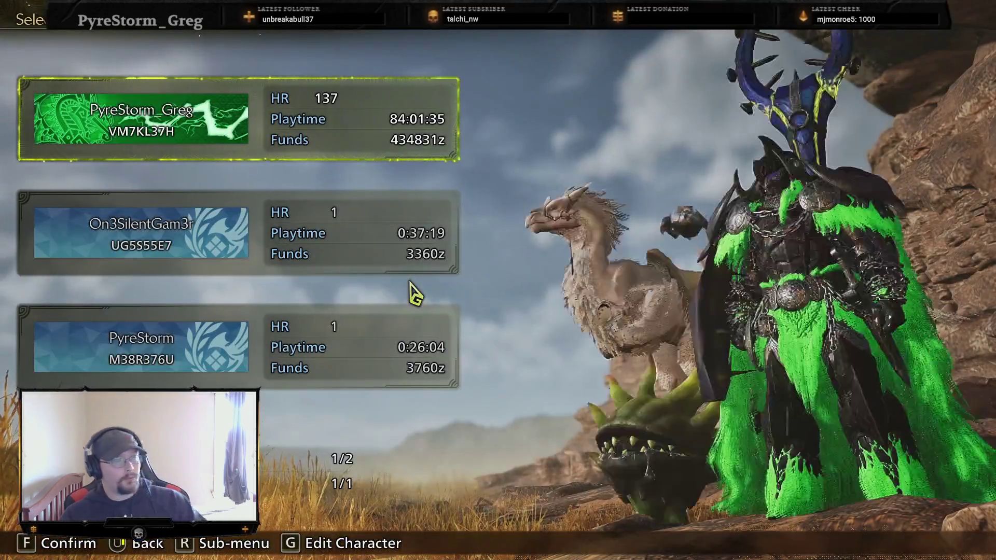
left_click(342, 140)
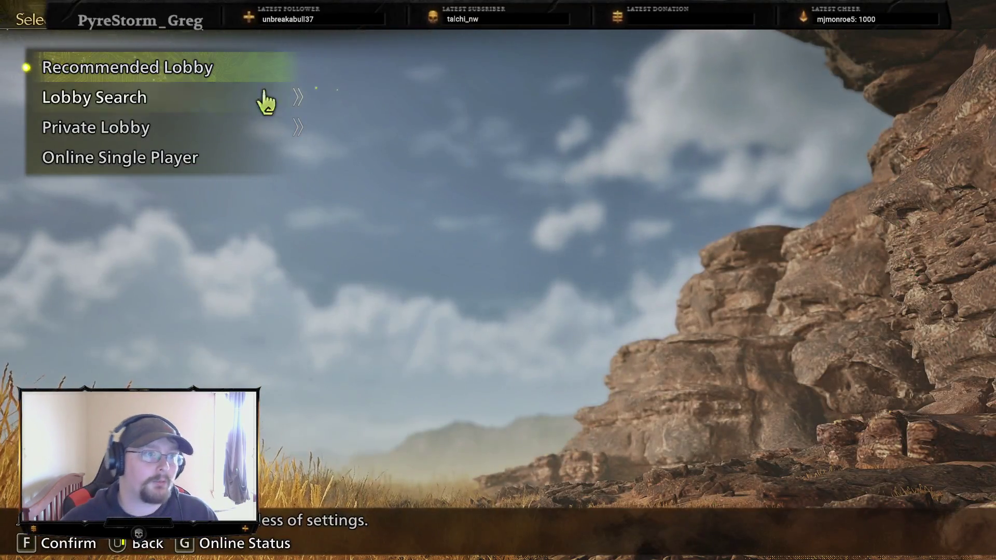
left_click(218, 82)
left_click(475, 357)
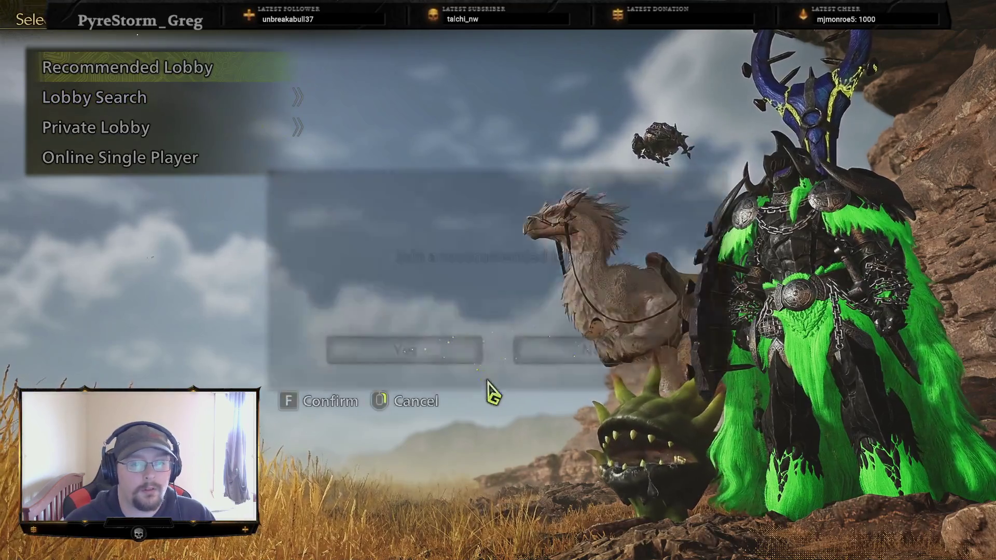